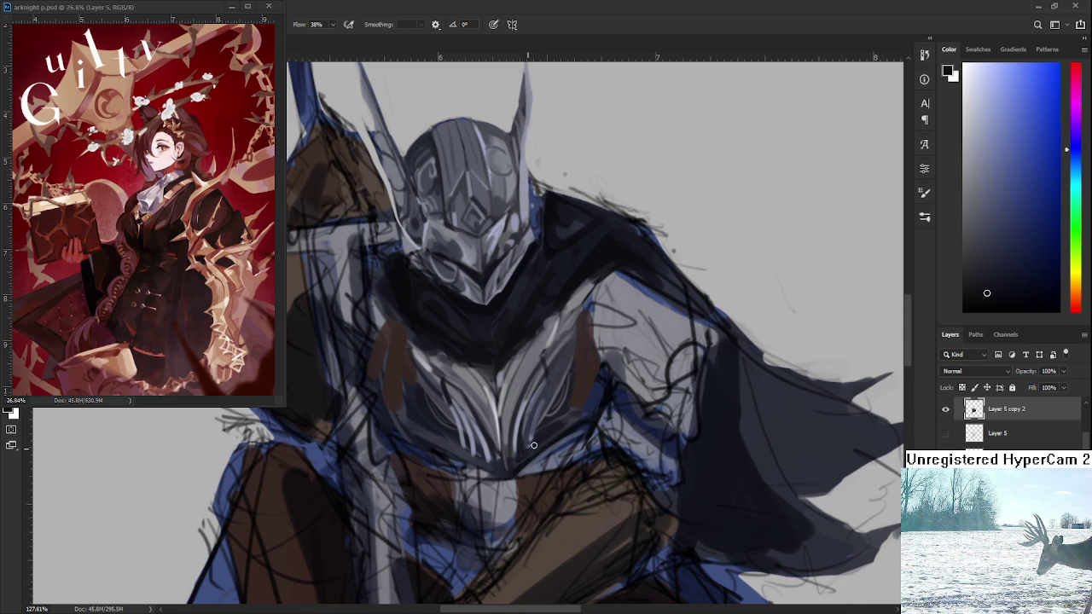
# Sample light and dark greys from the chest armour and paint highlight strokes on the chest plate
pyautogui.moveTo(541, 376); pyautogui.dragTo(525, 370)
pyautogui.keyDown('alt'); pyautogui.click(532, 355); pyautogui.keyUp('alt')
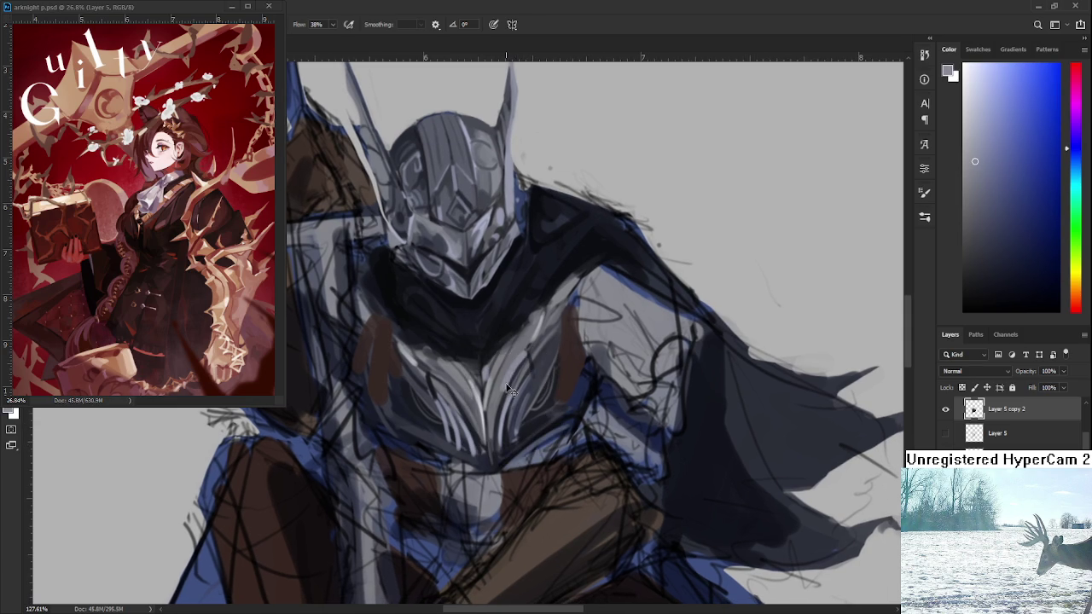
pyautogui.keyDown('alt'); pyautogui.click(525, 353); pyautogui.keyUp('alt')
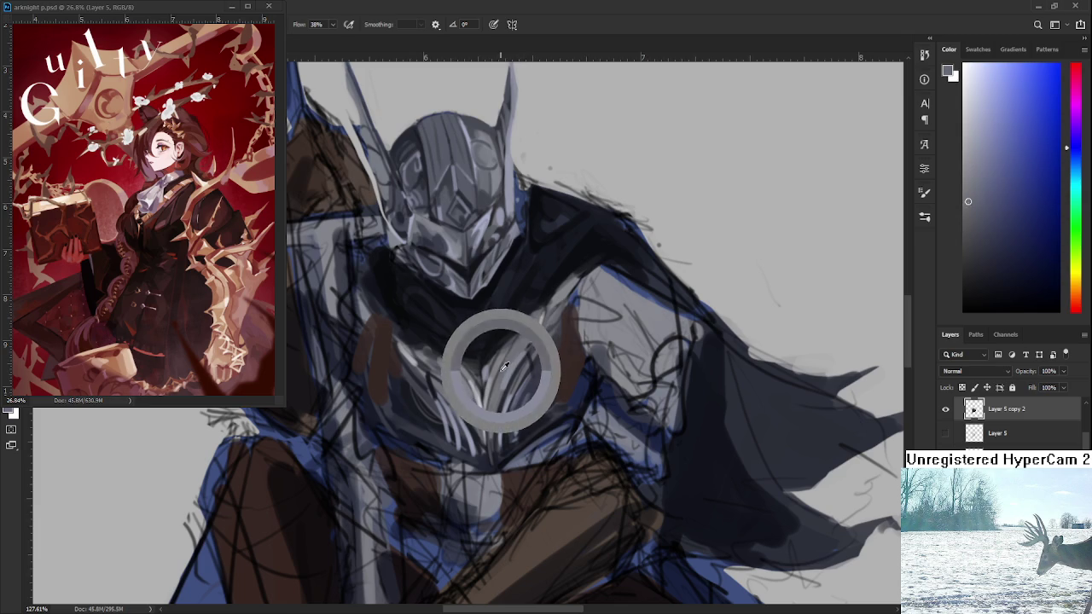
pyautogui.keyDown('alt'); pyautogui.click(522, 353); pyautogui.keyUp('alt')
pyautogui.keyDown('alt'); pyautogui.click(526, 338); pyautogui.keyUp('alt')
pyautogui.keyDown('alt'); pyautogui.click(499, 390); pyautogui.keyUp('alt')
pyautogui.keyDown('alt'); pyautogui.click(501, 387); pyautogui.keyUp('alt')
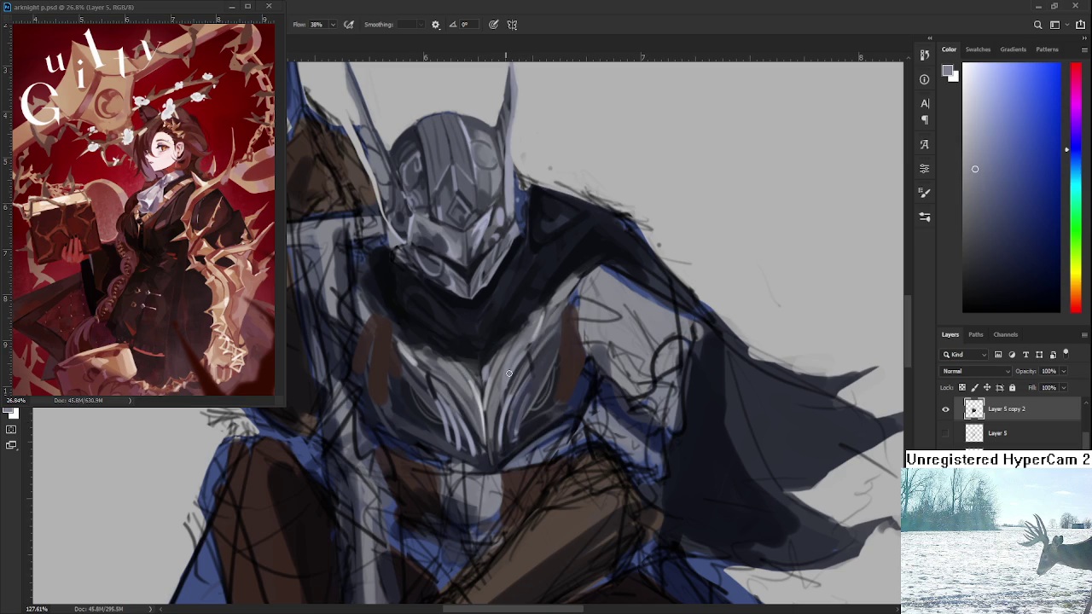
pyautogui.scroll(-3, 508, 409)
pyautogui.scroll(-1, 508, 409)
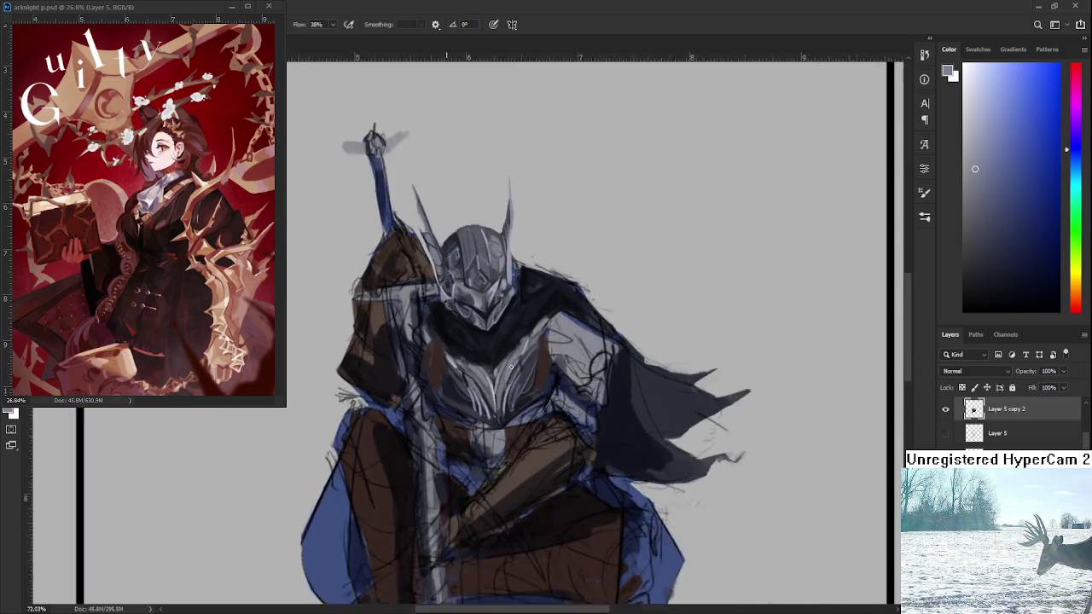
pyautogui.scroll(5, 508, 409)
pyautogui.keyDown('alt'); pyautogui.click(510, 415); pyautogui.keyUp('alt')
pyautogui.keyDown('alt'); pyautogui.click(508, 412); pyautogui.keyUp('alt')
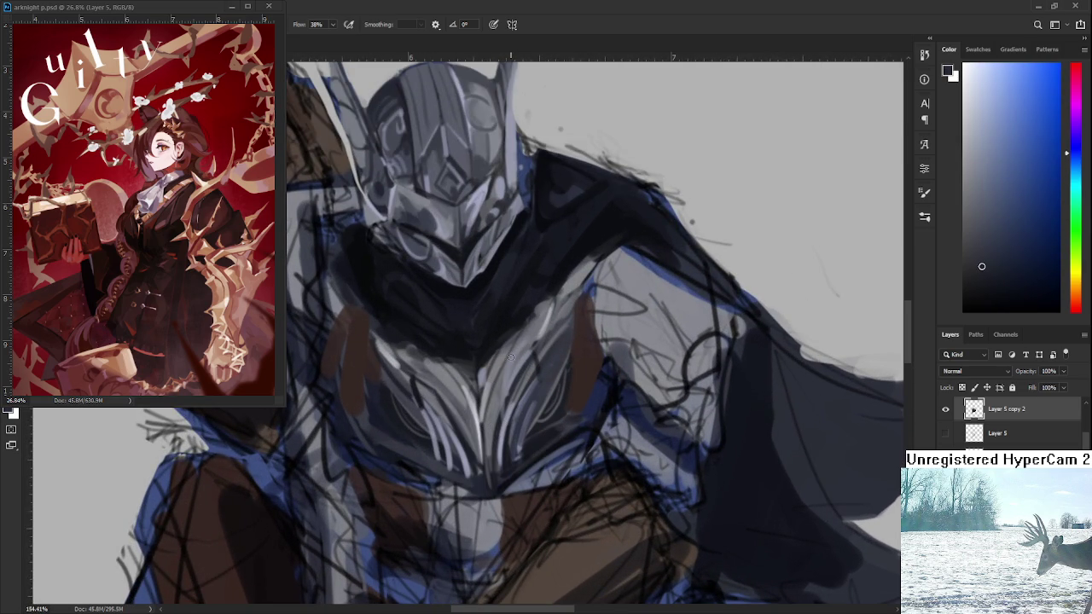
# Toggle the last chest stroke with undo/redo to compare lighter and darker shading
pyautogui.hotkey('ctrl', 'z')
pyautogui.hotkey('ctrl', 'shift', 'z')
pyautogui.hotkey('ctrl', 'z')
pyautogui.hotkey('ctrl', 'shift', 'z')
pyautogui.hotkey('ctrl', 'z')
pyautogui.hotkey('ctrl', 'shift', 'z')
pyautogui.hotkey('ctrl', 'z')
pyautogui.hotkey('ctrl', 'shift', 'z')
pyautogui.hotkey('ctrl', 'z')
pyautogui.hotkey('ctrl', 'shift', 'z')
pyautogui.hotkey('ctrl', 'z')
pyautogui.hotkey('ctrl', 'shift', 'z')
pyautogui.hotkey('ctrl', 'z')
pyautogui.hotkey('ctrl', 'shift', 'z')
pyautogui.hotkey('ctrl', 'z')
pyautogui.hotkey('ctrl', 'shift', 'z')
pyautogui.hotkey('ctrl', 'z')
pyautogui.hotkey('ctrl', 'z')
pyautogui.hotkey('ctrl', 'shift', 'z')
pyautogui.hotkey('ctrl', 'z')
pyautogui.hotkey('ctrl', 'shift', 'z')
pyautogui.hotkey('ctrl', 'z')
pyautogui.hotkey('ctrl', 'shift', 'z')
pyautogui.hotkey('ctrl', 'z')
pyautogui.hotkey('ctrl', 'shift', 'z')
pyautogui.hotkey('ctrl', 'z')
pyautogui.hotkey('ctrl', 'shift', 'z')
pyautogui.hotkey('ctrl', 'z')
pyautogui.scroll(-3, 550, 375)
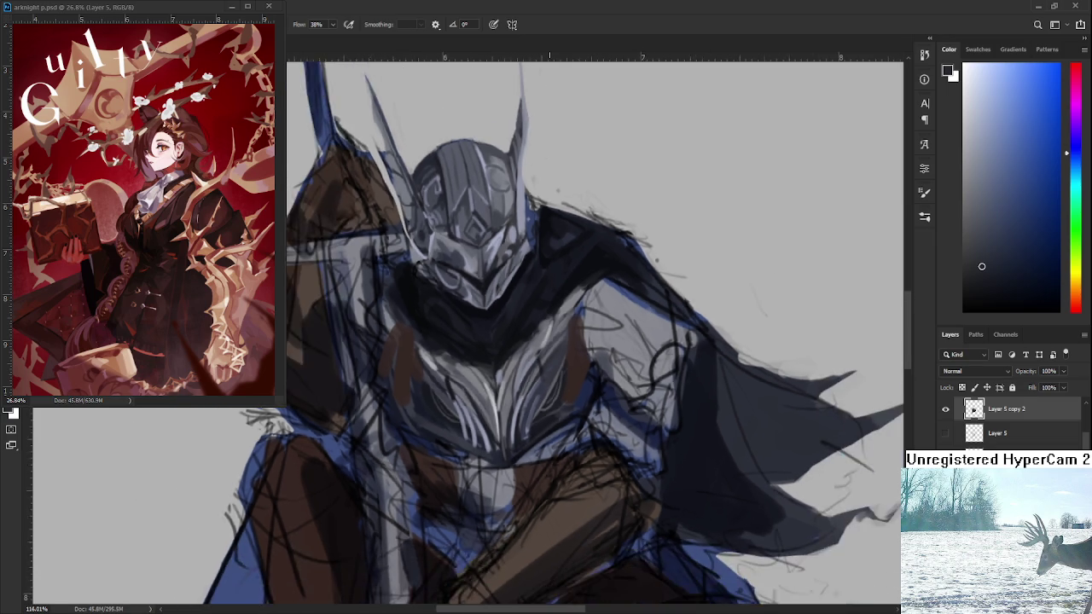
# Add small vertical shading strokes down the centre of the chest armour
pyautogui.scroll(-2, 546, 375)
pyautogui.scroll(2, 526, 372)
pyautogui.scroll(3, 529, 367)
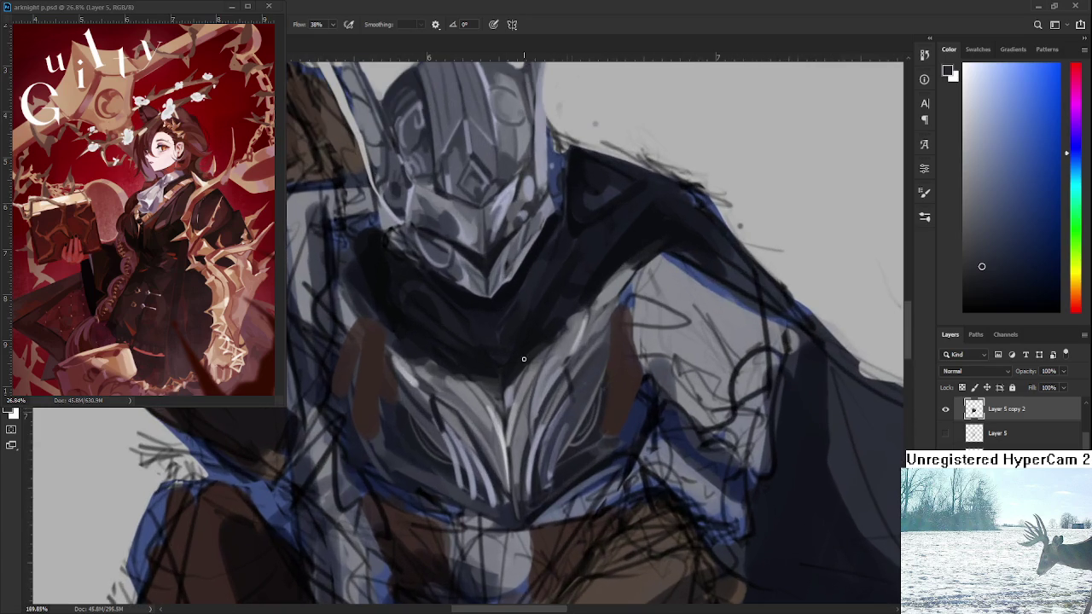
pyautogui.scroll(-1, 540, 402)
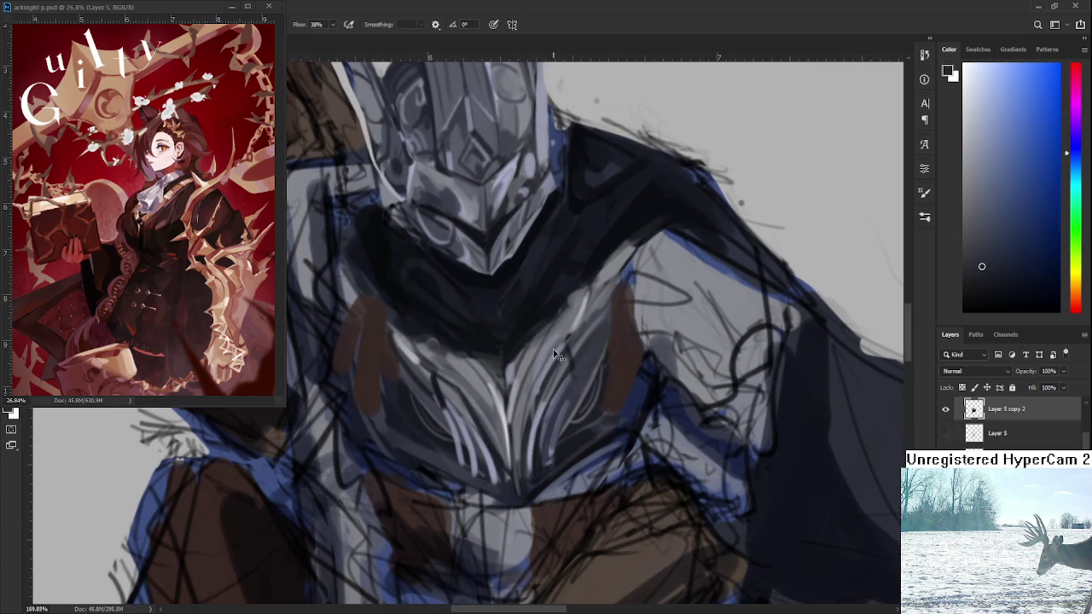
pyautogui.moveTo(541, 372); pyautogui.dragTo(542, 409)
pyautogui.moveTo(546, 350); pyautogui.dragTo(538, 424)
# Sample a grey from the chest and paint darker grey left of centre on the chest plate
pyautogui.scroll(-3, 553, 377)
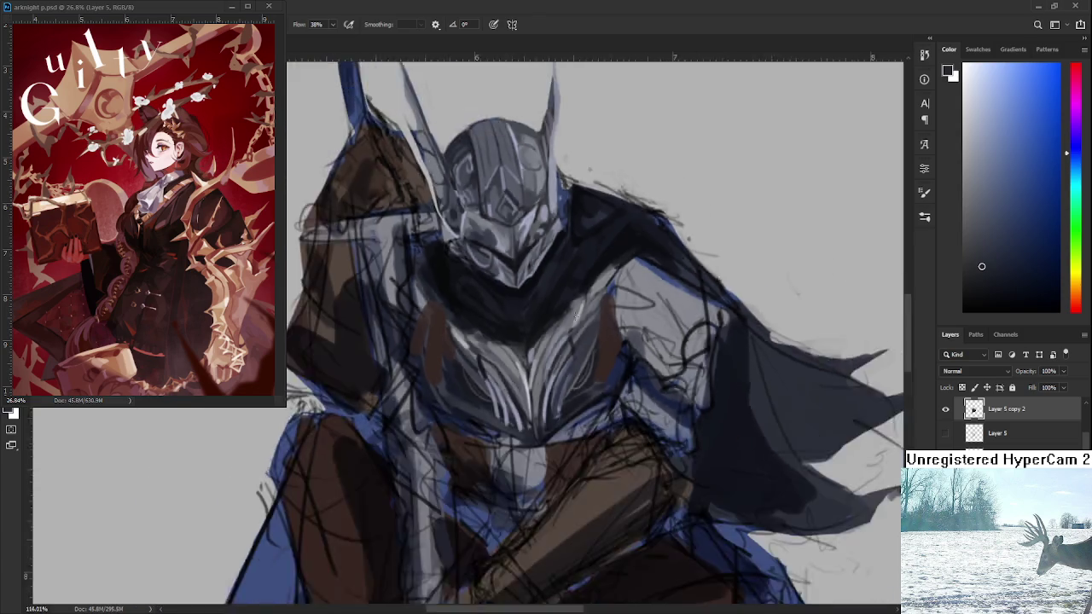
pyautogui.scroll(-3, 563, 342)
pyautogui.scroll(-3, 574, 305)
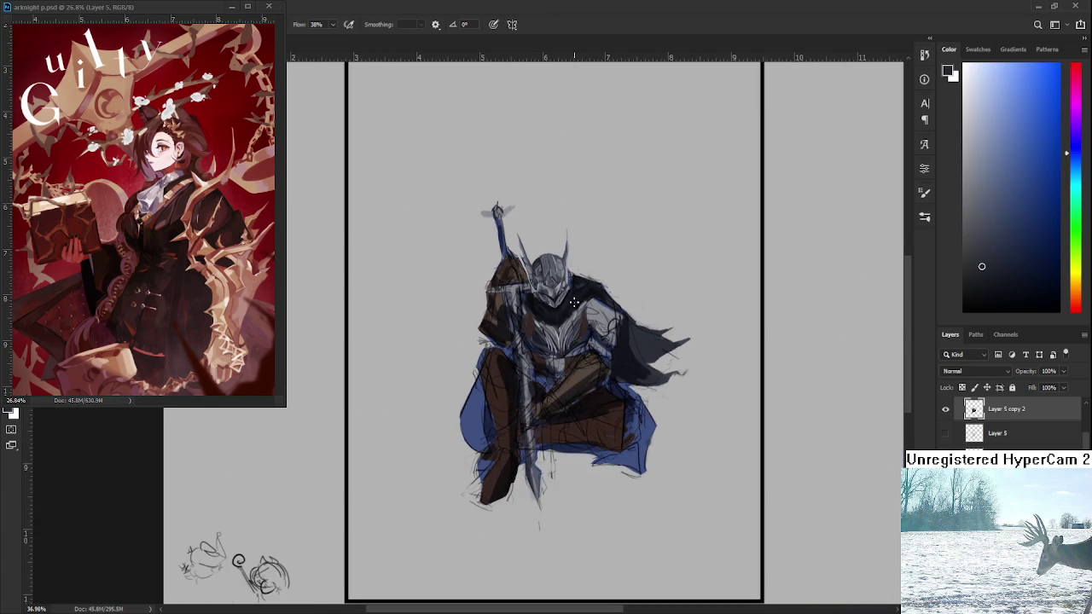
pyautogui.scroll(2, 574, 305)
pyautogui.scroll(2, 562, 341)
pyautogui.scroll(2, 545, 392)
pyautogui.scroll(2, 528, 434)
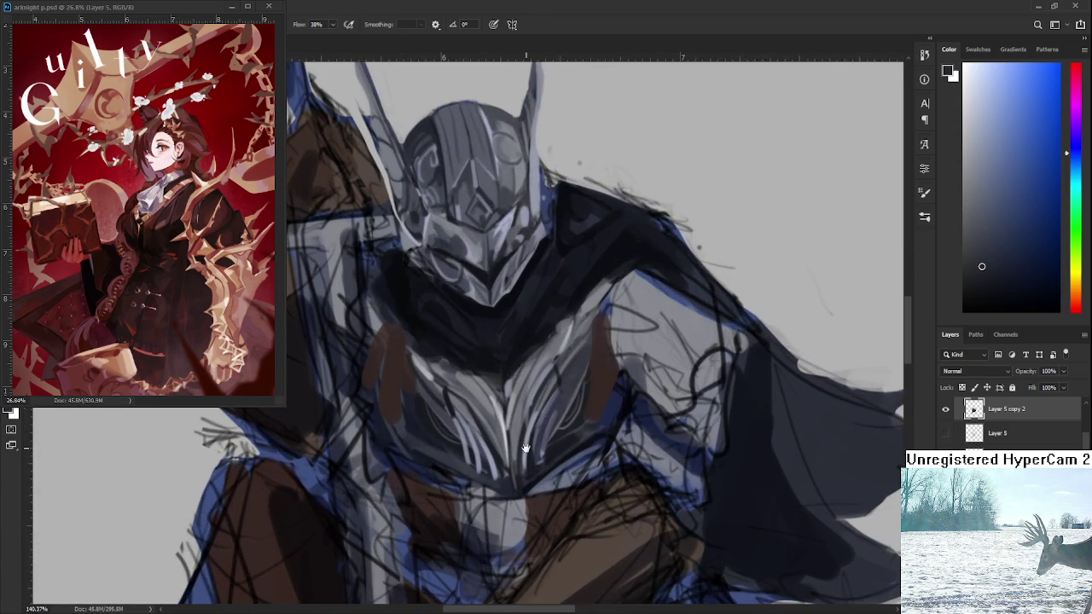
pyautogui.moveTo(526, 448); pyautogui.dragTo(537, 458)
pyautogui.keyDown('alt'); pyautogui.click(513, 456); pyautogui.keyUp('alt')
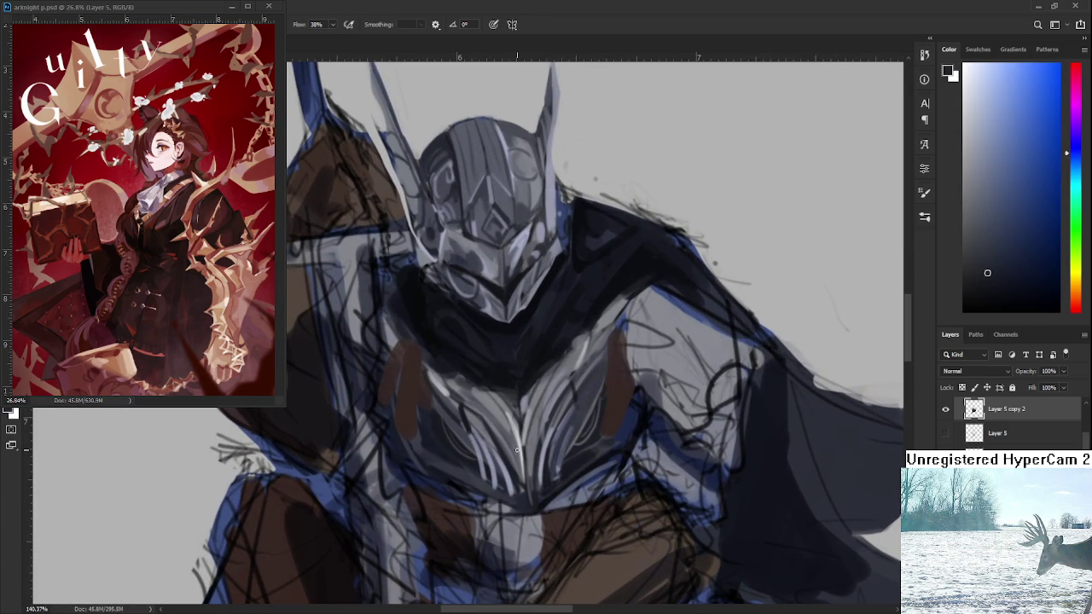
pyautogui.moveTo(499, 439)
pyautogui.mouseDown()
pyautogui.moveTo(471, 461)
pyautogui.moveTo(494, 462)
pyautogui.mouseUp()
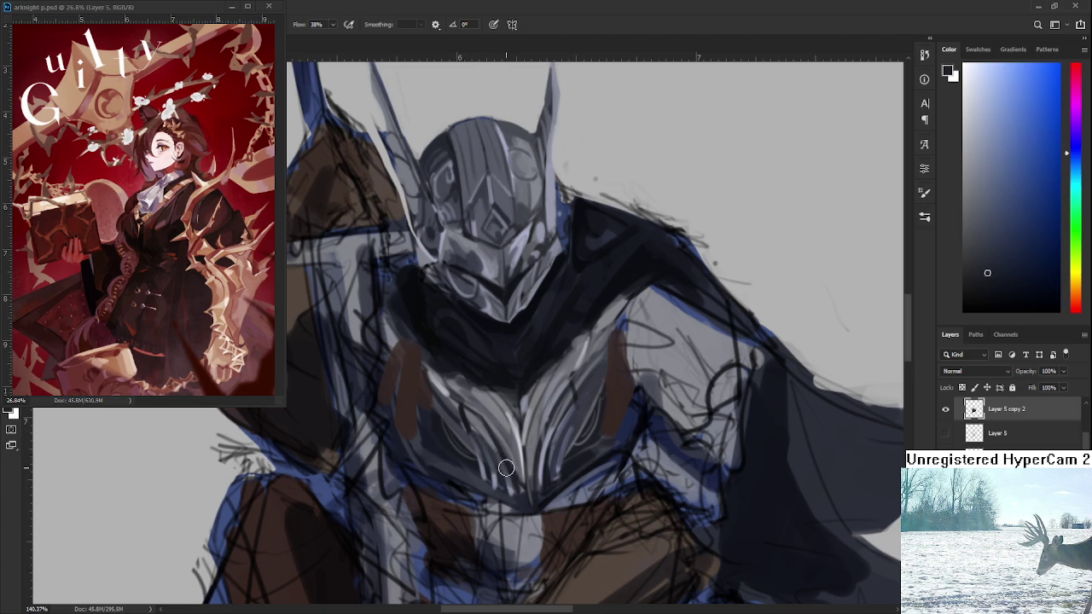
# Pan the view down and sample a slightly different grey from the figure
pyautogui.moveTo(502, 445); pyautogui.dragTo(509, 476)
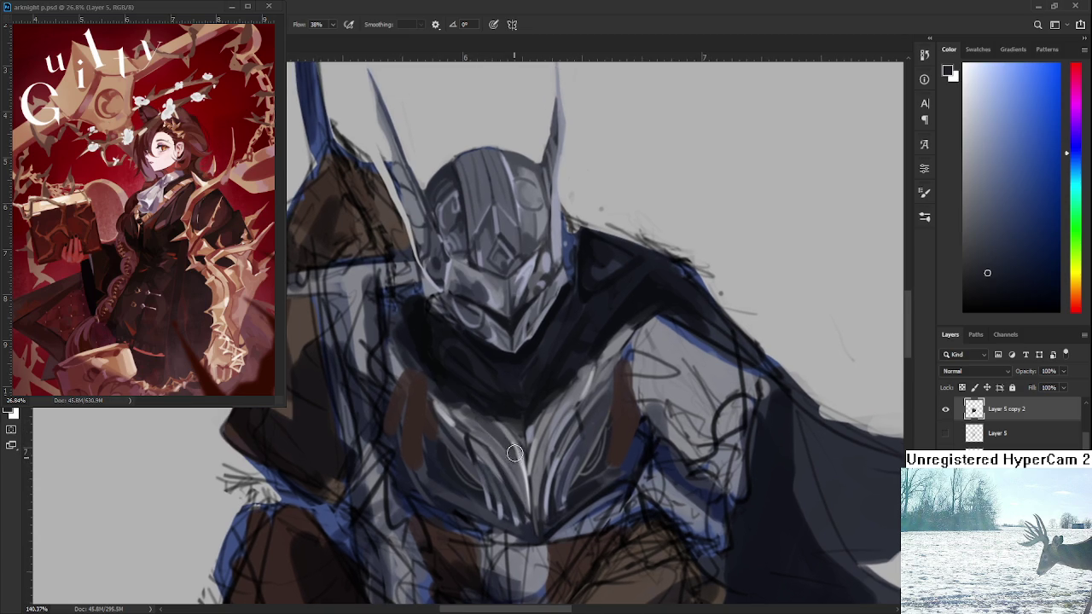
pyautogui.scroll(-3, 516, 423)
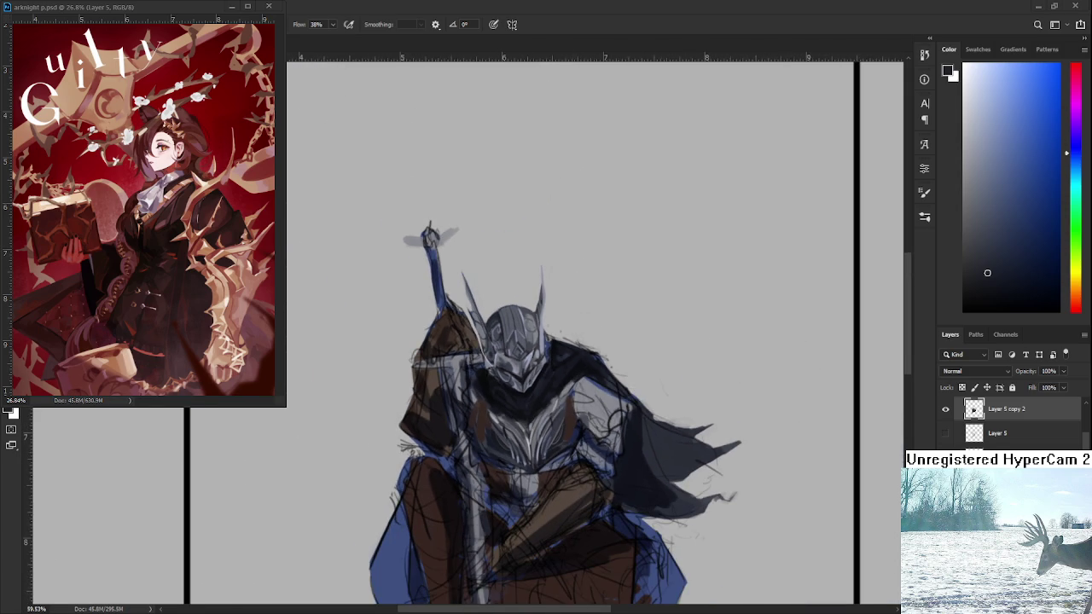
pyautogui.scroll(2, 489, 426)
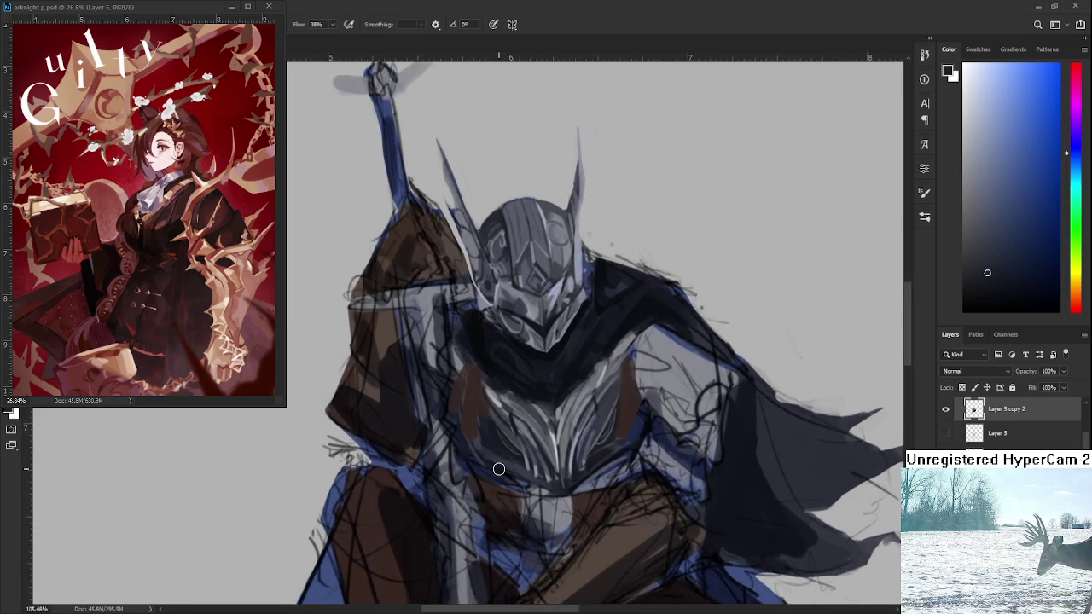
pyautogui.scroll(1, 460, 428)
pyautogui.keyDown('alt'); pyautogui.click(456, 429); pyautogui.keyUp('alt')
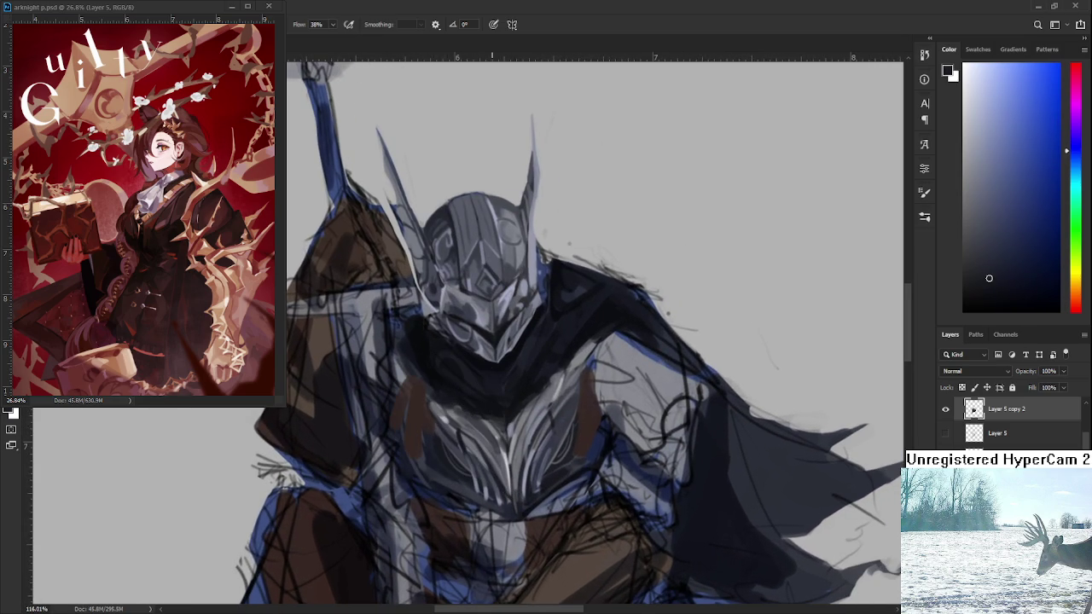
pyautogui.scroll(-3, 478, 392)
pyautogui.scroll(-3, 529, 366)
pyautogui.scroll(3, 543, 362)
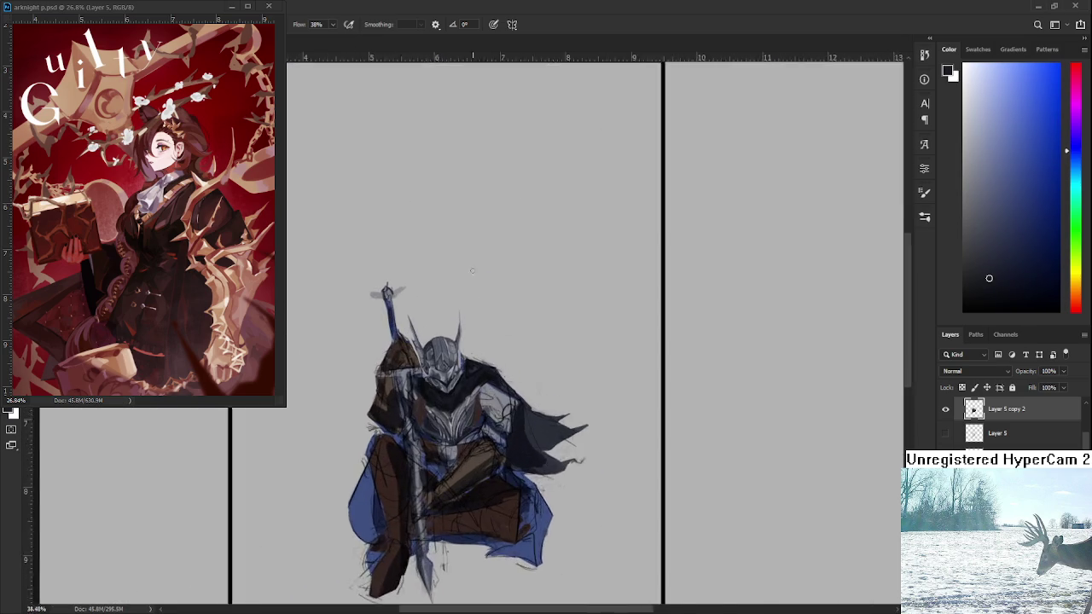
# Mirror the canvas horizontally to check the drawing, then flip it back
pyautogui.scroll(1, 543, 346)
pyautogui.scroll(-1, 563, 332)
pyautogui.hotkey('ctrl', 'shift', 'h')
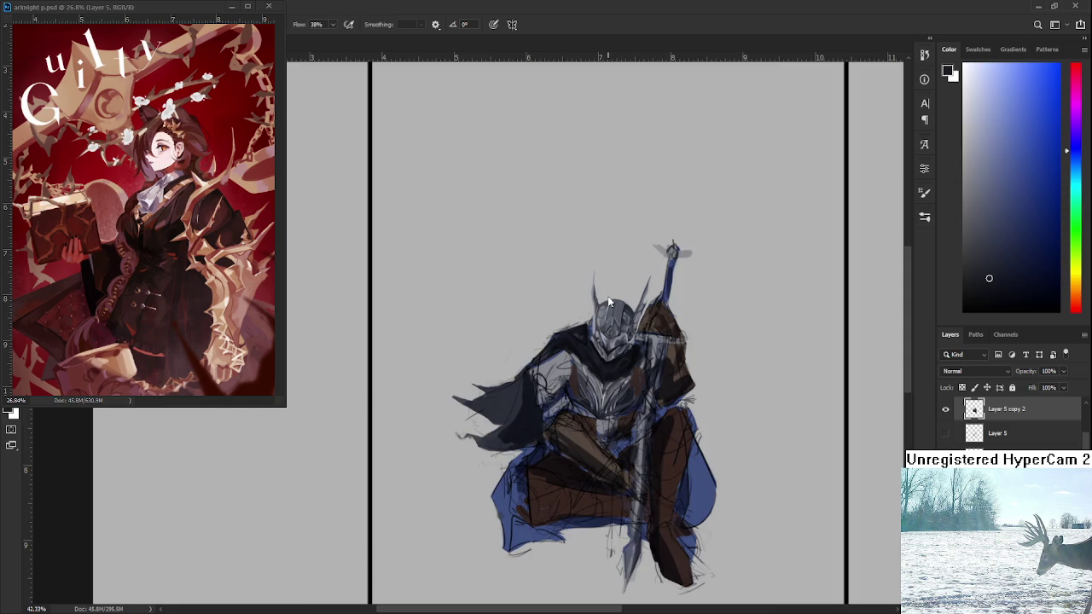
pyautogui.scroll(2, 592, 362)
pyautogui.scroll(2, 597, 361)
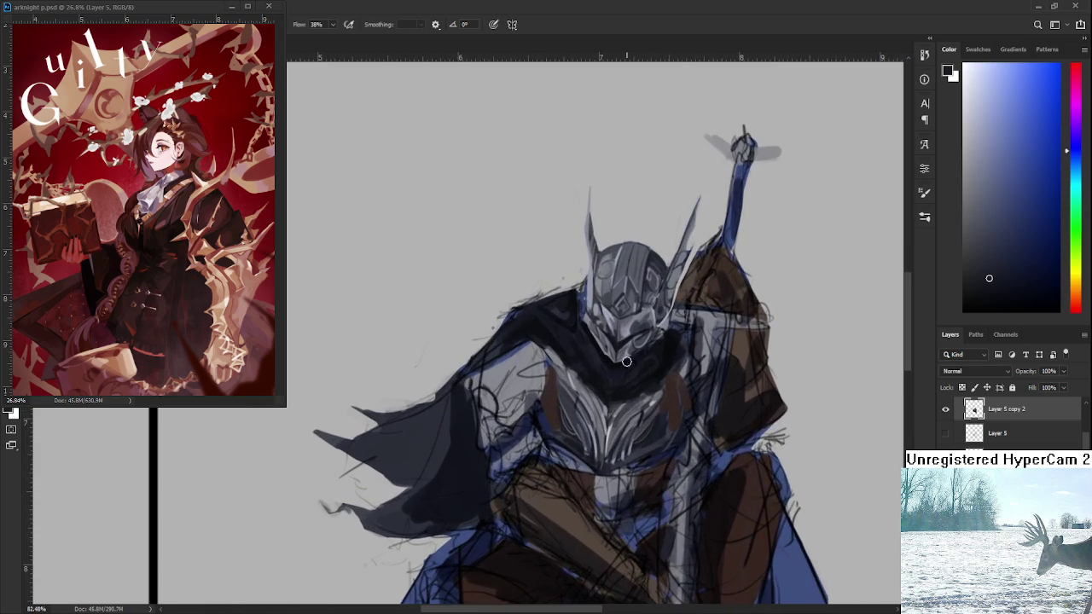
pyautogui.hotkey('ctrl', 'shift', 'h')
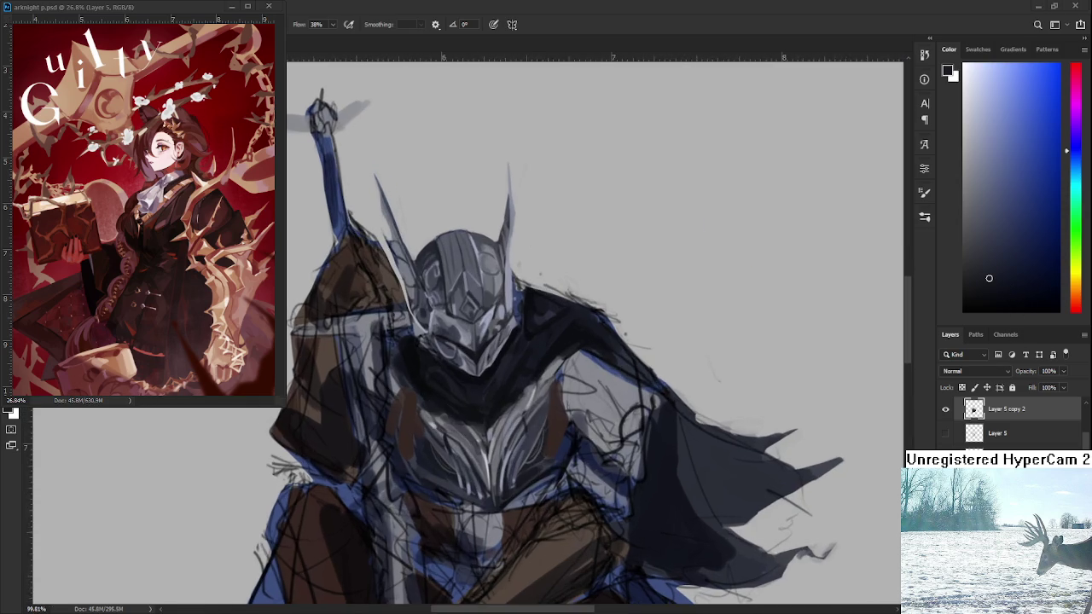
# Paint a white line along the helmet's lower edge, then transform the selected helmet and deselect
pyautogui.scroll(-2, 546, 358)
pyautogui.scroll(-1, 546, 359)
pyautogui.scroll(2, 533, 304)
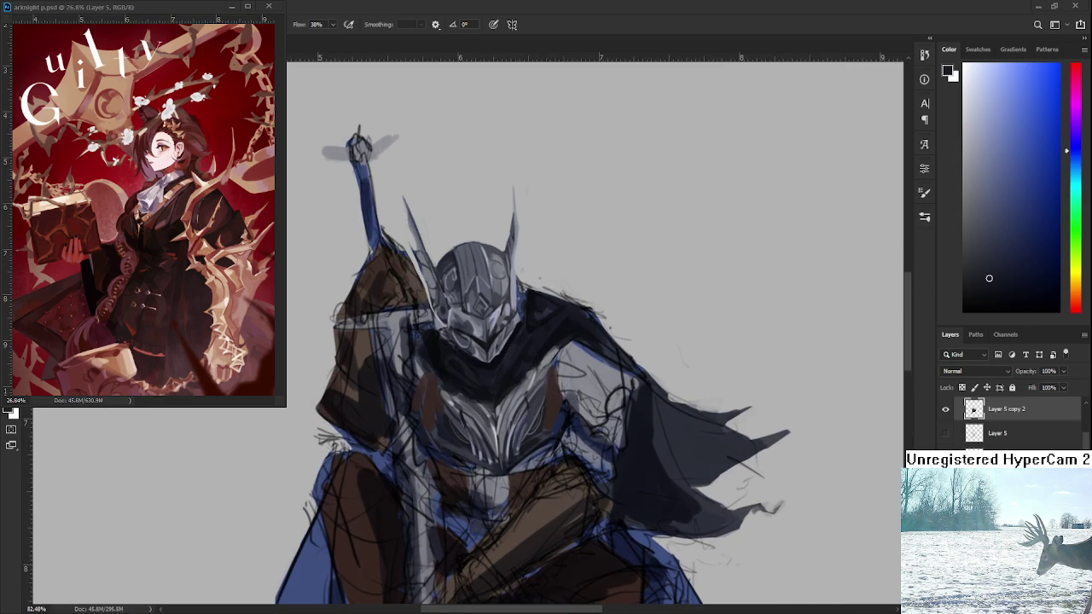
pyautogui.scroll(-1, 523, 398)
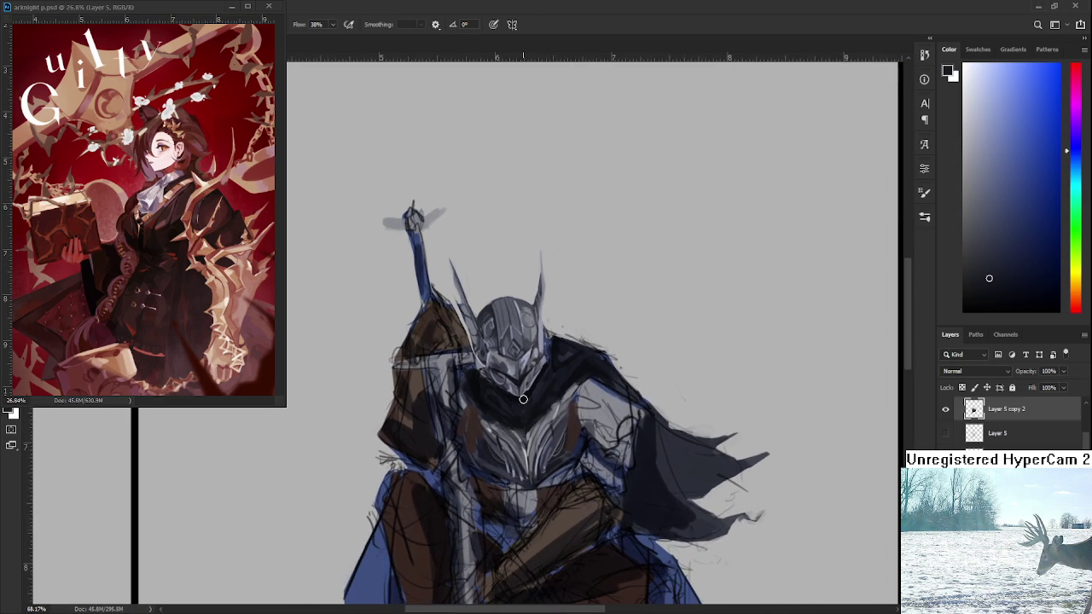
pyautogui.moveTo(515, 398)
pyautogui.mouseDown()
pyautogui.moveTo(475, 361)
pyautogui.moveTo(554, 365)
pyautogui.moveTo(516, 398)
pyautogui.mouseUp()
pyautogui.hotkey('ctrl', 't')
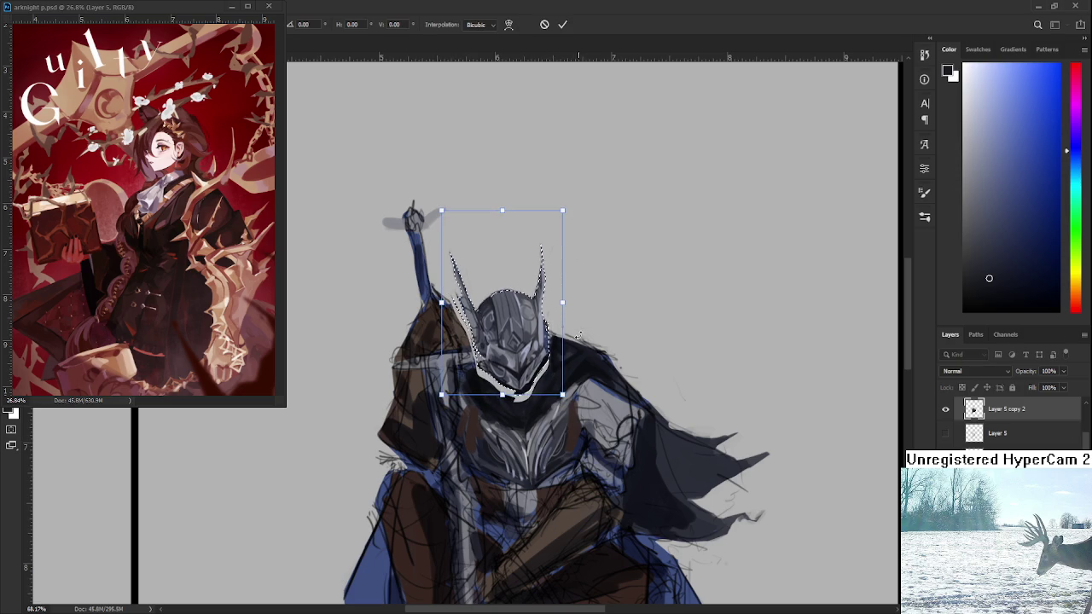
pyautogui.press('Return')
pyautogui.hotkey('ctrl', 'd')
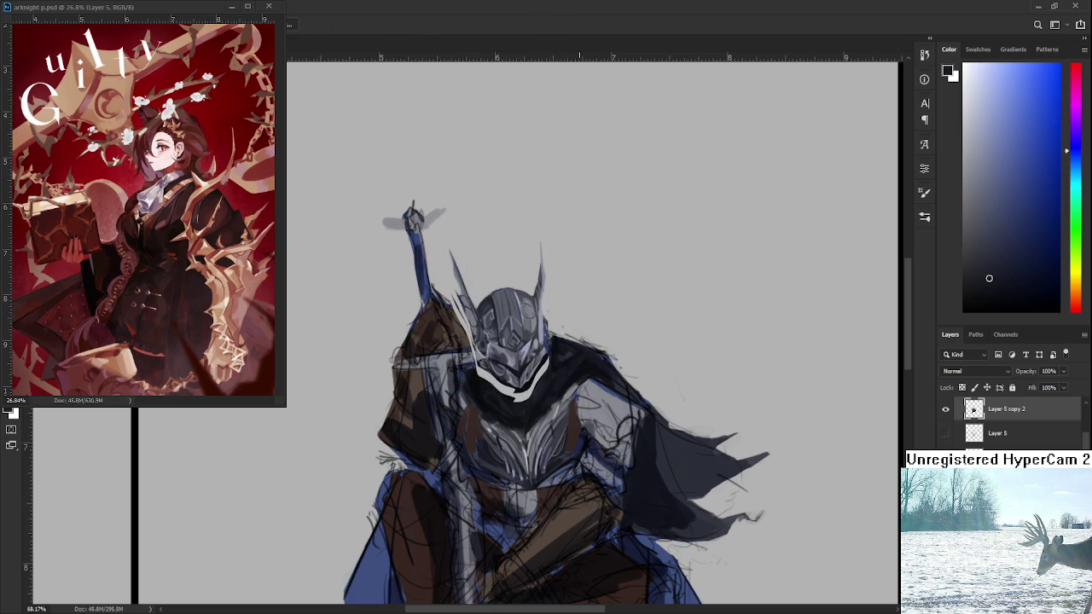
# Return to the Brush and sample a colour near the helmet's chin
pyautogui.scroll(-5, 609, 308)
pyautogui.scroll(7, 551, 376)
pyautogui.press('b')
pyautogui.keyDown('alt'); pyautogui.click(518, 392); pyautogui.keyUp('alt')
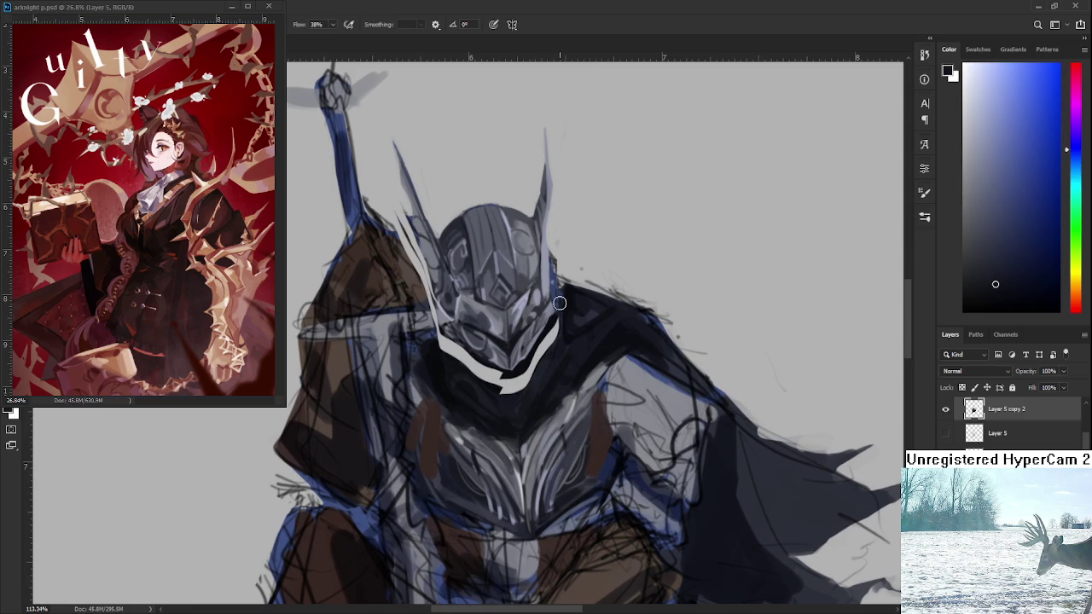
# Sample the helmet's dark greys and paint shadow over the white band beside the right jaw
pyautogui.moveTo(510, 375); pyautogui.dragTo(522, 382)
pyautogui.keyDown('alt'); pyautogui.click(504, 341); pyautogui.keyUp('alt')
pyautogui.moveTo(551, 321); pyautogui.dragTo(521, 398)
pyautogui.keyDown('alt'); pyautogui.click(546, 364); pyautogui.keyUp('alt')
pyautogui.keyDown('alt'); pyautogui.click(539, 348); pyautogui.keyUp('alt')
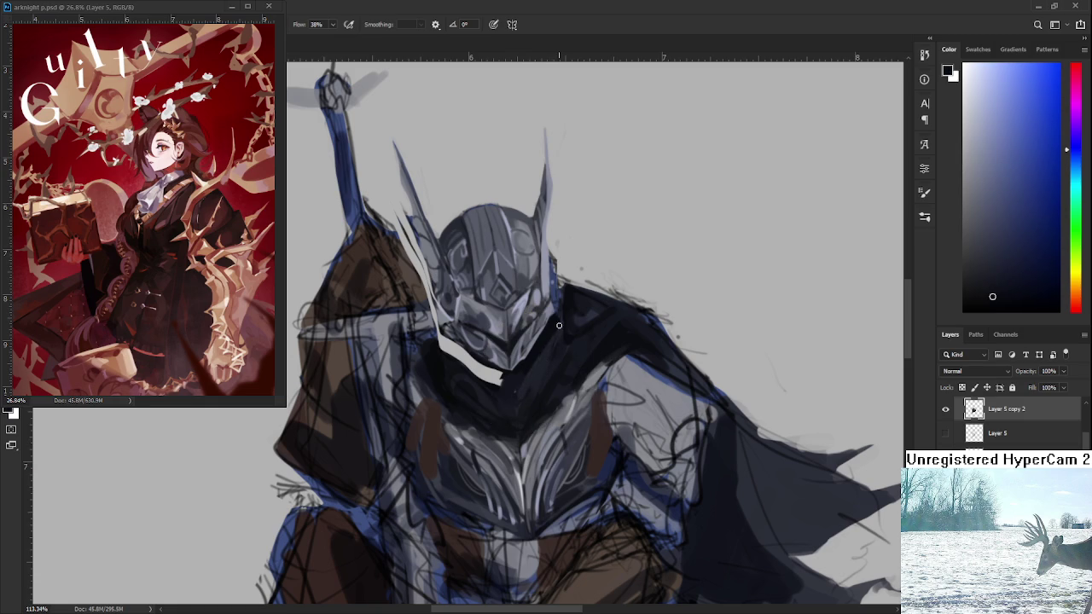
pyautogui.keyDown('alt'); pyautogui.click(505, 388); pyautogui.keyUp('alt')
pyautogui.moveTo(502, 387)
pyautogui.mouseDown()
pyautogui.moveTo(427, 358)
pyautogui.moveTo(427, 368)
pyautogui.moveTo(451, 323)
pyautogui.moveTo(437, 356)
pyautogui.mouseUp()
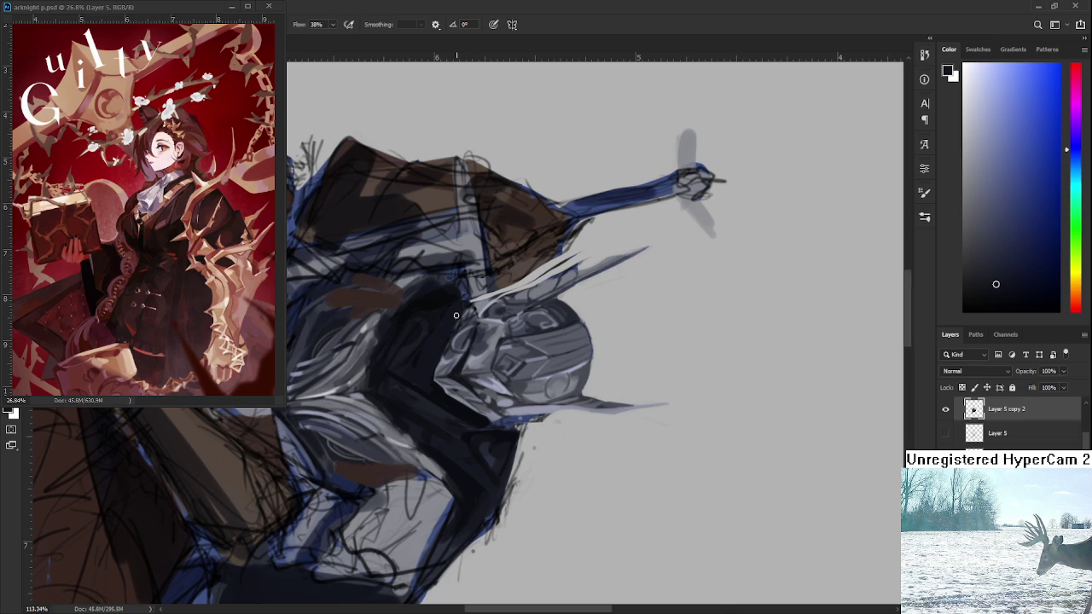
# Sample a dark tone and paint shading down the helmet's left edge
pyautogui.press('Escape')
pyautogui.scroll(-5, 590, 423)
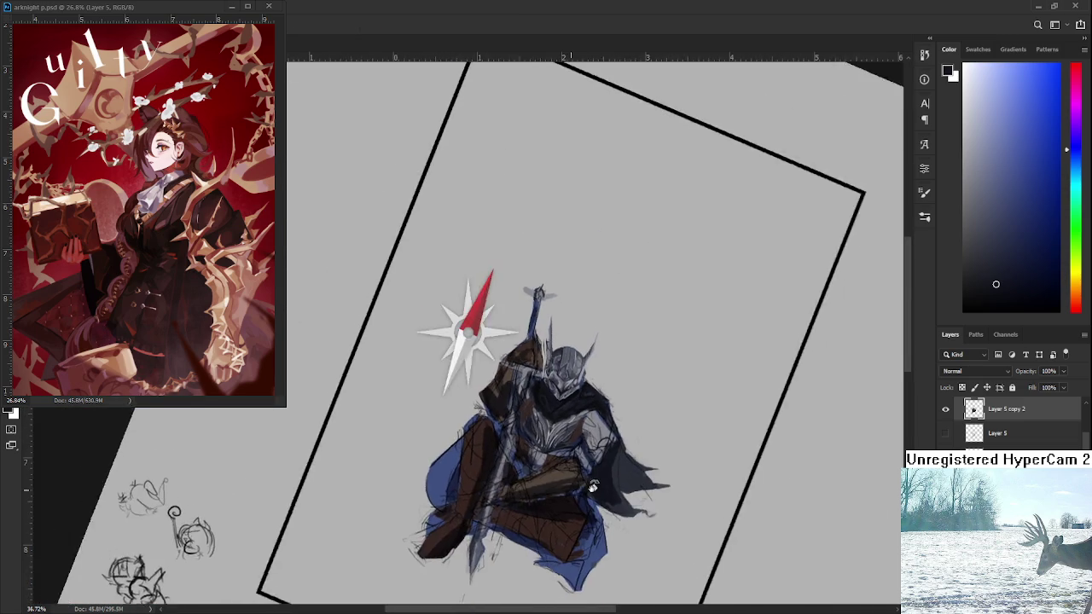
pyautogui.scroll(5, 577, 338)
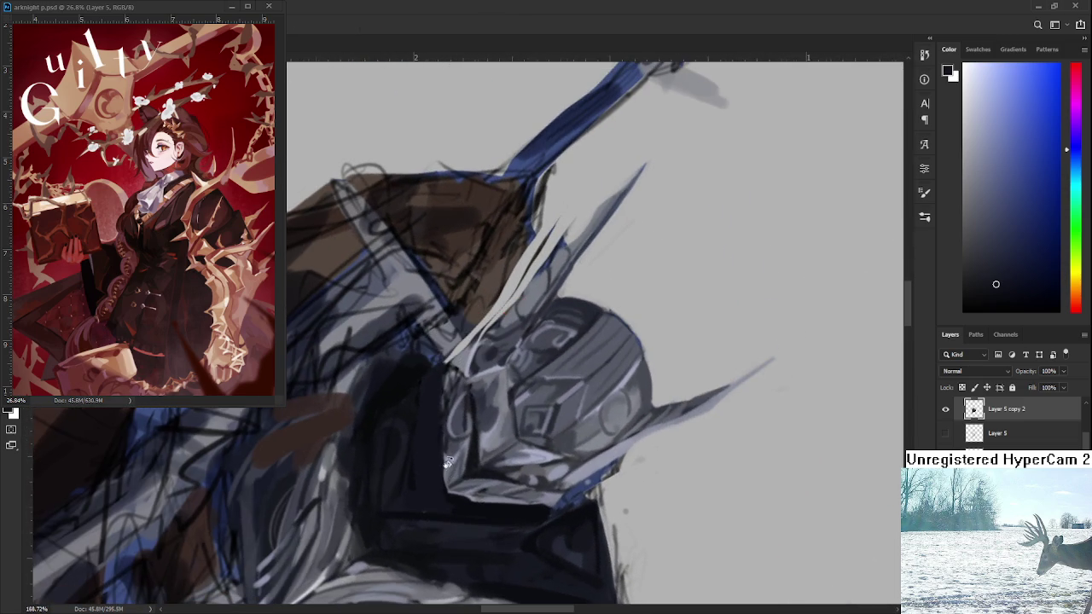
pyautogui.press('b')
pyautogui.keyDown('alt'); pyautogui.click(473, 503); pyautogui.keyUp('alt')
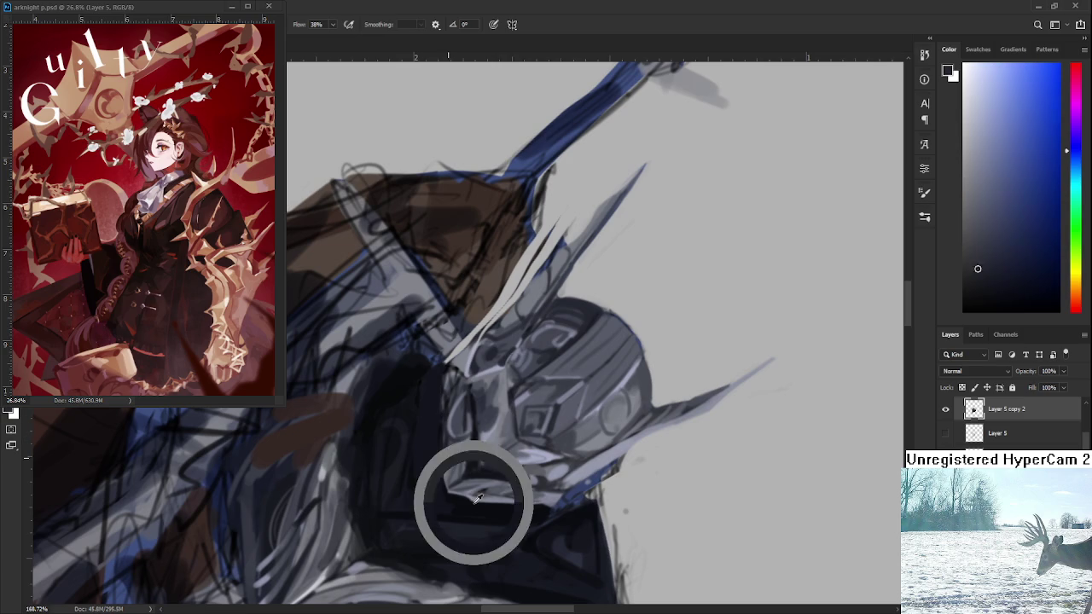
pyautogui.moveTo(440, 375)
pyautogui.mouseDown()
pyautogui.moveTo(434, 480)
pyautogui.moveTo(446, 496)
pyautogui.mouseUp()
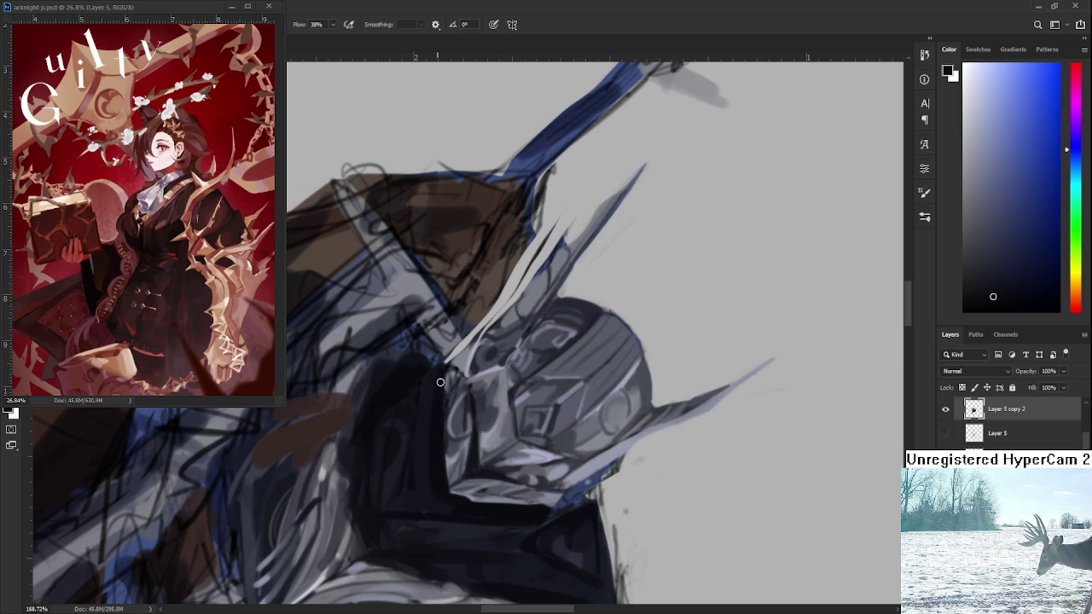
pyautogui.keyDown('alt'); pyautogui.click(417, 428); pyautogui.keyUp('alt')
# Rotate and straighten the canvas view to stand the knight upright
pyautogui.press('r')
pyautogui.moveTo(410, 482); pyautogui.dragTo(549, 566)
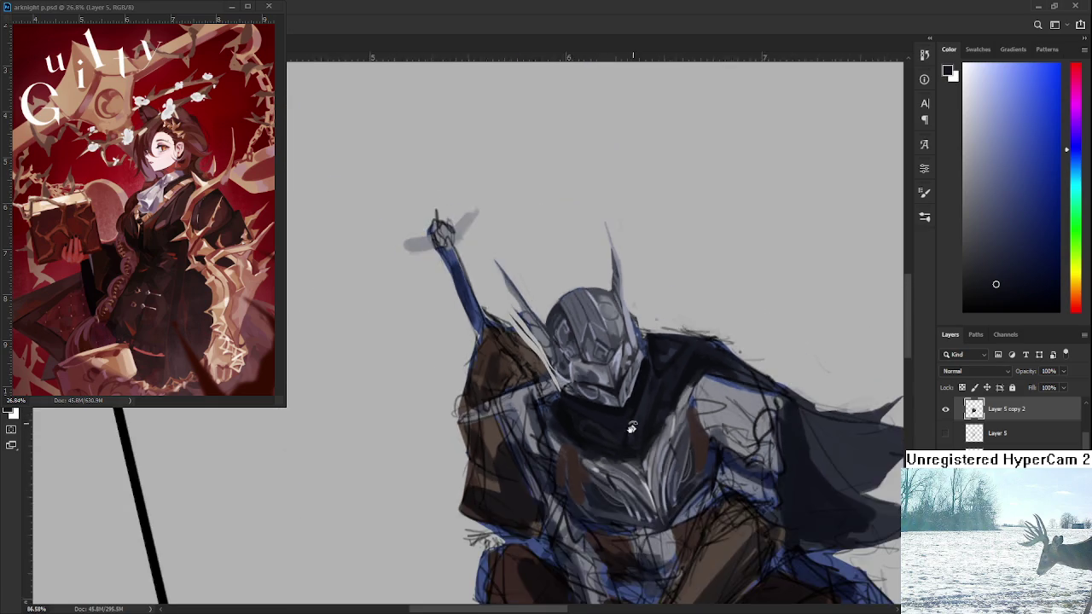
pyautogui.scroll(-5, 638, 414)
pyautogui.moveTo(637, 414)
pyautogui.mouseDown()
pyautogui.moveTo(703, 405)
pyautogui.moveTo(597, 375)
pyautogui.mouseUp()
pyautogui.scroll(3, 533, 381)
pyautogui.scroll(2, 533, 381)
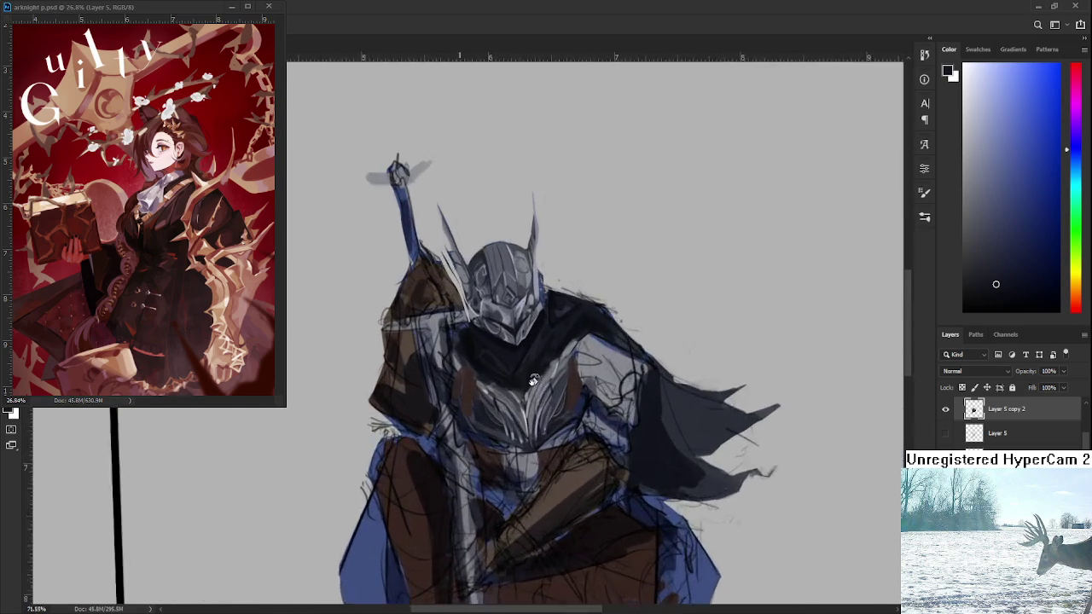
pyautogui.scroll(2, 533, 381)
pyautogui.moveTo(487, 358); pyautogui.dragTo(477, 324)
pyautogui.scroll(-1, 524, 284)
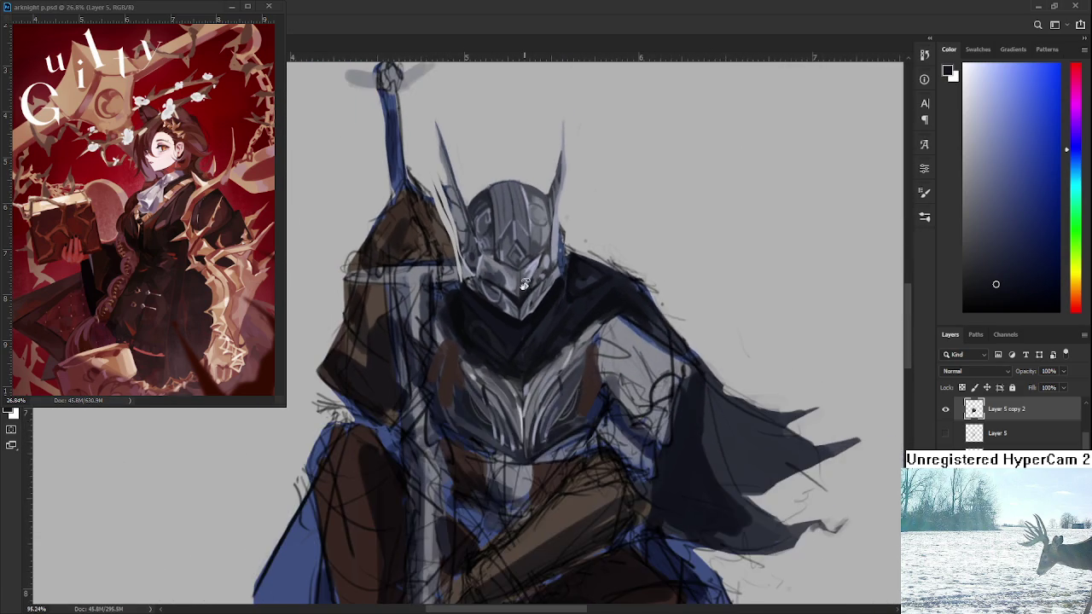
pyautogui.scroll(1, 524, 285)
# Sample the knight's dark armour colour and pan the view onto the helmet
pyautogui.keyDown('alt'); pyautogui.click(484, 351); pyautogui.keyUp('alt')
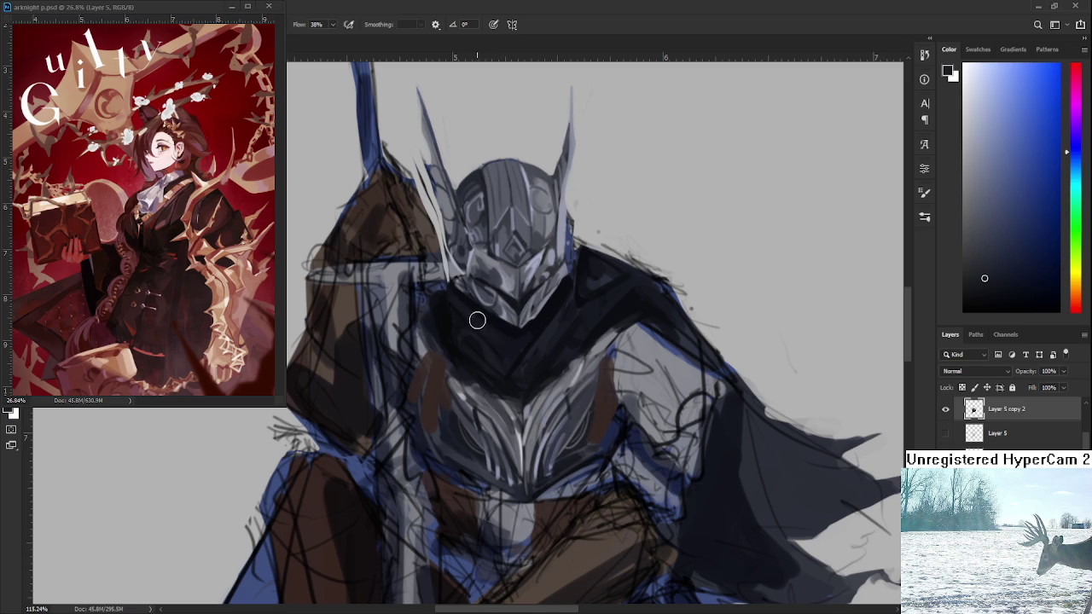
pyautogui.scroll(-3, 620, 347)
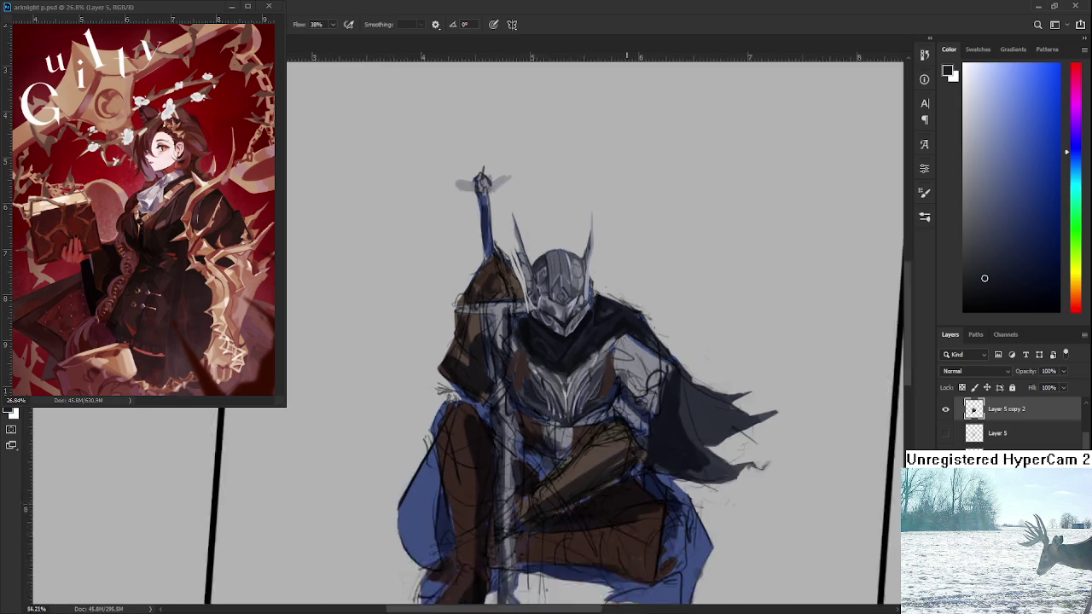
pyautogui.scroll(-1, 620, 347)
pyautogui.scroll(2, 681, 313)
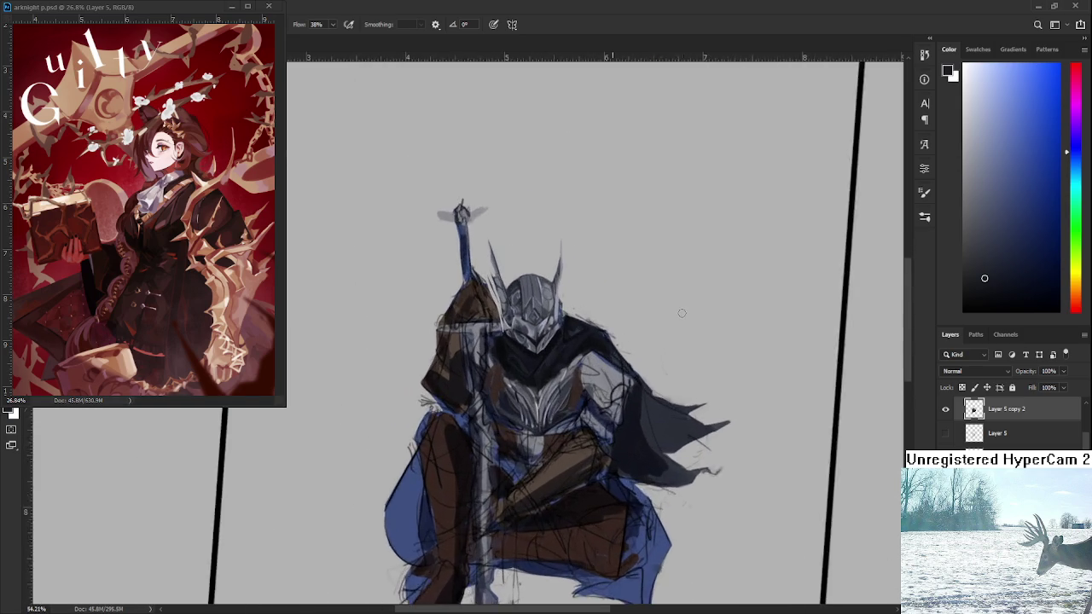
pyautogui.scroll(1, 597, 324)
pyautogui.scroll(1, 478, 336)
pyautogui.moveTo(477, 336); pyautogui.dragTo(540, 409)
pyautogui.scroll(1, 510, 402)
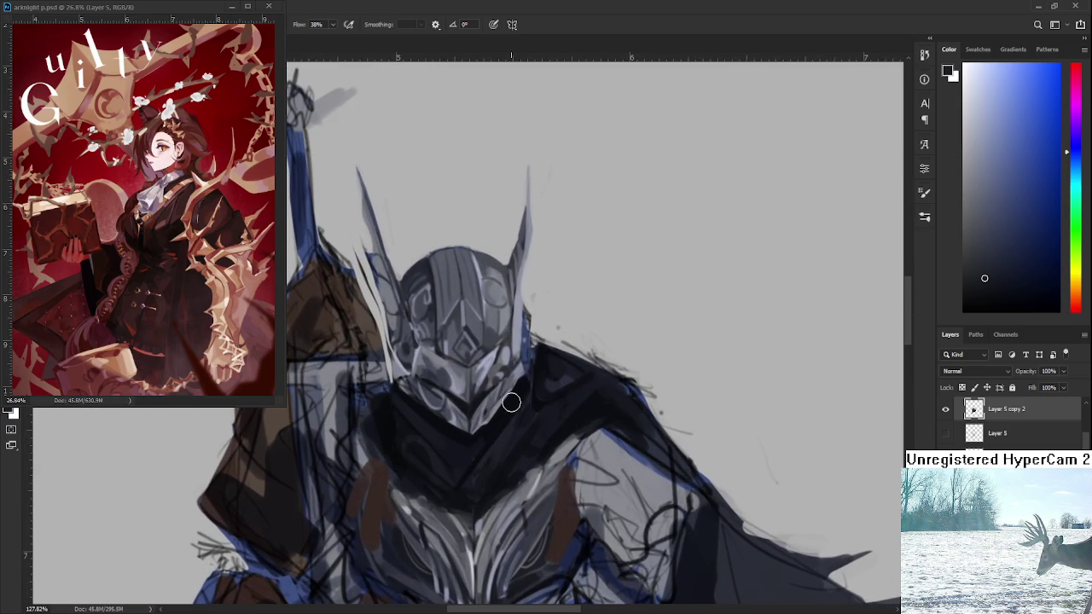
# Sample darker and lighter neck tones to shade around the knight's neck
pyautogui.keyDown('alt'); pyautogui.click(454, 431); pyautogui.keyUp('alt')
pyautogui.keyDown('alt'); pyautogui.click(461, 435); pyautogui.keyUp('alt')
pyautogui.keyDown('alt'); pyautogui.click(474, 433); pyautogui.keyUp('alt')
pyautogui.scroll(-5, 597, 341)
pyautogui.moveTo(682, 256)
pyautogui.mouseDown()
pyautogui.moveTo(707, 365)
pyautogui.moveTo(714, 323)
pyautogui.mouseUp()
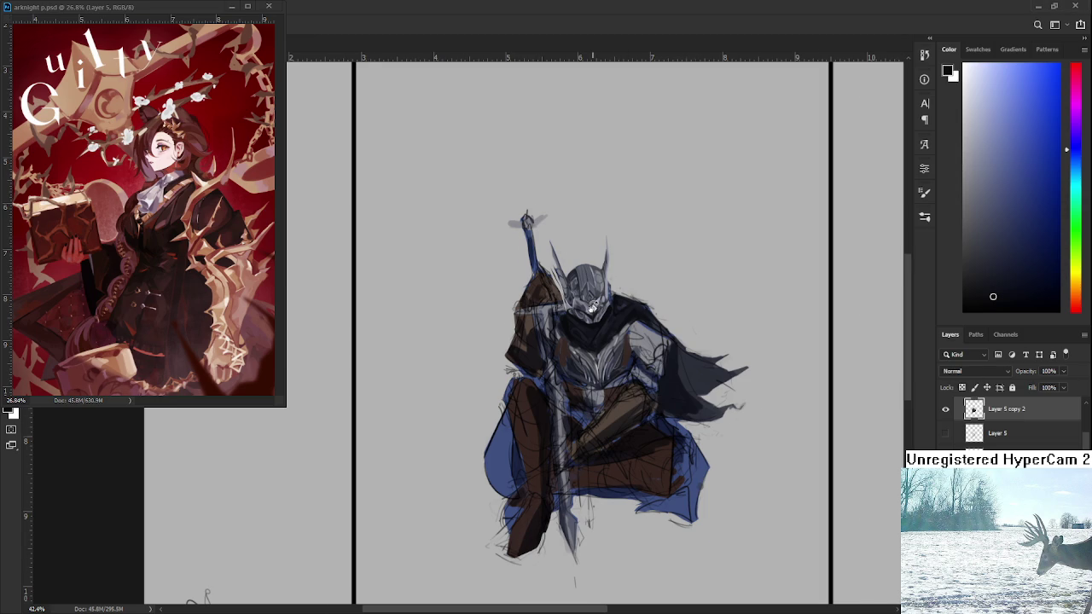
# Zoom in on the knight and sample a darker grey from the chest armour
pyautogui.scroll(3, 593, 312)
pyautogui.scroll(3, 593, 311)
pyautogui.scroll(3, 593, 312)
pyautogui.scroll(-1, 593, 312)
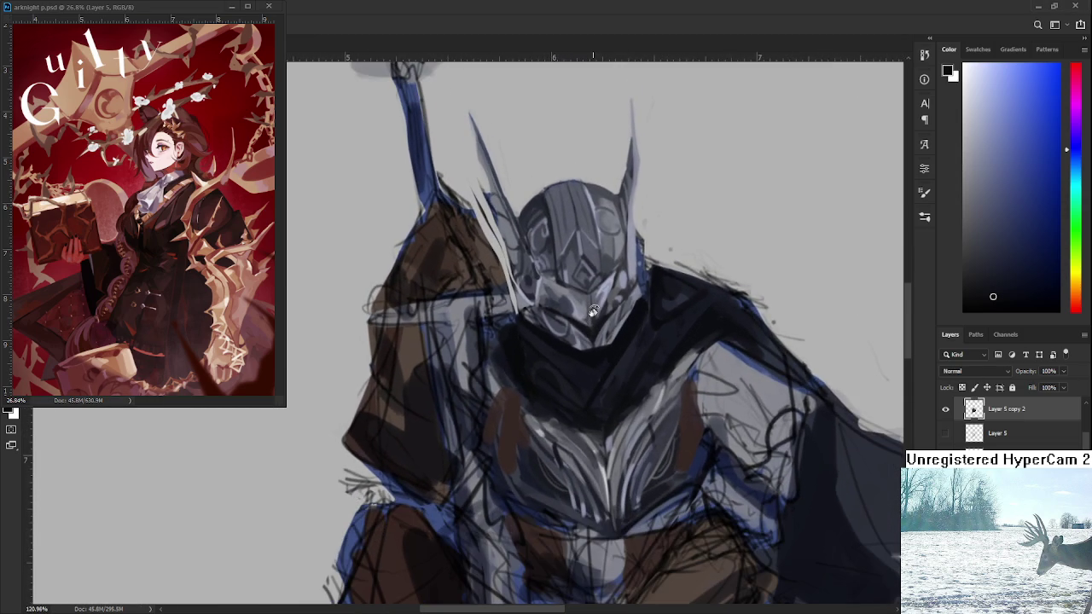
pyautogui.scroll(-5, 592, 311)
pyautogui.scroll(1, 597, 341)
pyautogui.scroll(1, 597, 358)
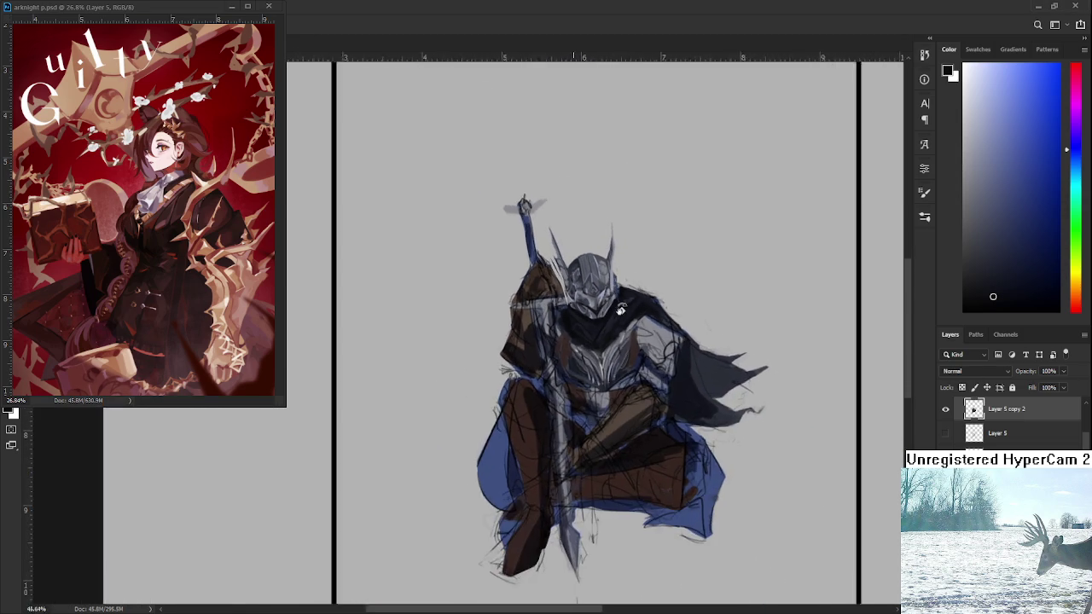
pyautogui.scroll(3, 601, 383)
pyautogui.scroll(1, 601, 386)
pyautogui.scroll(1, 602, 388)
pyautogui.scroll(2, 603, 391)
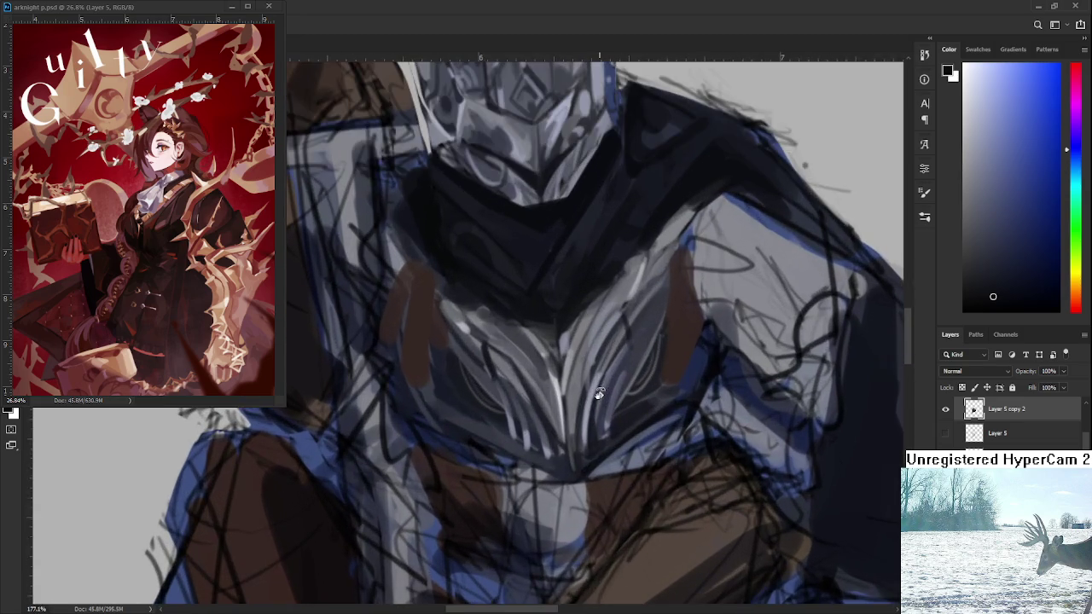
pyautogui.keyDown('alt'); pyautogui.click(550, 385); pyautogui.keyUp('alt')
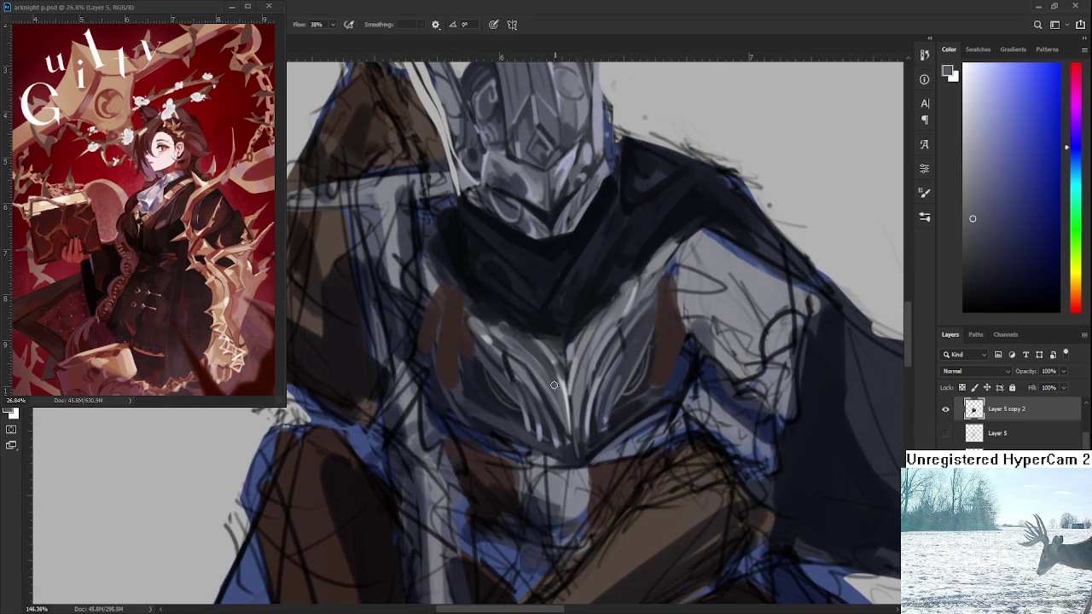
pyautogui.keyDown('alt'); pyautogui.click(628, 362); pyautogui.keyUp('alt')
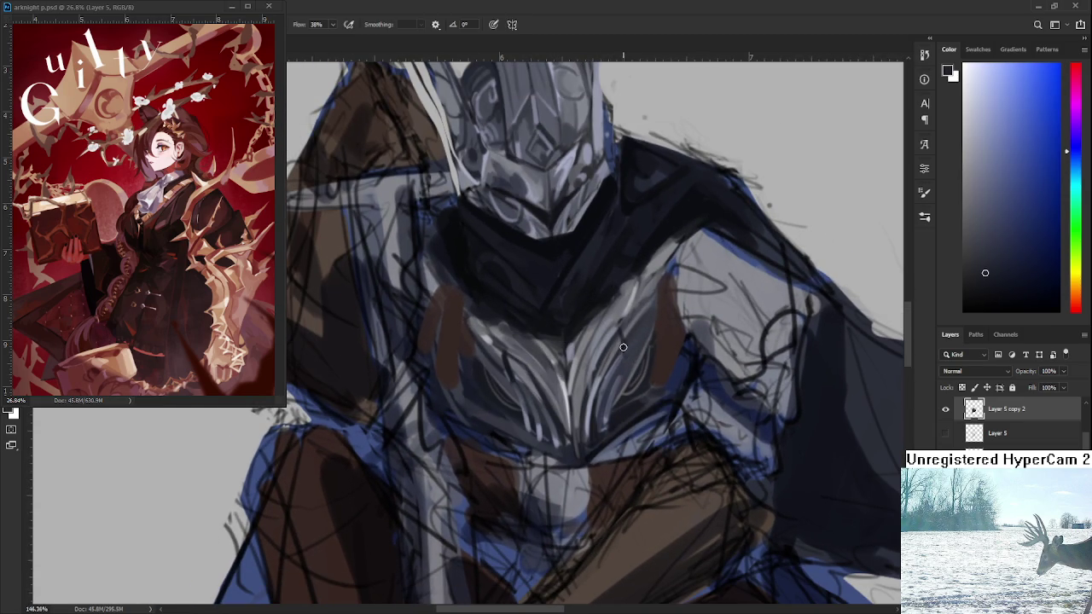
# Zoom out and back in to review the whole knight figure
pyautogui.scroll(-2, 639, 256)
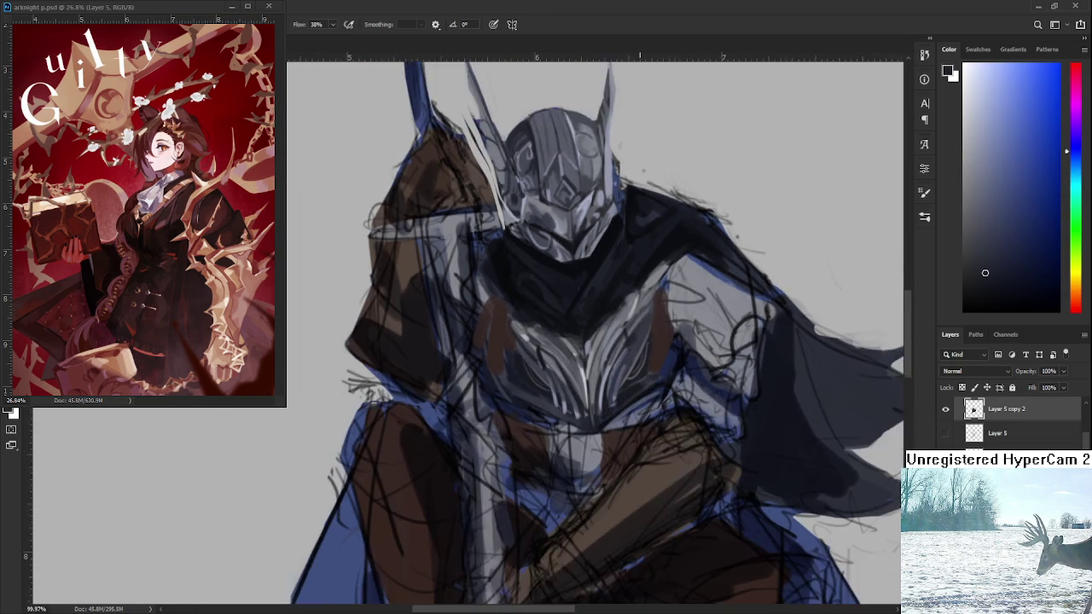
pyautogui.scroll(-3, 633, 337)
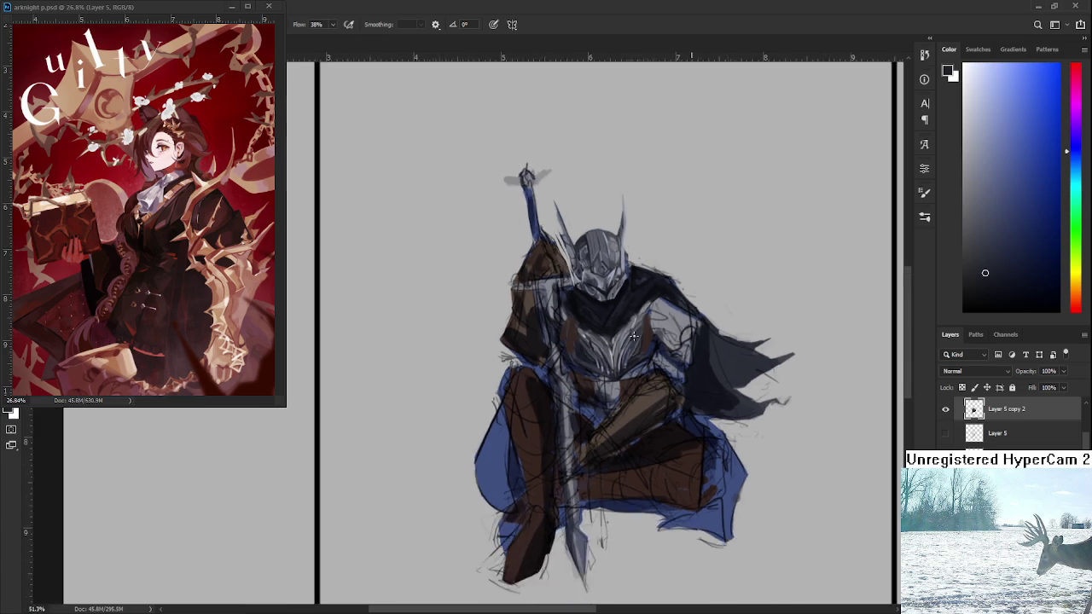
pyautogui.scroll(-3, 636, 367)
pyautogui.scroll(-2, 640, 427)
pyautogui.scroll(-1, 639, 416)
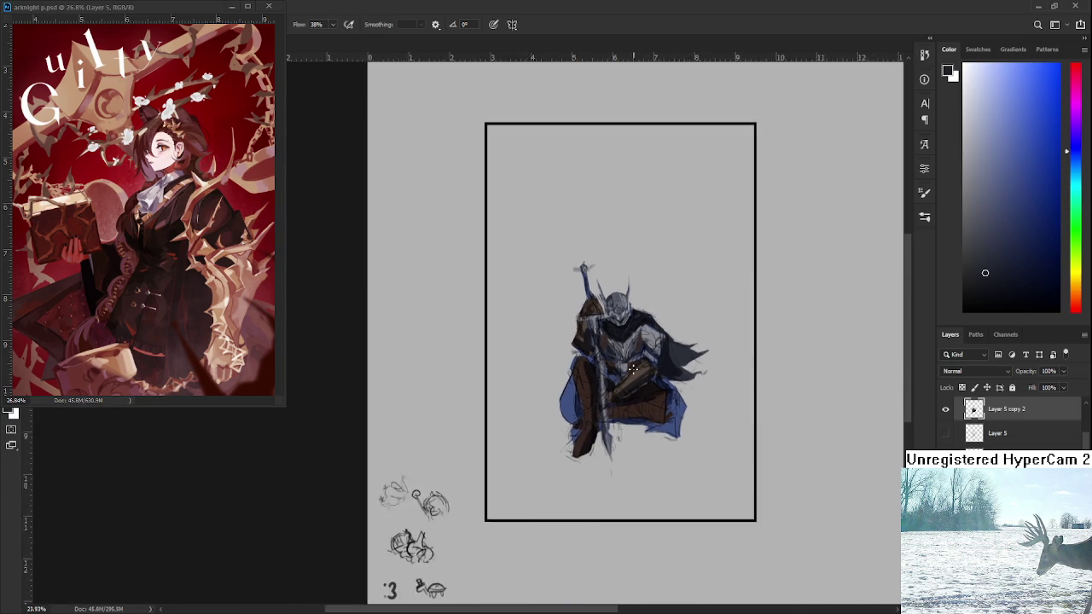
pyautogui.scroll(-1, 633, 369)
pyautogui.scroll(-1, 633, 369)
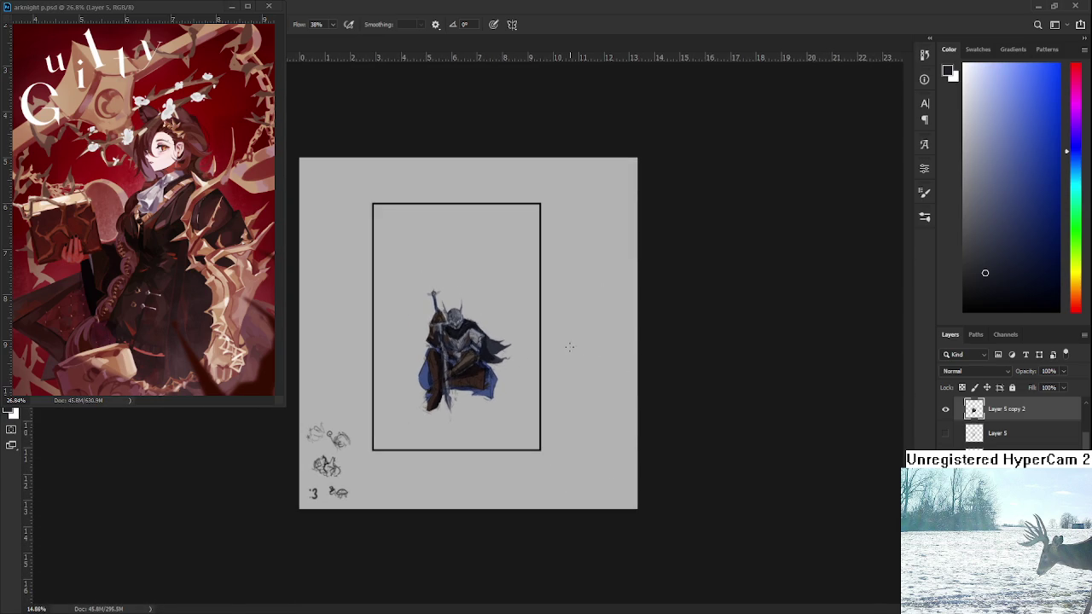
pyautogui.scroll(2, 468, 334)
pyautogui.scroll(1, 512, 324)
pyautogui.scroll(1, 545, 315)
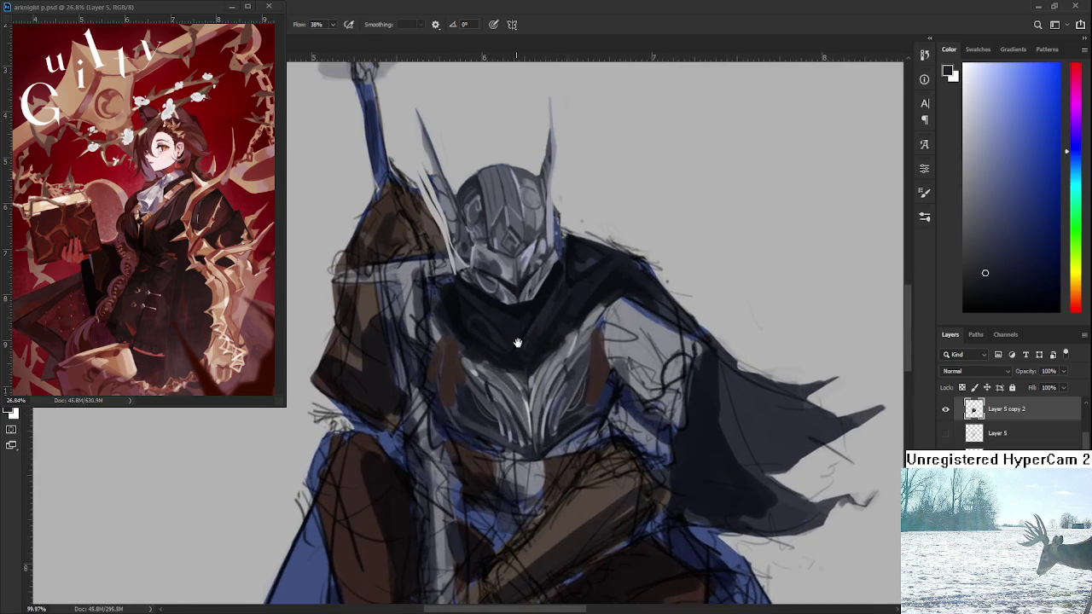
pyautogui.scroll(-1, 572, 306)
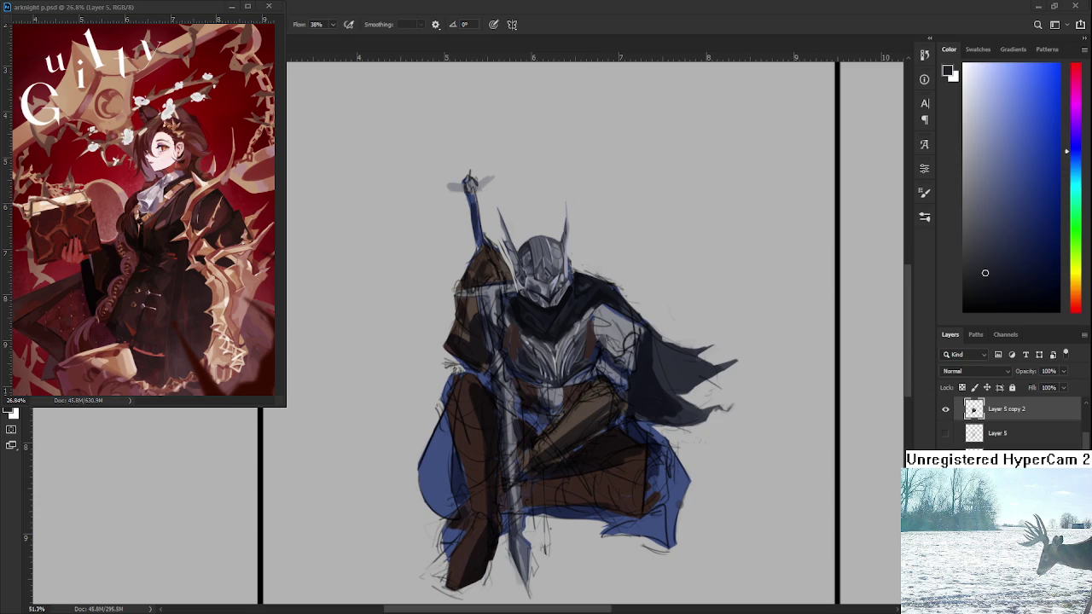
pyautogui.scroll(1, 548, 376)
pyautogui.scroll(1, 547, 376)
pyautogui.scroll(2, 548, 376)
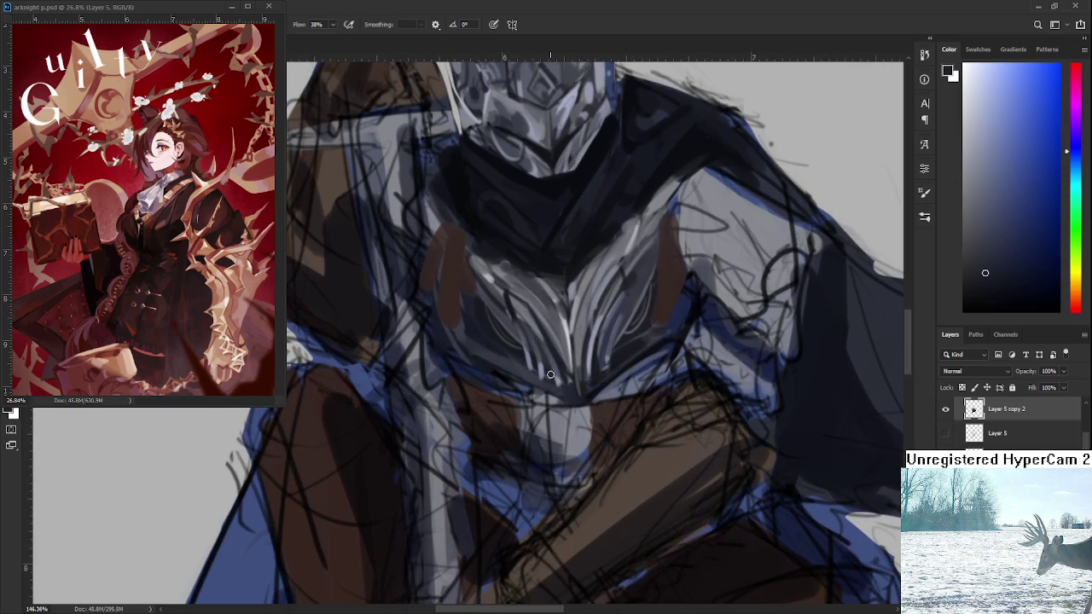
pyautogui.scroll(-1, 550, 374)
pyautogui.scroll(-1, 563, 349)
pyautogui.scroll(-1, 580, 315)
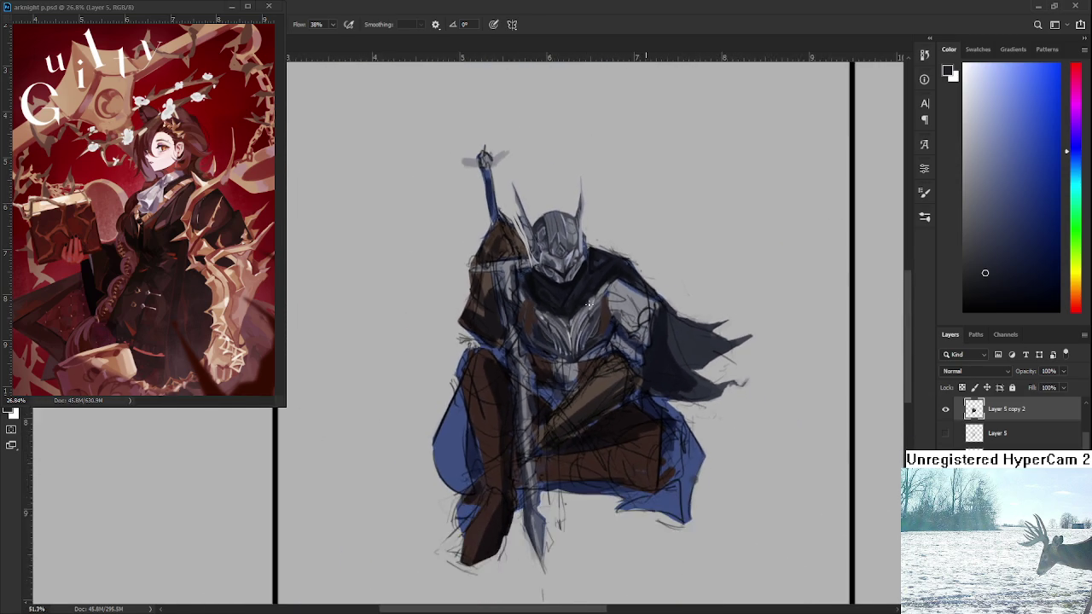
pyautogui.scroll(-2, 588, 304)
pyautogui.scroll(3, 588, 303)
# Flip Layer 5 copy 2 on and off against the Layer 5 sketch, leaving it visible
pyautogui.click(944, 433)
pyautogui.click(945, 409)
pyautogui.click(944, 409)
pyautogui.click(945, 409)
pyautogui.click(944, 409)
pyautogui.click(945, 410)
pyautogui.click(945, 409)
pyautogui.click(945, 410)
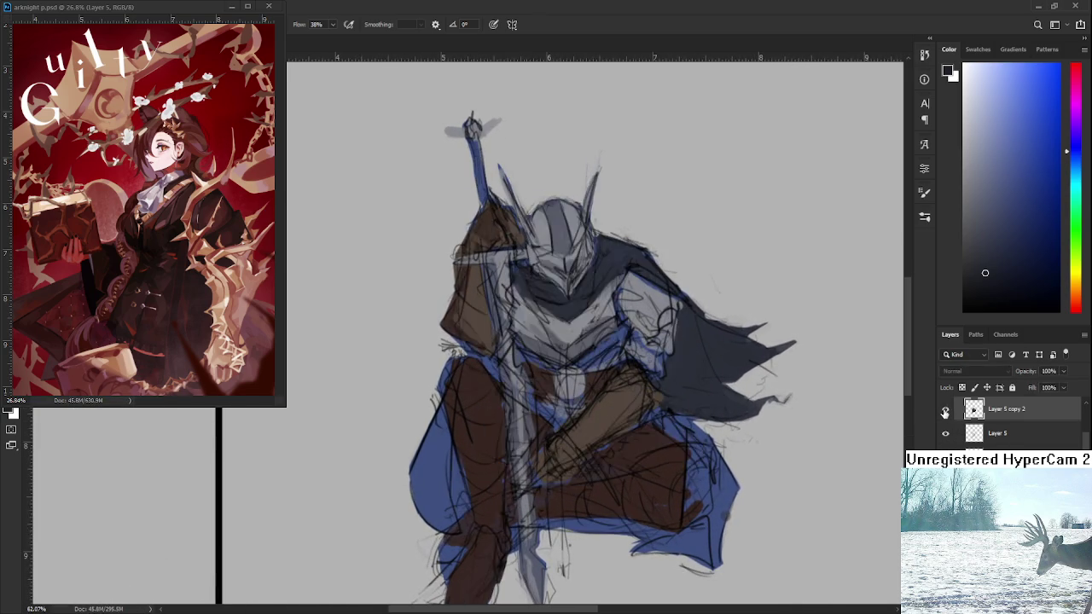
pyautogui.click(945, 410)
pyautogui.click(945, 411)
pyautogui.click(945, 411)
pyautogui.click(945, 411)
pyautogui.click(945, 410)
pyautogui.click(945, 410)
pyautogui.click(944, 410)
pyautogui.click(945, 410)
pyautogui.click(945, 410)
pyautogui.click(945, 411)
pyautogui.click(944, 411)
pyautogui.click(945, 412)
pyautogui.click(945, 411)
pyautogui.click(945, 411)
pyautogui.click(945, 411)
pyautogui.click(945, 411)
pyautogui.click(945, 411)
pyautogui.click(945, 411)
pyautogui.click(945, 411)
pyautogui.click(944, 411)
pyautogui.click(945, 411)
pyautogui.click(944, 411)
pyautogui.click(945, 411)
pyautogui.click(945, 411)
pyautogui.click(945, 411)
pyautogui.click(945, 411)
pyautogui.click(944, 411)
pyautogui.click(945, 411)
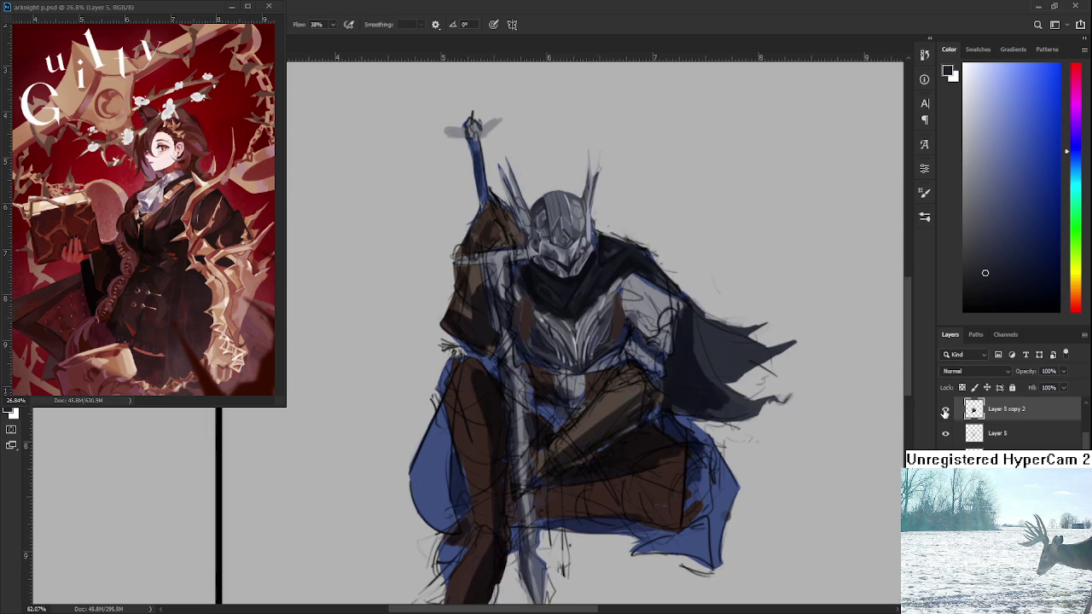
pyautogui.click(945, 411)
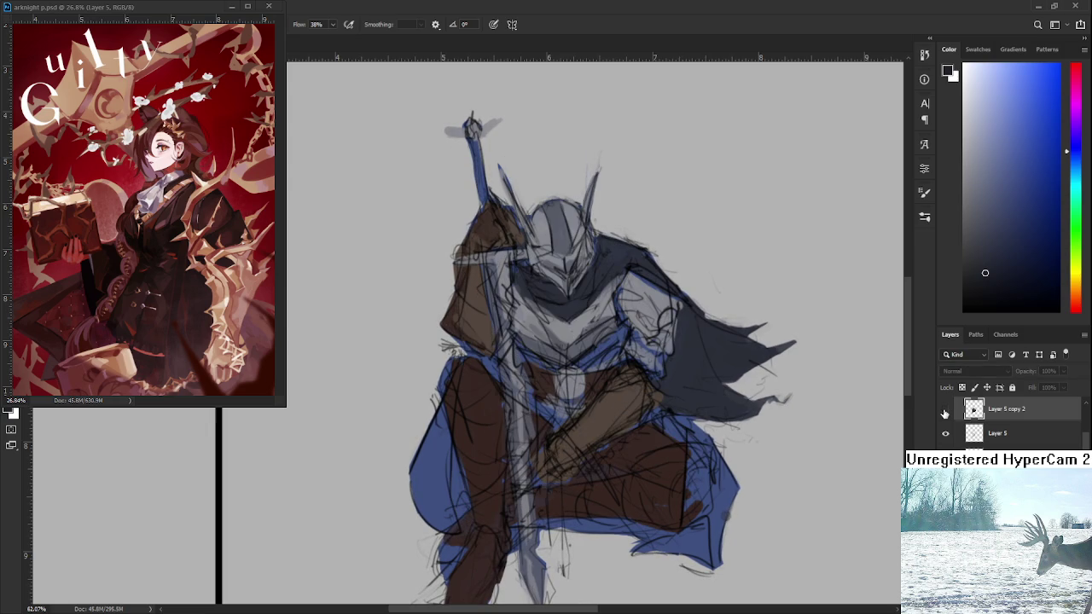
# Zoom over the knight, recheck both layers, then undo and redo to restore the armour detail
pyautogui.scroll(-1, 546, 341)
pyautogui.scroll(-2, 546, 341)
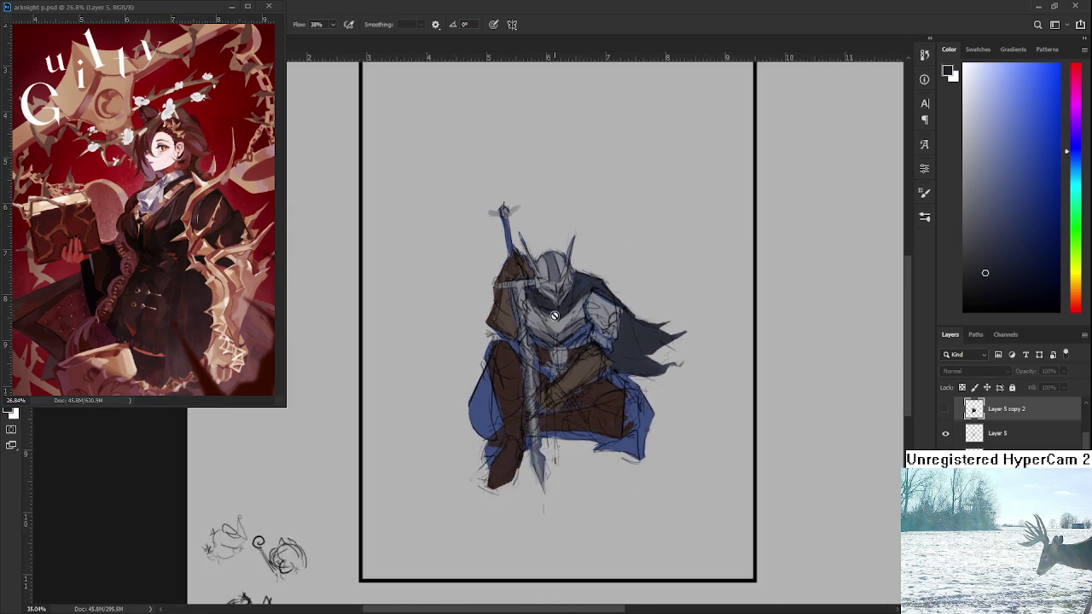
pyautogui.scroll(-1, 509, 346)
pyautogui.scroll(1, 510, 346)
pyautogui.scroll(1, 520, 358)
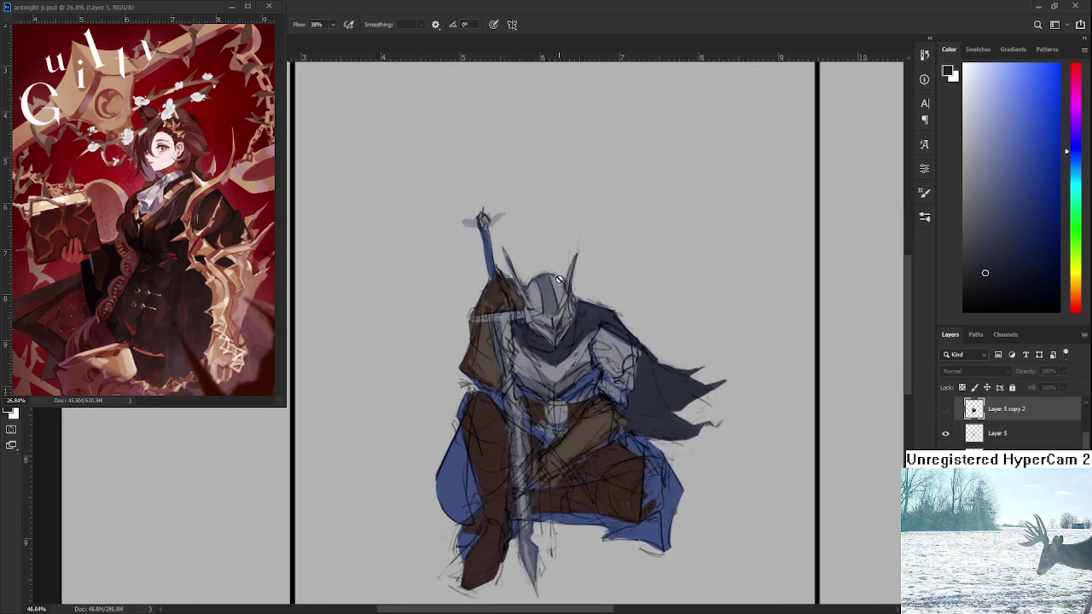
pyautogui.scroll(2, 537, 384)
pyautogui.scroll(1, 566, 426)
pyautogui.moveTo(566, 425); pyautogui.dragTo(579, 405)
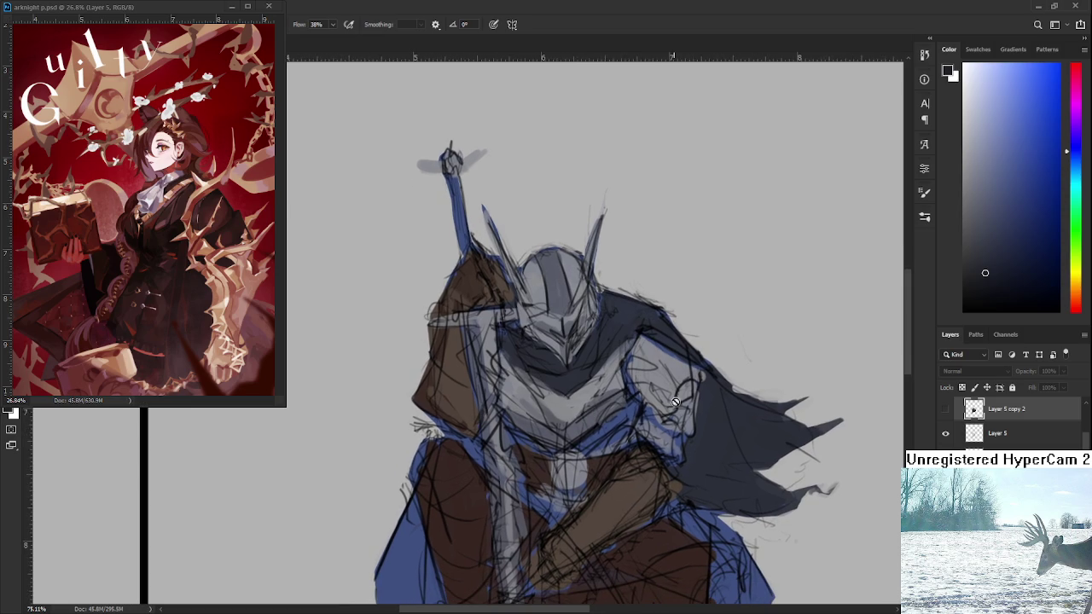
pyautogui.click(947, 435)
pyautogui.click(946, 434)
pyautogui.click(947, 411)
pyautogui.click(945, 408)
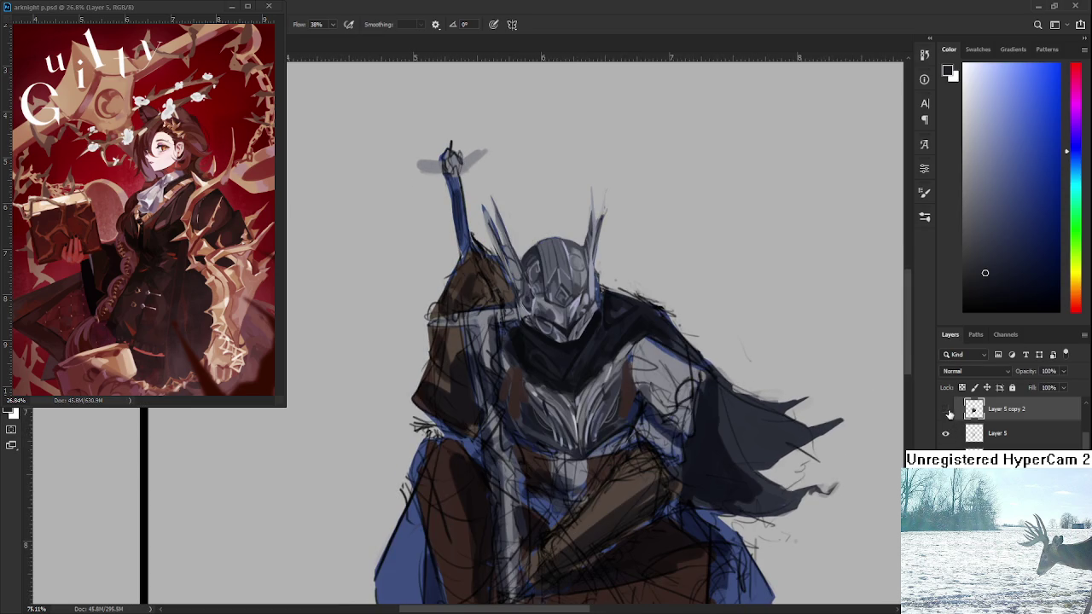
pyautogui.scroll(-2, 589, 365)
pyautogui.scroll(-1, 589, 365)
pyautogui.scroll(-1, 589, 365)
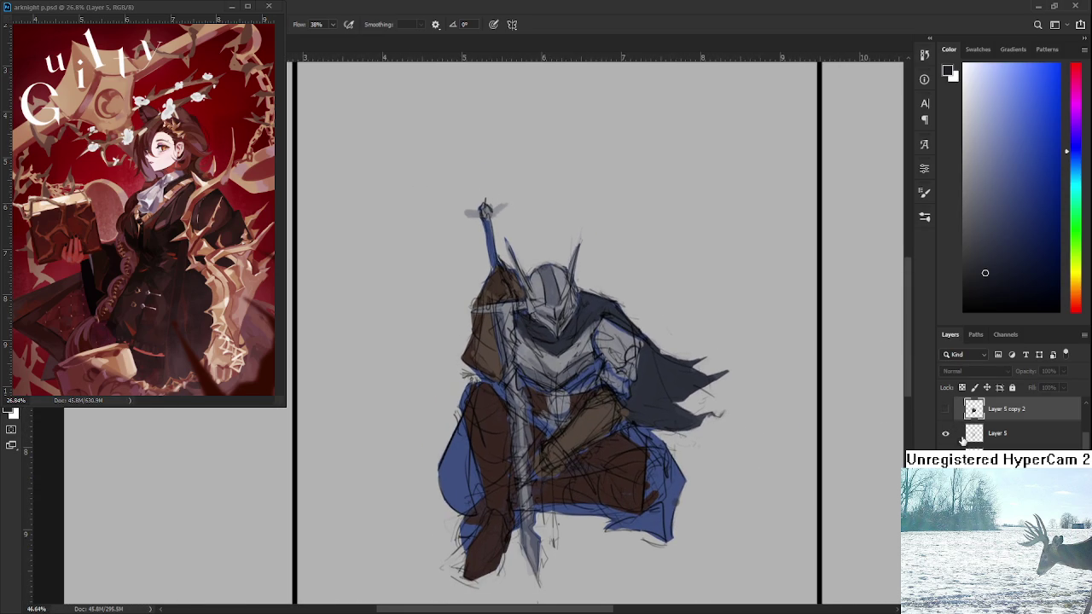
pyautogui.click(944, 410)
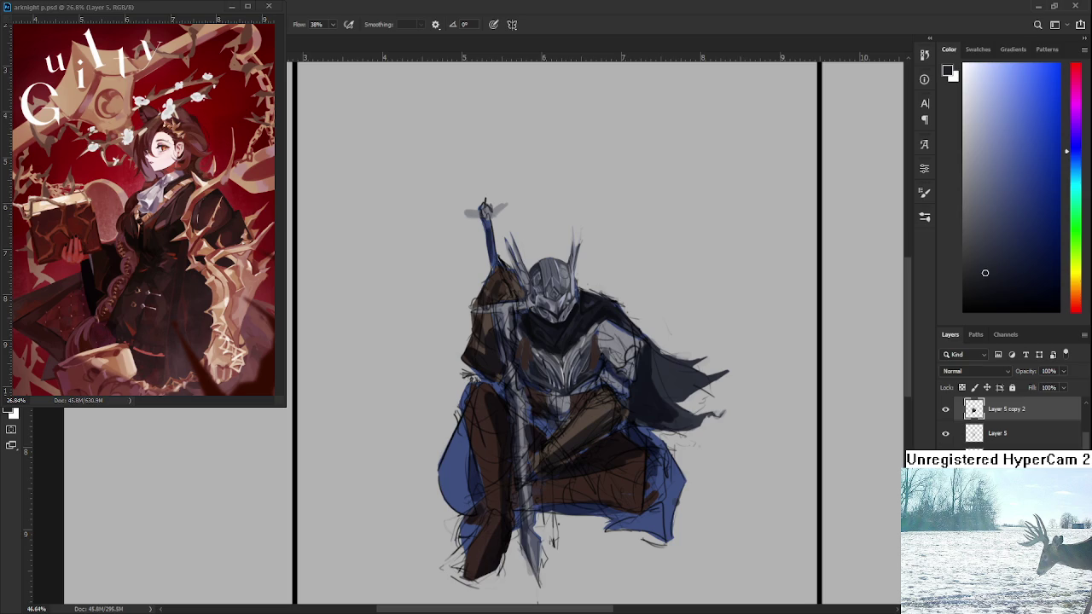
pyautogui.hotkey('ctrl', 'z')
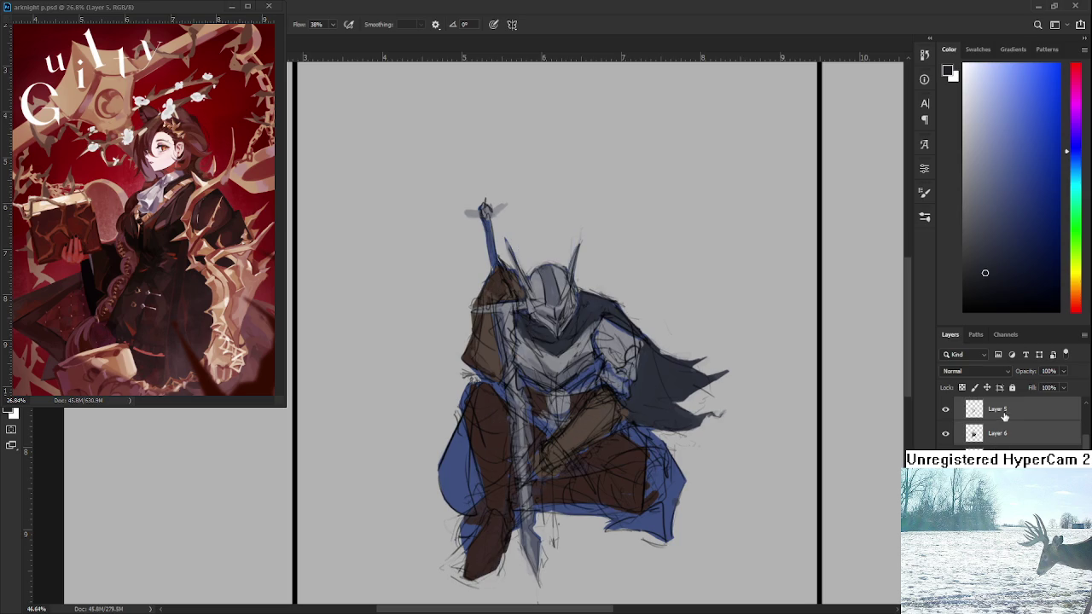
pyautogui.hotkey('ctrl', 'shift', 'z')
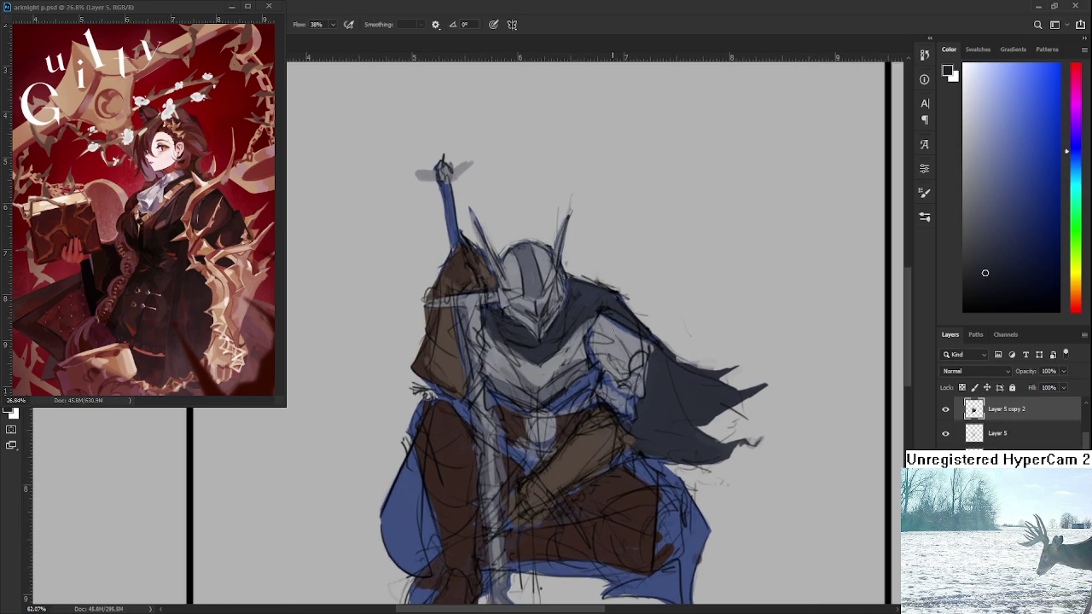
# Zoom into the knight's helmet, sample its grey as foreground colour, and centre it
pyautogui.scroll(2, 597, 341)
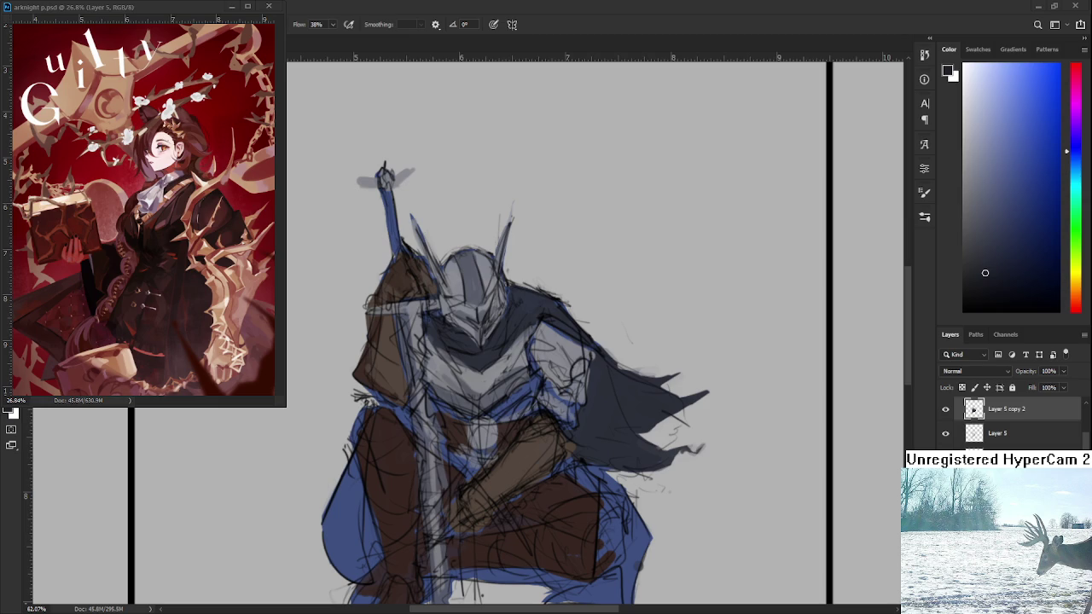
pyautogui.moveTo(462, 249); pyautogui.dragTo(721, 385)
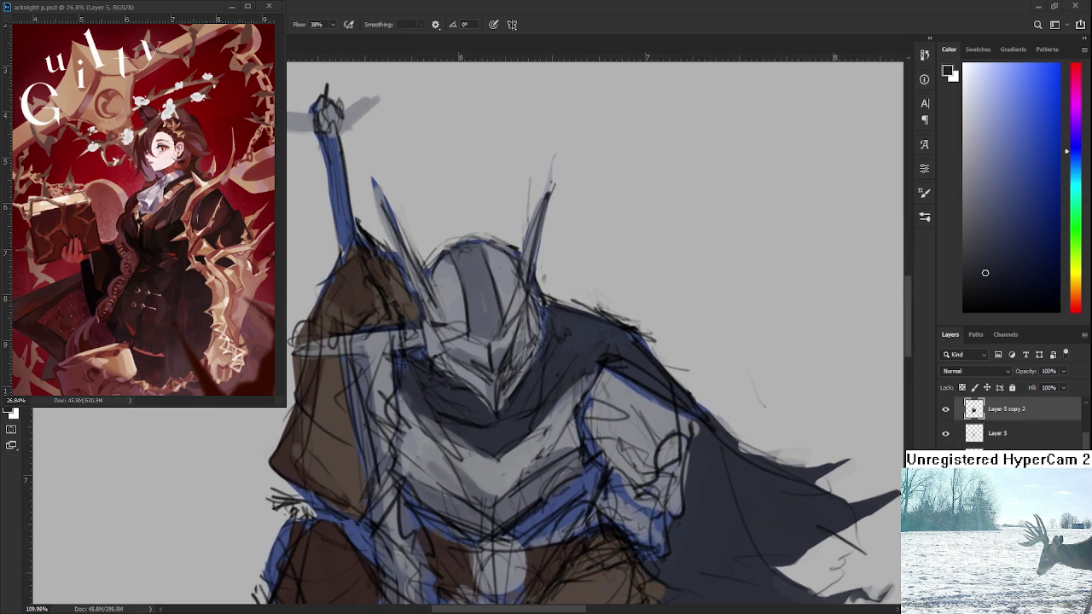
pyautogui.scroll(1, 475, 338)
pyautogui.keyDown('alt'); pyautogui.click(475, 324); pyautogui.keyUp('alt')
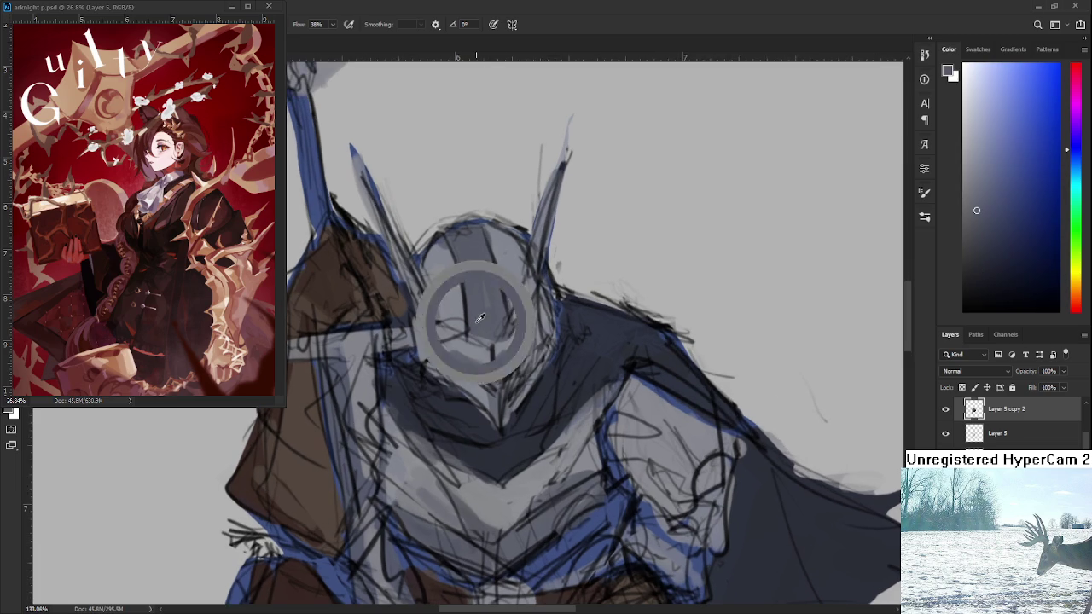
pyautogui.scroll(-1, 452, 317)
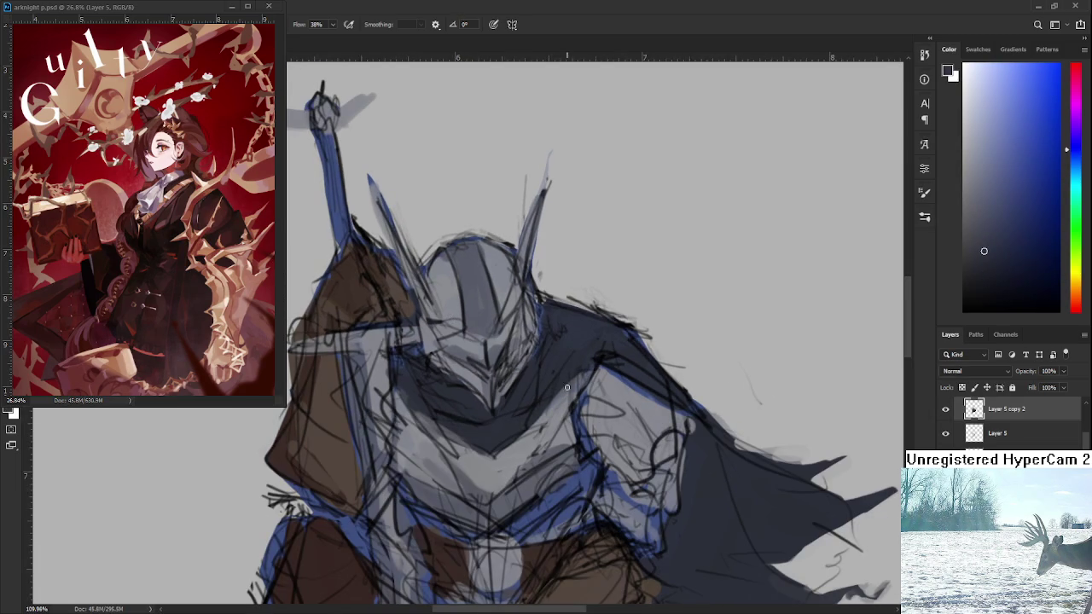
pyautogui.moveTo(574, 445); pyautogui.dragTo(540, 462)
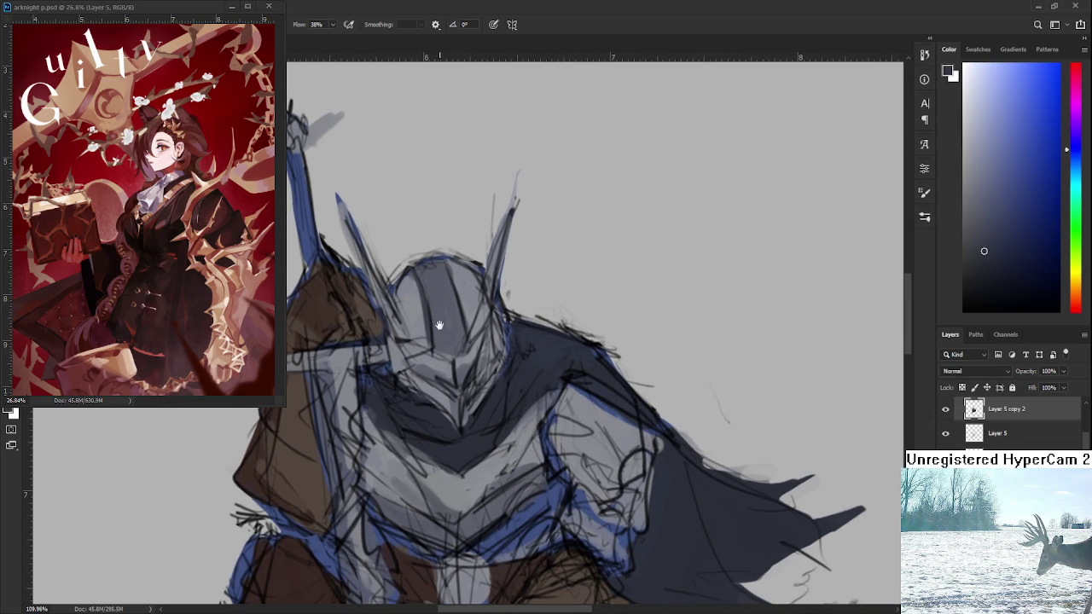
pyautogui.moveTo(432, 329); pyautogui.dragTo(468, 384)
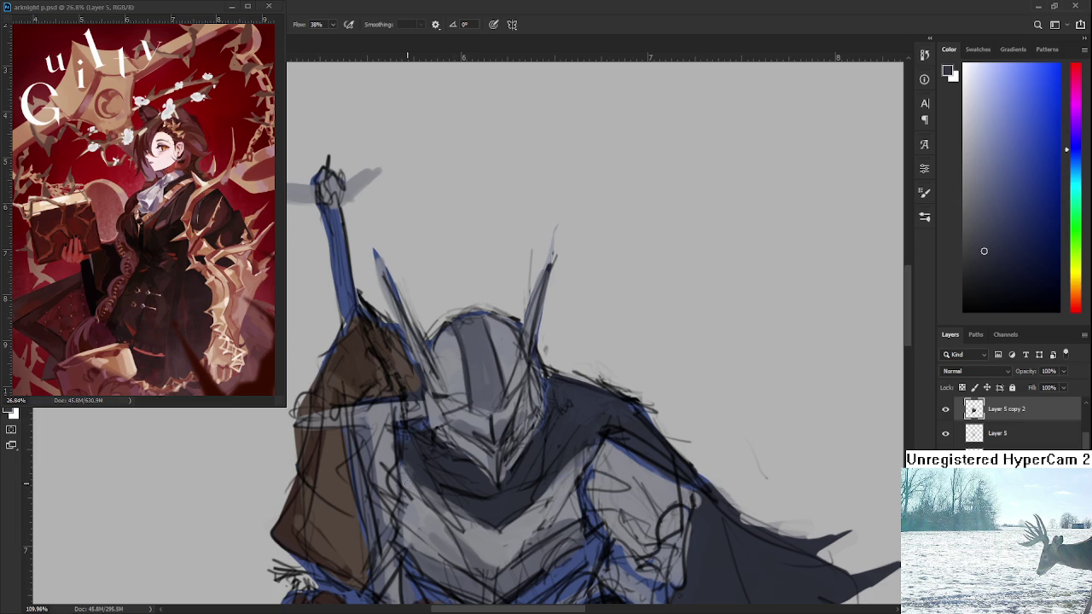
pyautogui.scroll(1, 405, 434)
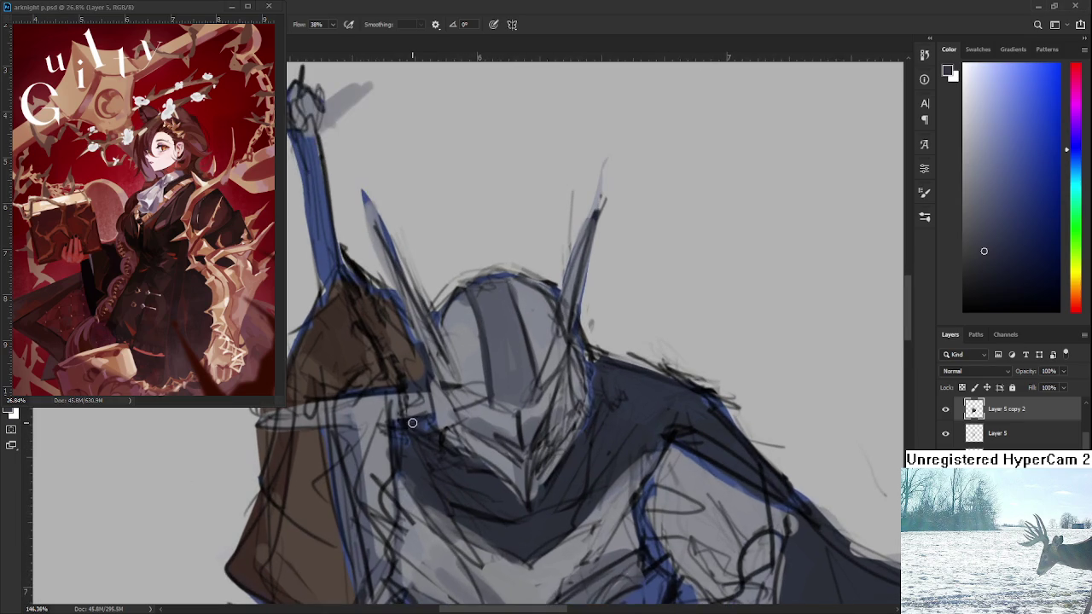
# Paint a light vertical stroke on the helmet face and a dark stroke down the visor
pyautogui.scroll(1, 509, 418)
pyautogui.keyDown('alt'); pyautogui.click(504, 430); pyautogui.keyUp('alt')
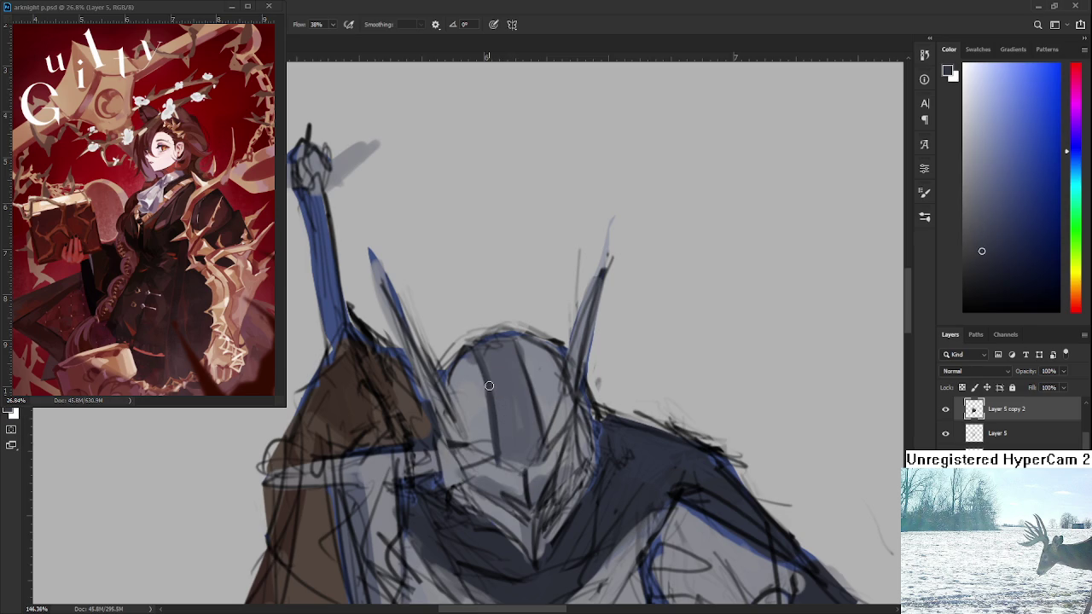
pyautogui.keyDown('alt'); pyautogui.click(503, 398); pyautogui.keyUp('alt')
pyautogui.moveTo(488, 354); pyautogui.dragTo(498, 456)
pyautogui.keyDown('alt'); pyautogui.click(504, 430); pyautogui.keyUp('alt')
pyautogui.keyDown('alt'); pyautogui.click(510, 413); pyautogui.keyUp('alt')
pyautogui.keyDown('alt'); pyautogui.click(491, 376); pyautogui.keyUp('alt')
pyautogui.scroll(-1, 493, 354)
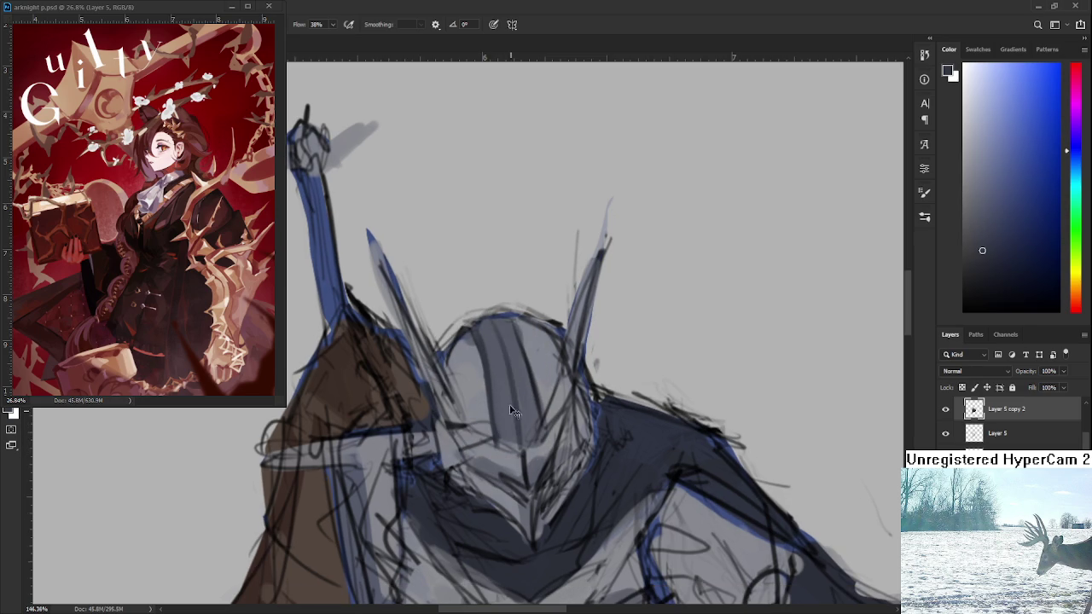
pyautogui.moveTo(501, 326); pyautogui.dragTo(520, 430)
# Layer alternating light and dark grey strokes across the helmet faceplate
pyautogui.keyDown('alt'); pyautogui.click(526, 373); pyautogui.keyUp('alt')
pyautogui.moveTo(513, 332); pyautogui.dragTo(536, 439)
pyautogui.keyDown('alt'); pyautogui.click(515, 353); pyautogui.keyUp('alt')
pyautogui.moveTo(512, 321)
pyautogui.mouseDown()
pyautogui.moveTo(541, 431)
pyautogui.moveTo(528, 396)
pyautogui.mouseUp()
pyautogui.keyDown('alt'); pyautogui.click(521, 360); pyautogui.keyUp('alt')
pyautogui.keyDown('alt'); pyautogui.click(526, 399); pyautogui.keyUp('alt')
pyautogui.keyDown('alt'); pyautogui.click(522, 404); pyautogui.keyUp('alt')
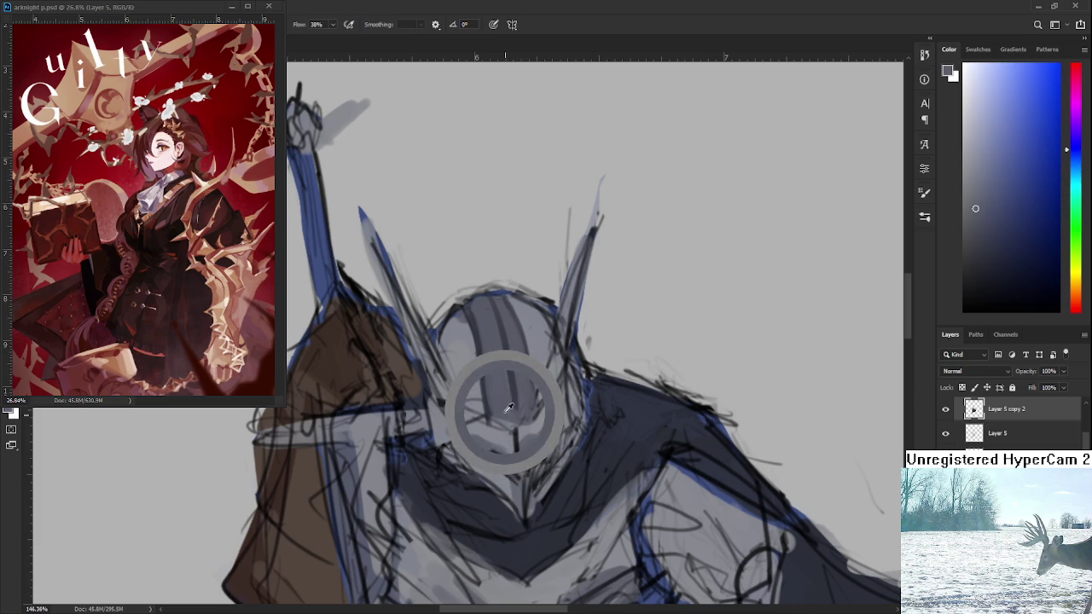
pyautogui.moveTo(512, 407)
pyautogui.mouseDown()
pyautogui.moveTo(514, 359)
pyautogui.moveTo(486, 413)
pyautogui.mouseUp()
pyautogui.keyDown('alt'); pyautogui.click(518, 358); pyautogui.keyUp('alt')
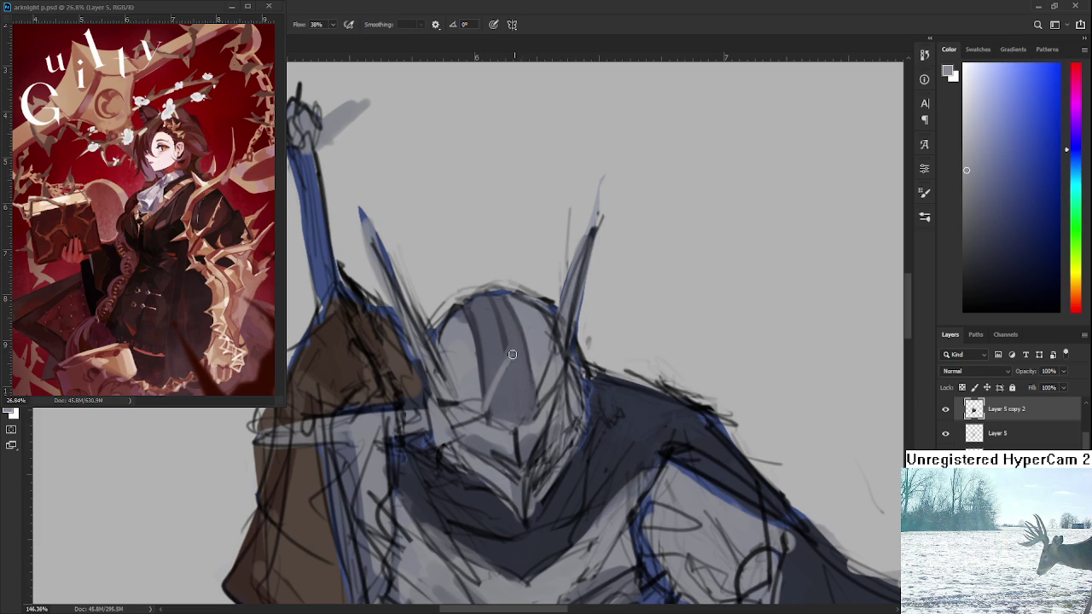
pyautogui.moveTo(511, 356)
pyautogui.mouseDown()
pyautogui.moveTo(484, 418)
pyautogui.moveTo(537, 386)
pyautogui.mouseUp()
# Hatch light grey over the lower helmet face using resampled helmet greys
pyautogui.moveTo(546, 406)
pyautogui.mouseDown()
pyautogui.moveTo(539, 470)
pyautogui.moveTo(509, 439)
pyautogui.mouseUp()
pyautogui.keyDown('alt'); pyautogui.click(516, 503); pyautogui.keyUp('alt')
pyautogui.keyDown('alt'); pyautogui.click(508, 439); pyautogui.keyUp('alt')
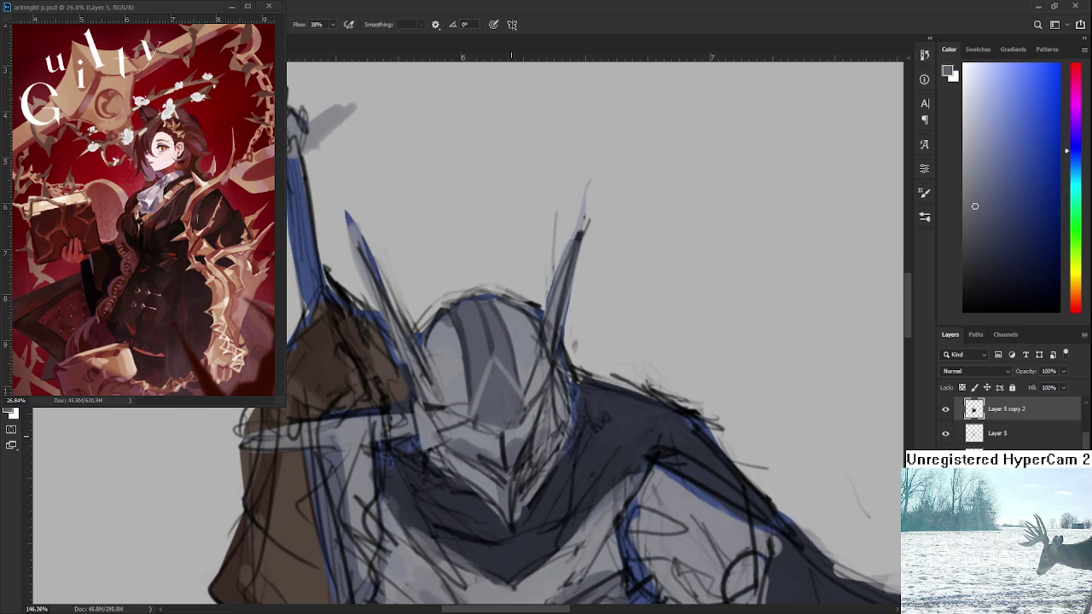
pyautogui.keyDown('alt'); pyautogui.click(514, 433); pyautogui.keyUp('alt')
pyautogui.keyDown('alt'); pyautogui.click(518, 452); pyautogui.keyUp('alt')
pyautogui.keyDown('alt'); pyautogui.click(517, 432); pyautogui.keyUp('alt')
pyautogui.moveTo(516, 429)
pyautogui.mouseDown()
pyautogui.moveTo(529, 418)
pyautogui.moveTo(522, 443)
pyautogui.moveTo(546, 401)
pyautogui.moveTo(535, 414)
pyautogui.moveTo(555, 406)
pyautogui.mouseUp()
pyautogui.keyDown('alt'); pyautogui.click(509, 445); pyautogui.keyUp('alt')
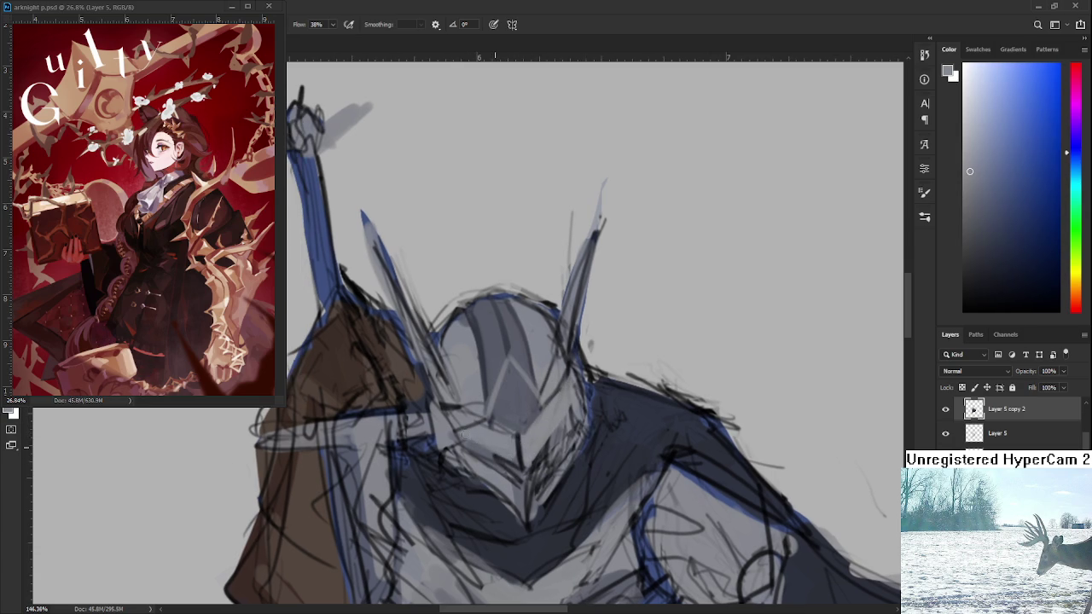
pyautogui.keyDown('alt'); pyautogui.click(522, 432); pyautogui.keyUp('alt')
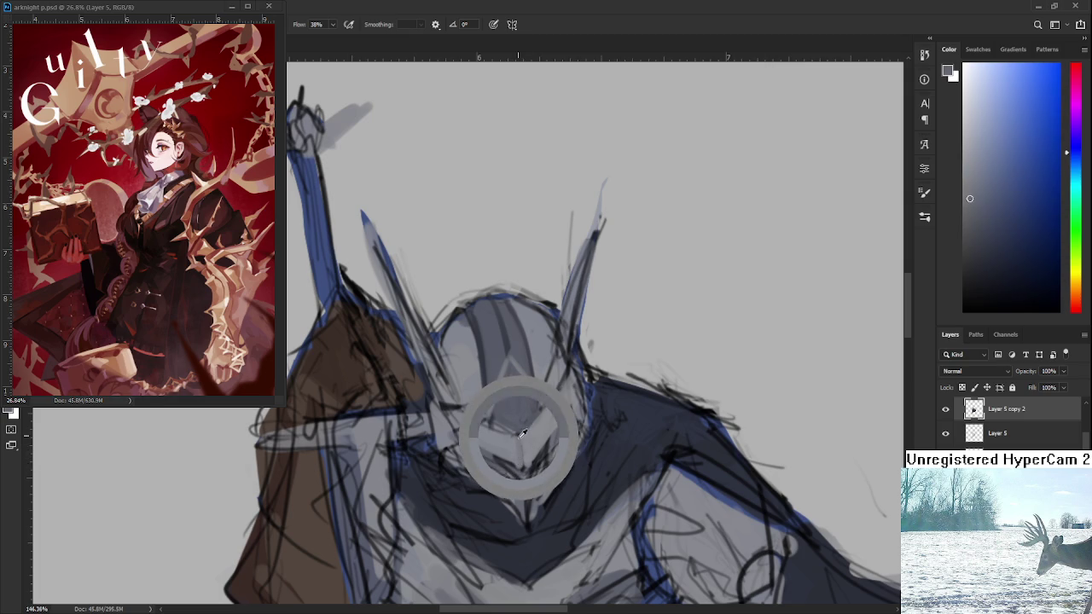
pyautogui.keyDown('alt'); pyautogui.click(527, 437); pyautogui.keyUp('alt')
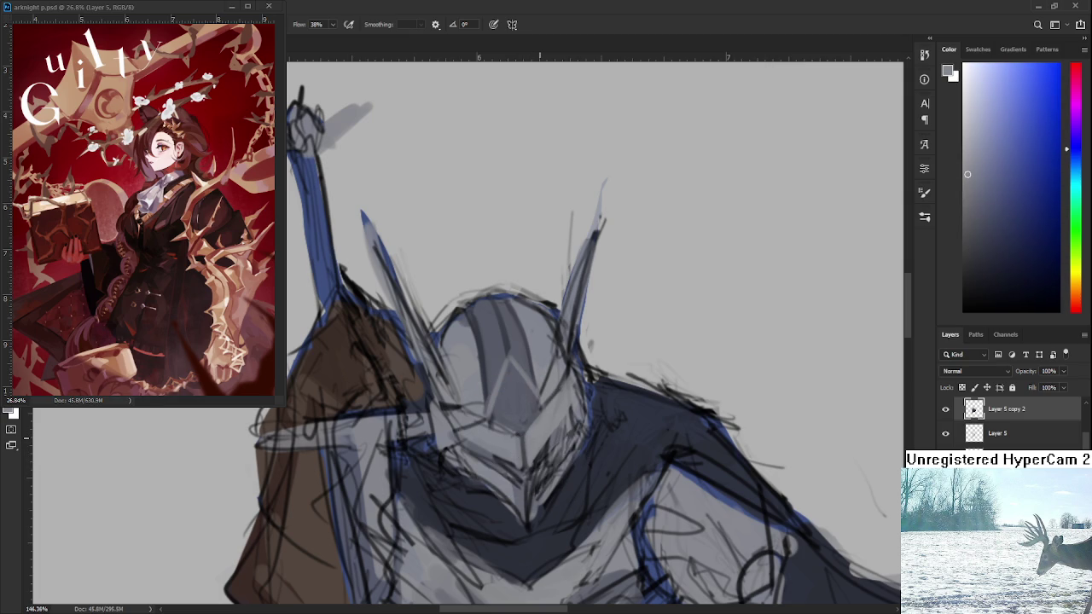
# Darken the helmet's left edge and add dark marks near the visor
pyautogui.scroll(-3, 534, 436)
pyautogui.scroll(3, 512, 448)
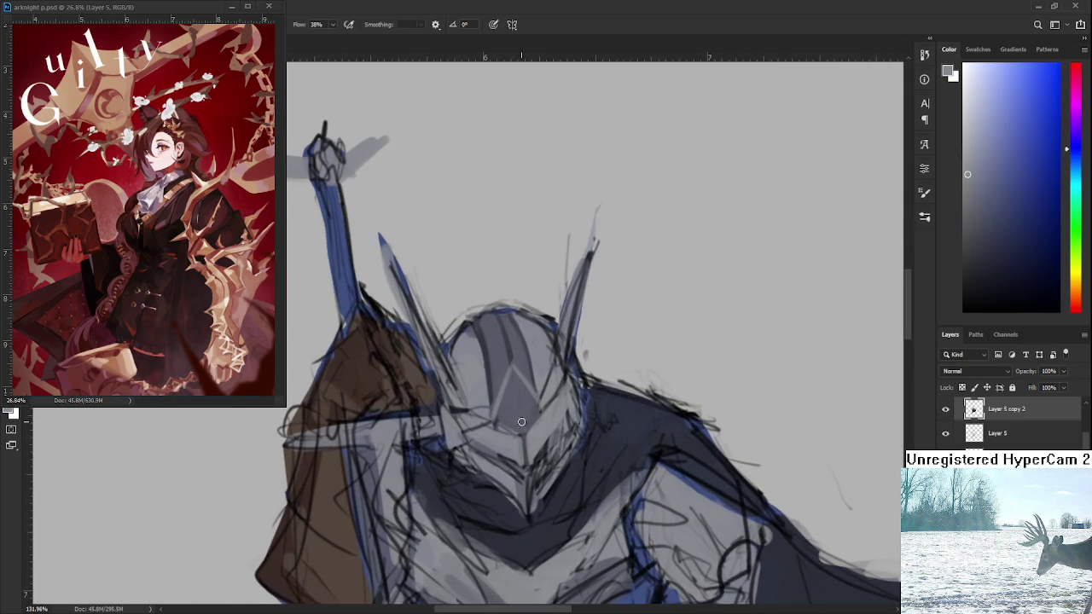
pyautogui.scroll(1, 498, 457)
pyautogui.moveTo(499, 457); pyautogui.dragTo(485, 459)
pyautogui.keyDown('alt'); pyautogui.click(464, 435); pyautogui.keyUp('alt')
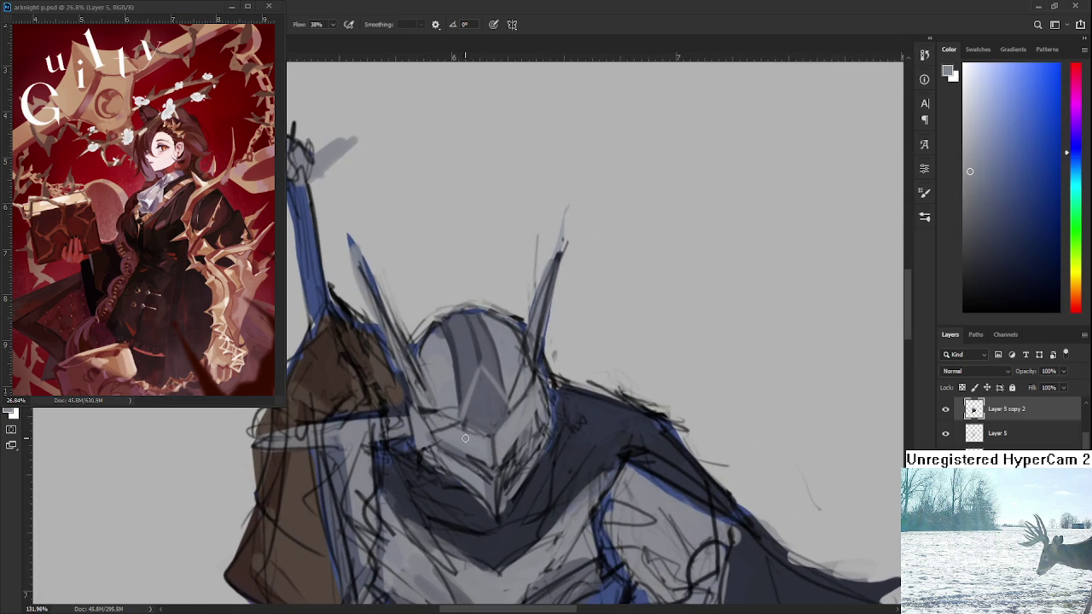
pyautogui.moveTo(459, 388); pyautogui.dragTo(486, 436)
pyautogui.keyDown('alt'); pyautogui.click(482, 413); pyautogui.keyUp('alt')
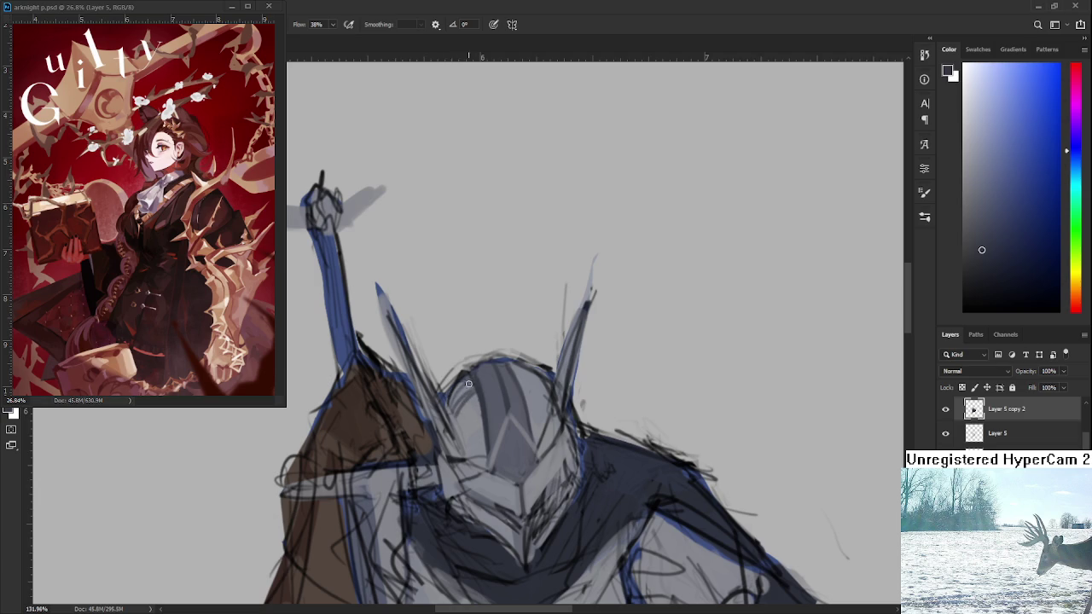
pyautogui.scroll(-1, 468, 384)
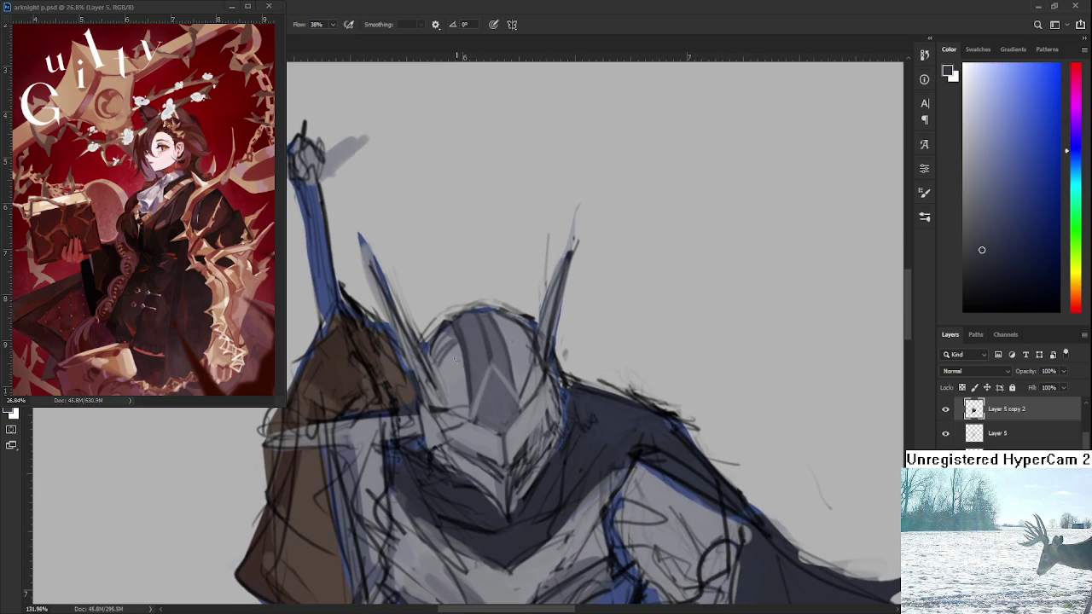
pyautogui.moveTo(491, 337); pyautogui.dragTo(491, 350)
pyautogui.moveTo(431, 353); pyautogui.dragTo(445, 405)
pyautogui.moveTo(520, 389); pyautogui.dragTo(525, 400)
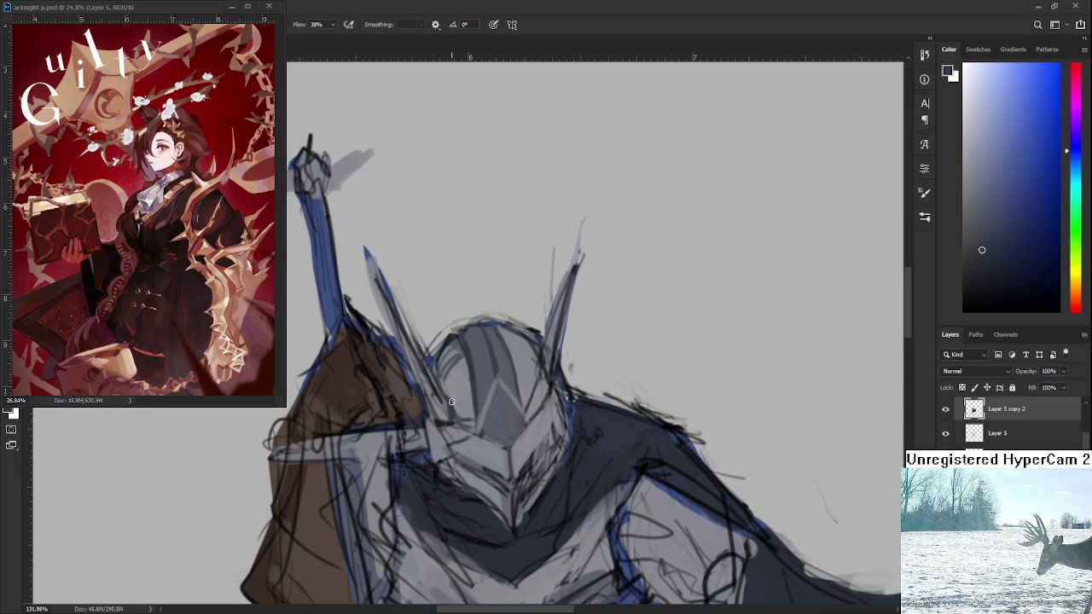
pyautogui.moveTo(453, 404); pyautogui.dragTo(459, 412)
pyautogui.scroll(-1, 462, 398)
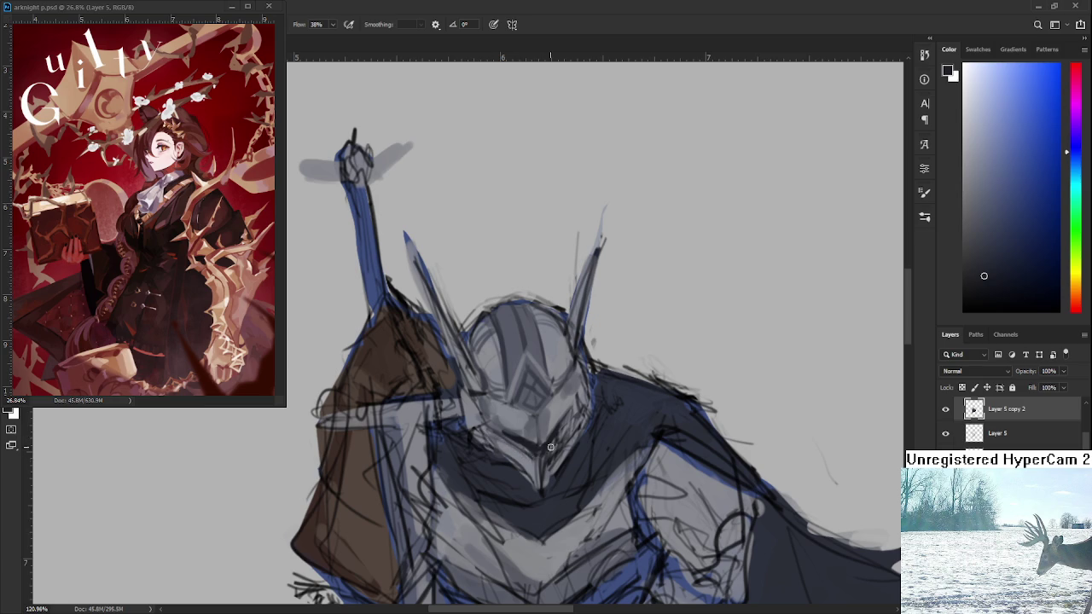
# Sample light and dark greys from the helmet and paint darker shading on the chest
pyautogui.keyDown('alt'); pyautogui.click(533, 416); pyautogui.keyUp('alt')
pyautogui.moveTo(547, 461)
pyautogui.mouseDown()
pyautogui.moveTo(545, 434)
pyautogui.moveTo(562, 406)
pyautogui.mouseUp()
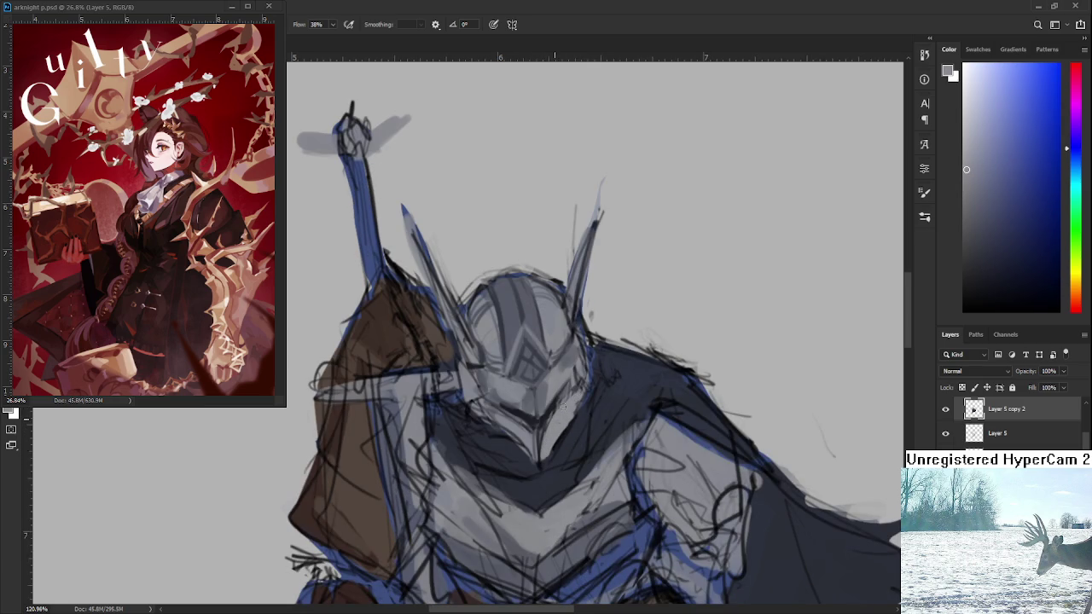
pyautogui.keyDown('alt'); pyautogui.click(549, 451); pyautogui.keyUp('alt')
pyautogui.keyDown('alt'); pyautogui.click(545, 451); pyautogui.keyUp('alt')
pyautogui.keyDown('alt'); pyautogui.click(546, 461); pyautogui.keyUp('alt')
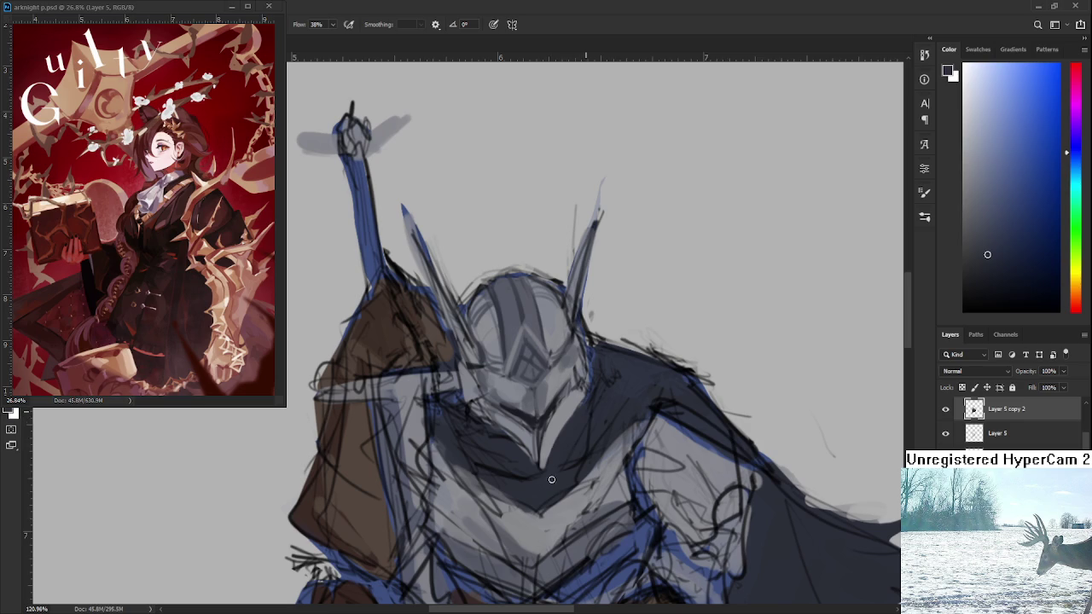
pyautogui.moveTo(551, 481); pyautogui.dragTo(557, 469)
# Pick up a new colour and add more dark strokes across the chest
pyautogui.keyDown('alt'); pyautogui.click(532, 418); pyautogui.keyUp('alt')
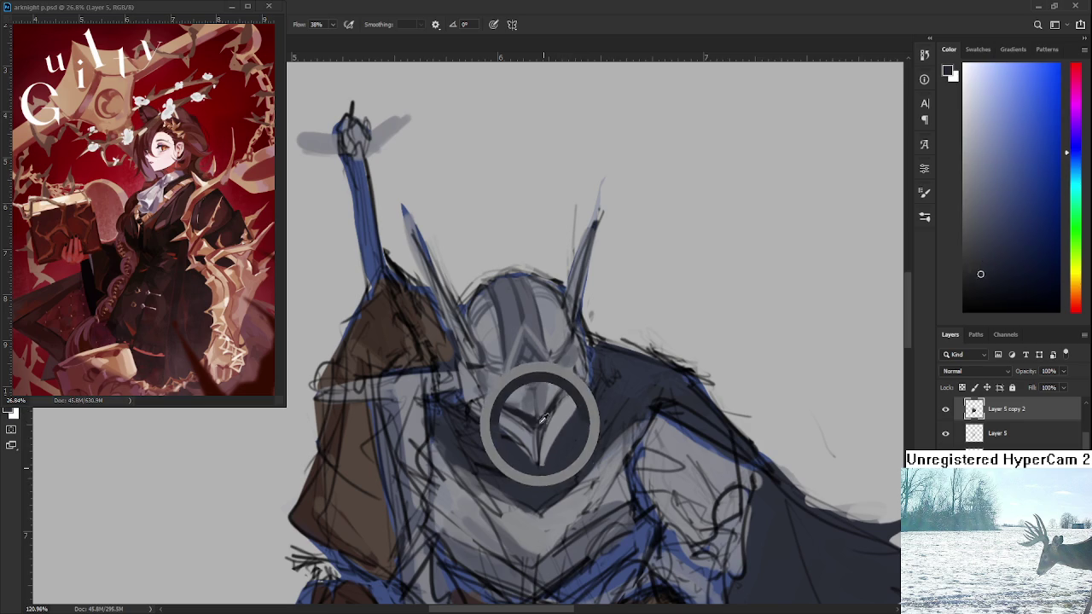
pyautogui.moveTo(545, 468); pyautogui.dragTo(581, 402)
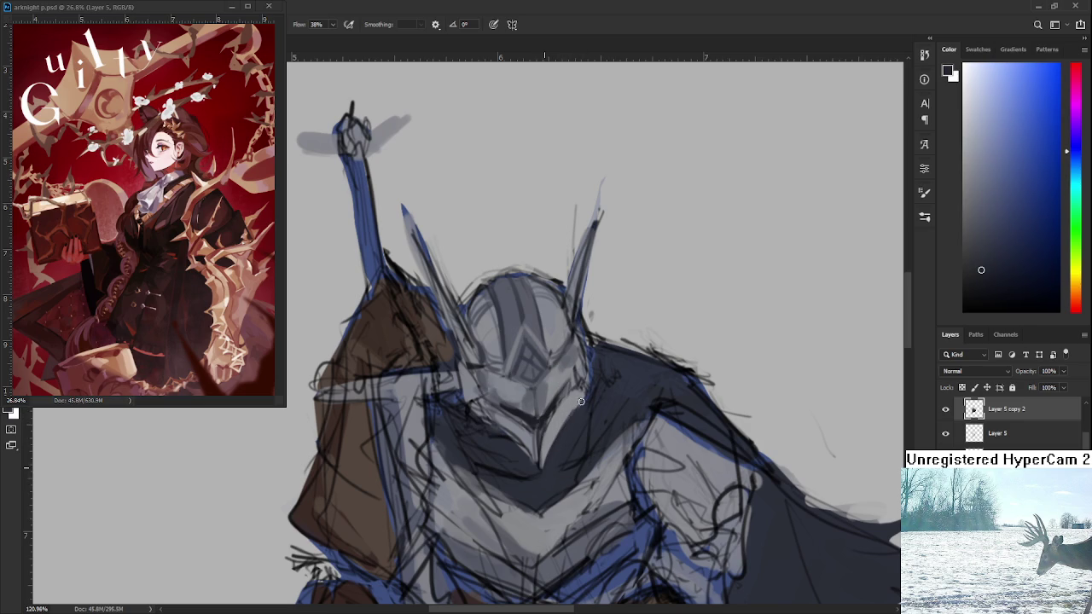
pyautogui.moveTo(557, 444); pyautogui.dragTo(571, 406)
# Sample a range of lighter and darker shades from the helmet faceplate
pyautogui.keyDown('alt'); pyautogui.click(579, 411); pyautogui.keyUp('alt')
pyautogui.keyDown('alt'); pyautogui.click(570, 398); pyautogui.keyUp('alt')
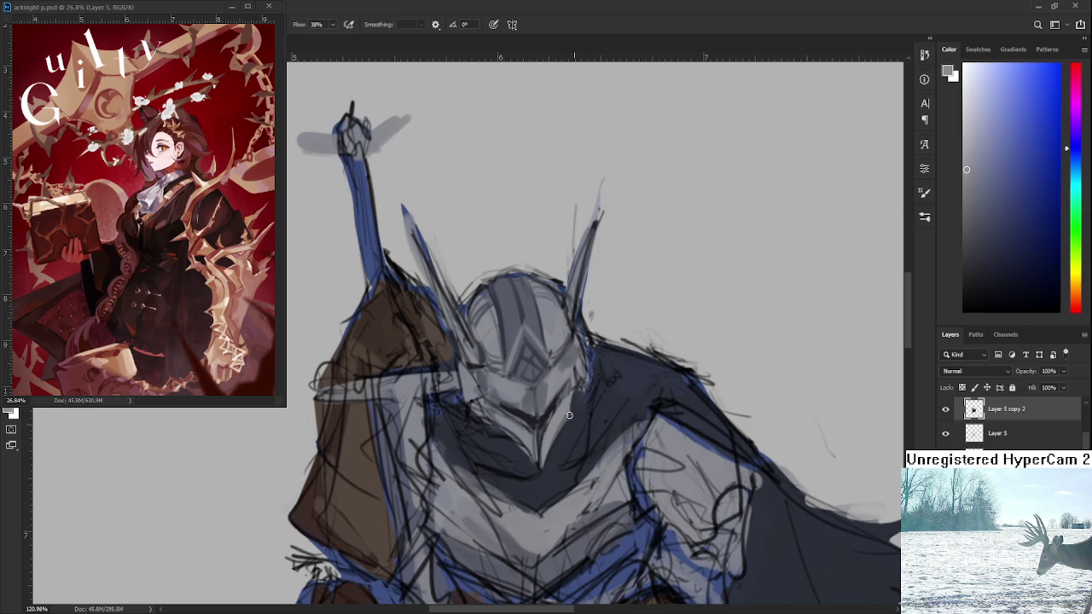
pyautogui.keyDown('alt'); pyautogui.click(558, 406); pyautogui.keyUp('alt')
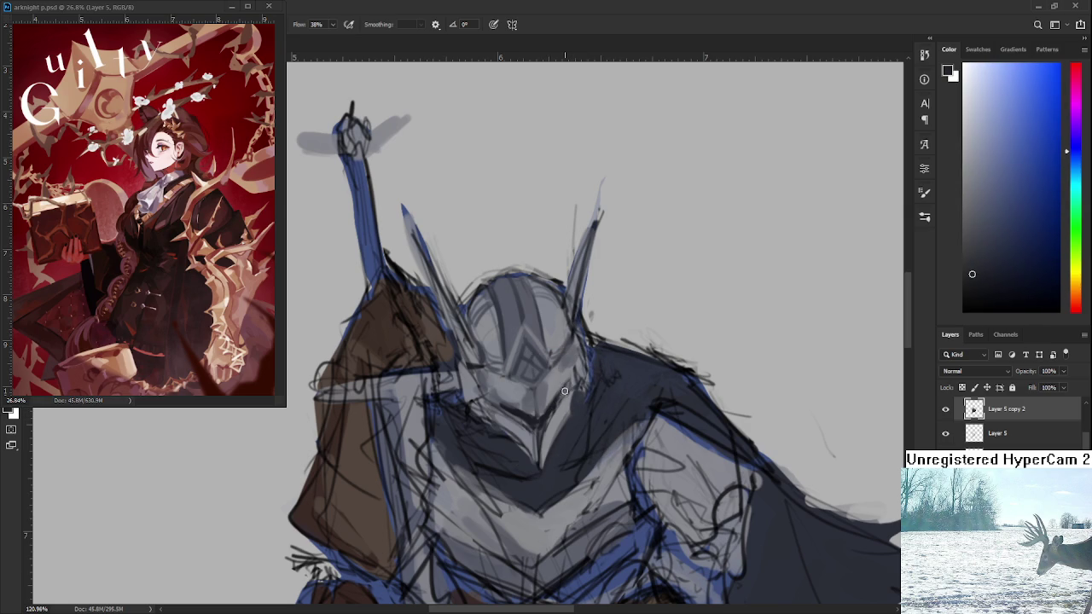
pyautogui.keyDown('alt'); pyautogui.click(568, 383); pyautogui.keyUp('alt')
pyautogui.keyDown('alt'); pyautogui.click(571, 376); pyautogui.keyUp('alt')
pyautogui.keyDown('alt'); pyautogui.click(569, 399); pyautogui.keyUp('alt')
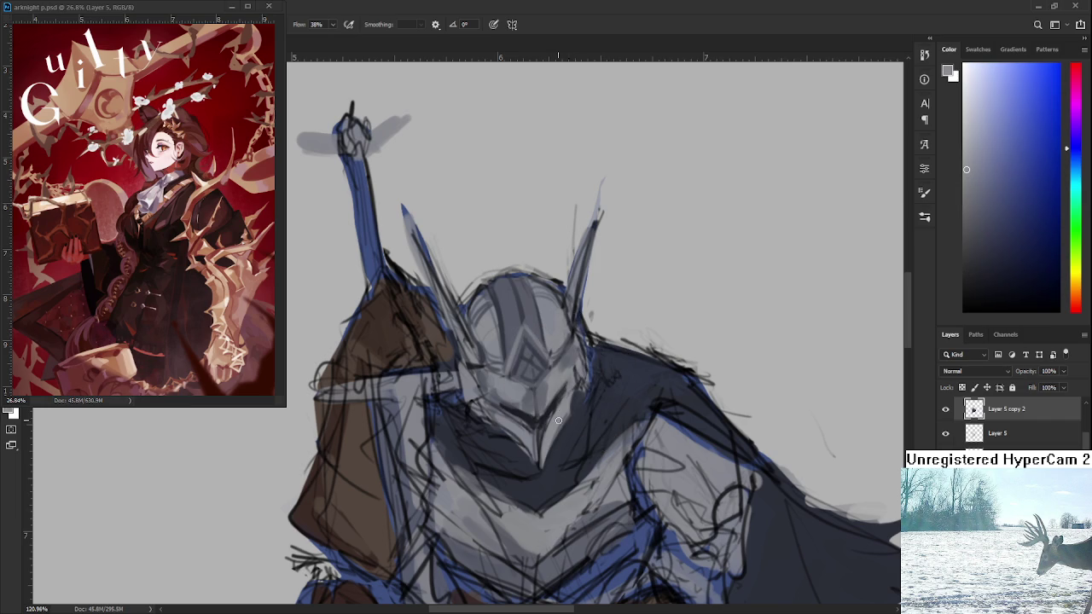
pyautogui.keyDown('alt'); pyautogui.click(550, 429); pyautogui.keyUp('alt')
pyautogui.scroll(-5, 575, 373)
pyautogui.scroll(4, 574, 373)
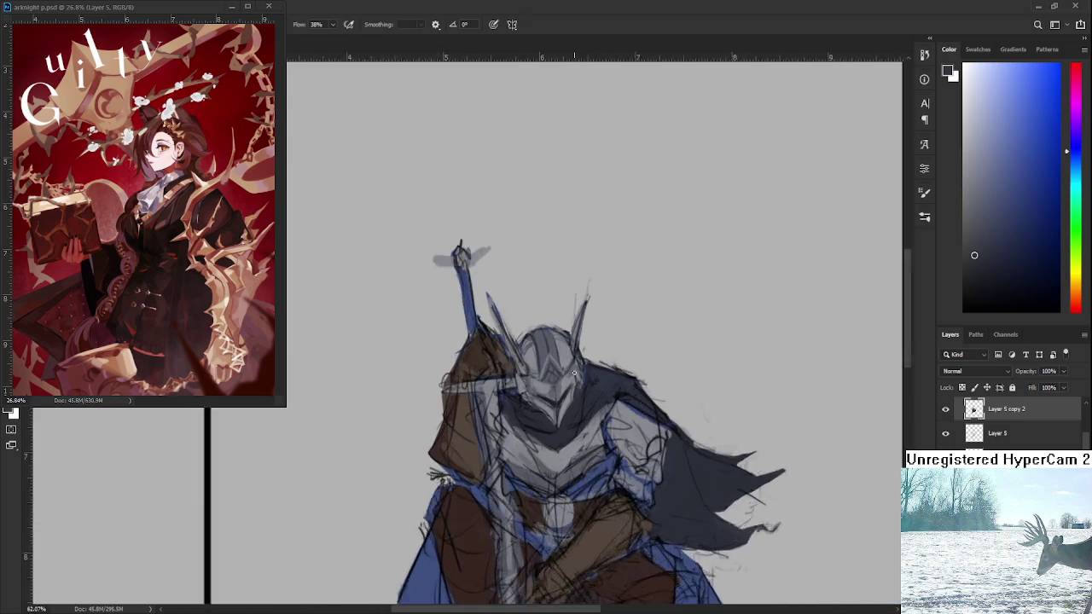
pyautogui.scroll(3, 574, 373)
pyautogui.moveTo(580, 408); pyautogui.dragTo(571, 435)
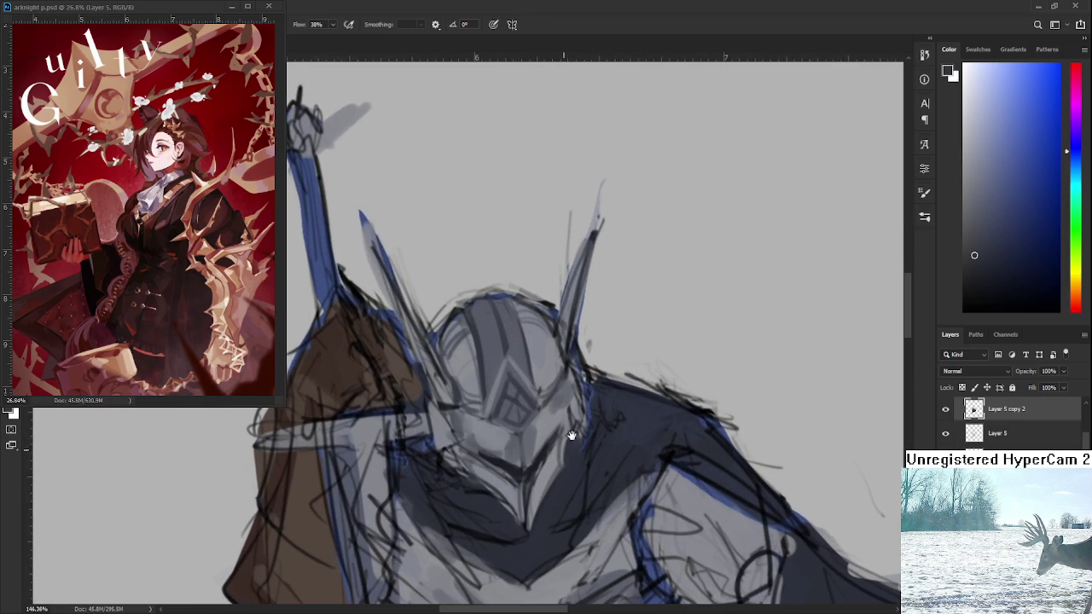
pyautogui.keyDown('alt'); pyautogui.click(499, 458); pyautogui.keyUp('alt')
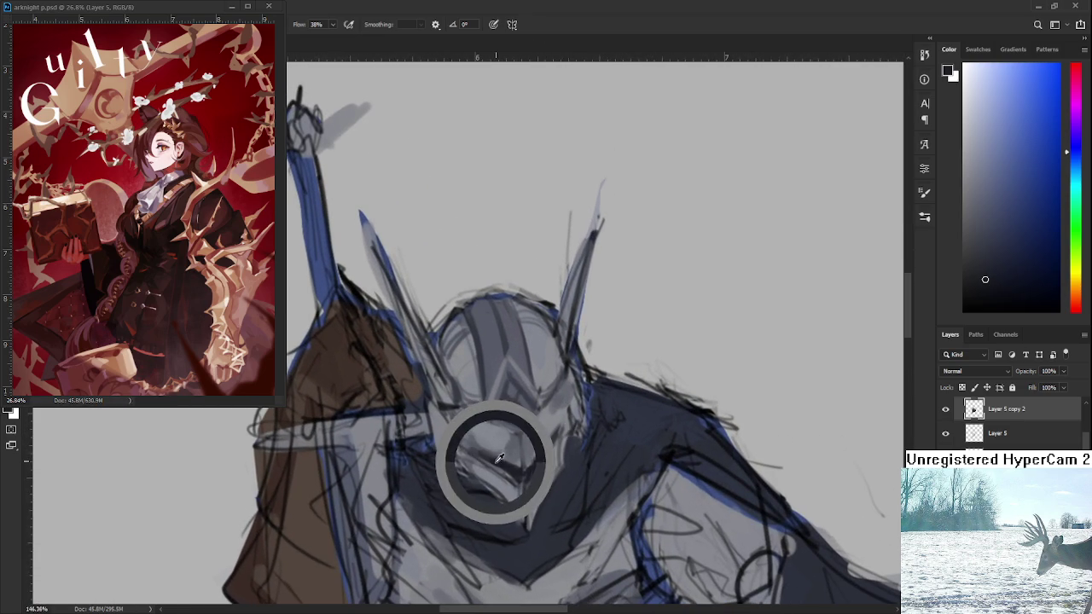
pyautogui.keyDown('alt'); pyautogui.click(548, 447); pyautogui.keyUp('alt')
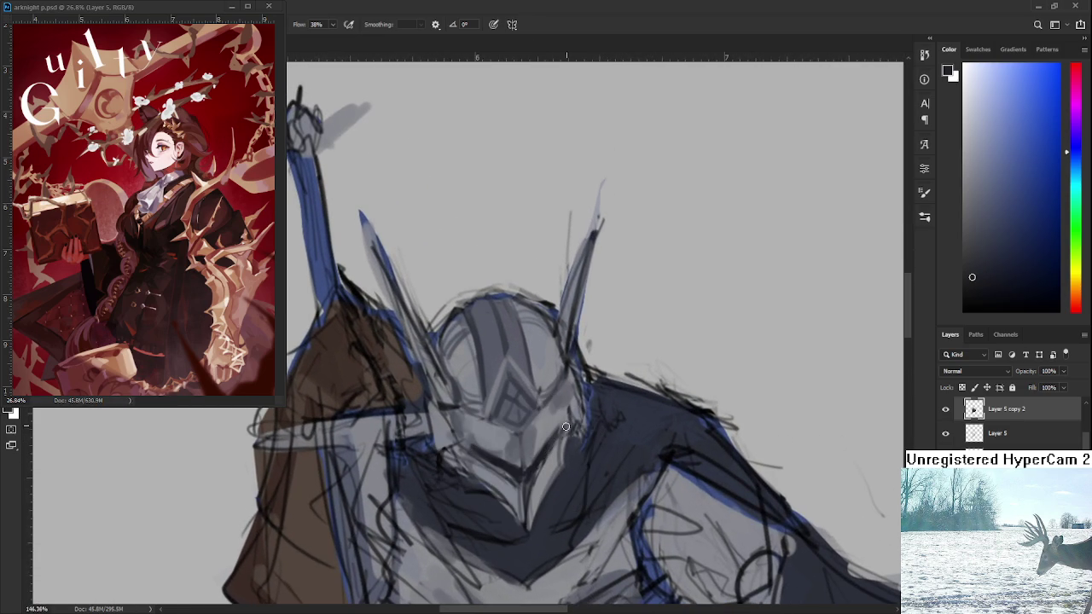
pyautogui.keyDown('alt'); pyautogui.click(492, 491); pyautogui.keyUp('alt')
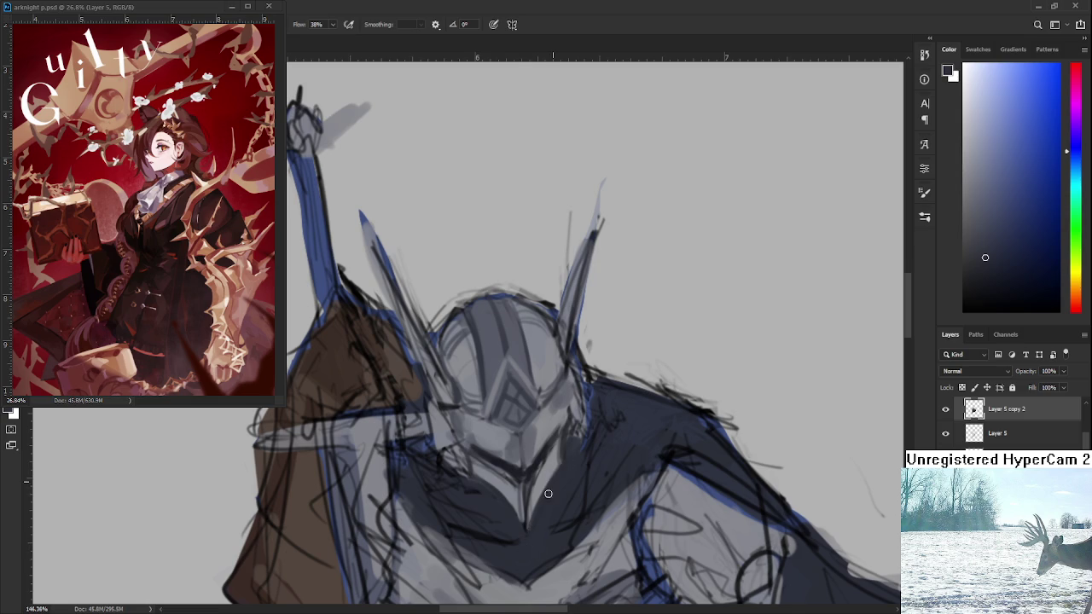
pyautogui.keyDown('alt'); pyautogui.click(517, 503); pyautogui.keyUp('alt')
pyautogui.scroll(-3, 549, 483)
# Zoom in on the helmet and sample darker and lighter greys from the faceplate
pyautogui.scroll(-2, 554, 478)
pyautogui.scroll(-2, 563, 469)
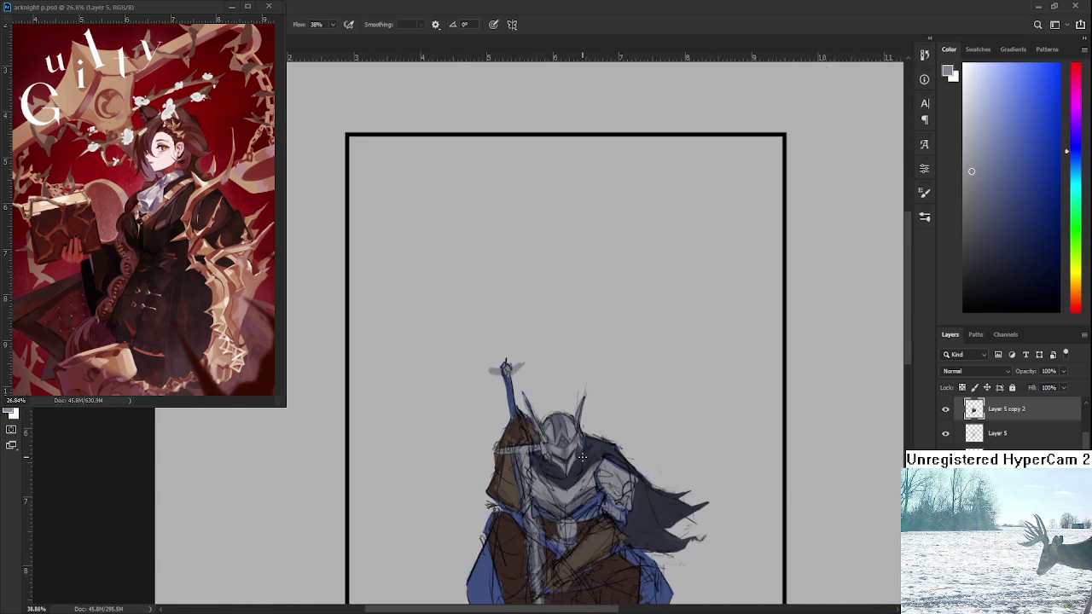
pyautogui.scroll(4, 573, 457)
pyautogui.scroll(1, 572, 458)
pyautogui.scroll(1, 512, 486)
pyautogui.scroll(1, 496, 495)
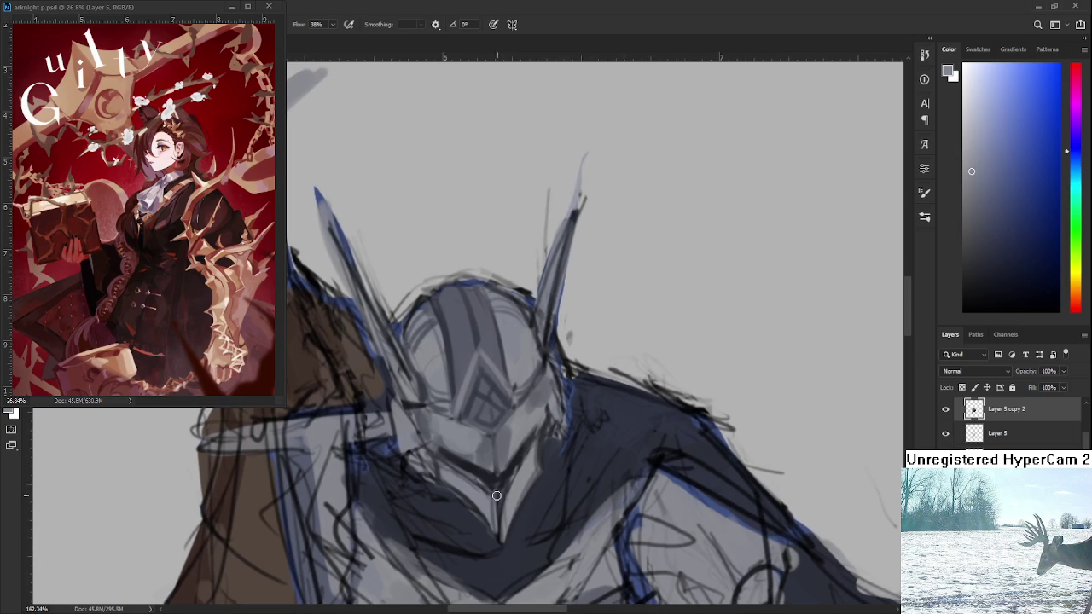
pyautogui.keyDown('alt'); pyautogui.click(449, 465); pyautogui.keyUp('alt')
pyautogui.keyDown('alt'); pyautogui.click(451, 460); pyautogui.keyUp('alt')
pyautogui.keyDown('alt'); pyautogui.click(452, 456); pyautogui.keyUp('alt')
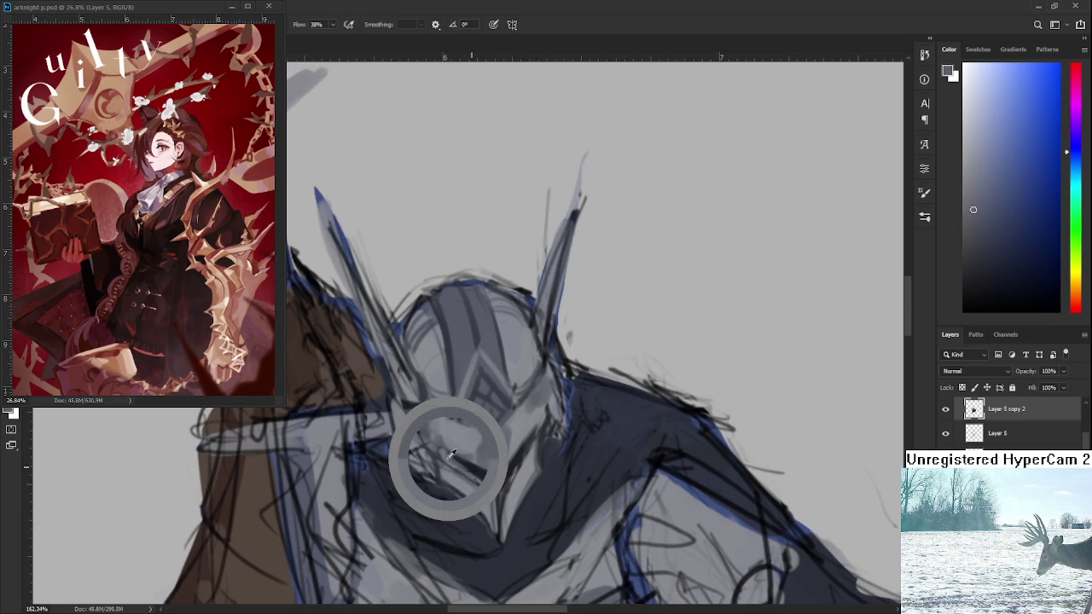
pyautogui.keyDown('alt'); pyautogui.click(452, 459); pyautogui.keyUp('alt')
pyautogui.keyDown('alt'); pyautogui.click(458, 466); pyautogui.keyUp('alt')
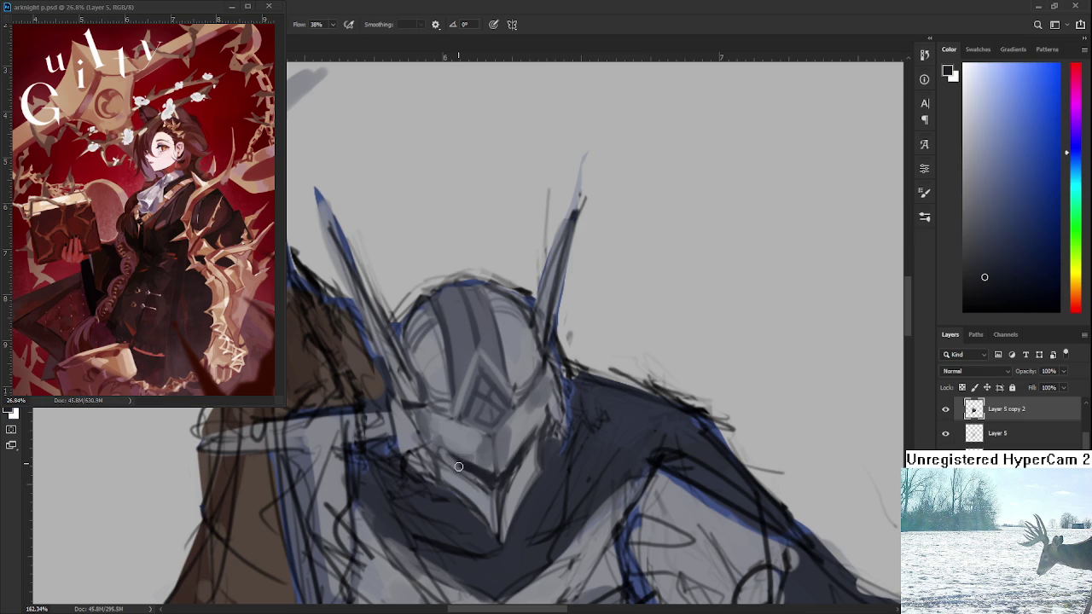
pyautogui.keyDown('alt'); pyautogui.click(456, 464); pyautogui.keyUp('alt')
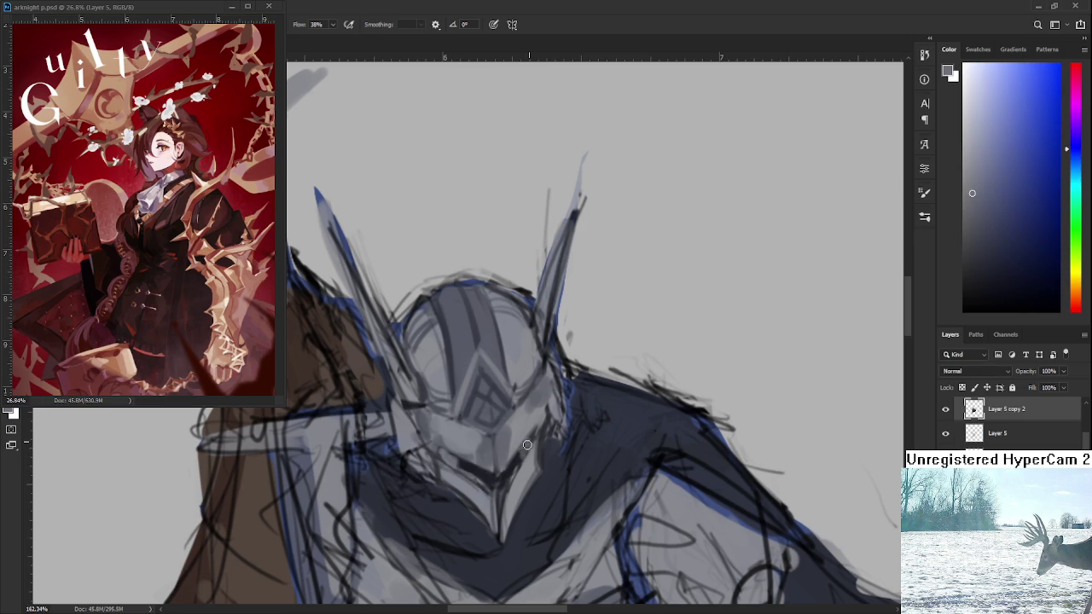
# Sample alternating dark and light tones around the helmet's chin and lower faceplate
pyautogui.keyDown('alt'); pyautogui.click(487, 488); pyautogui.keyUp('alt')
pyautogui.keyDown('alt'); pyautogui.click(484, 492); pyautogui.keyUp('alt')
pyautogui.keyDown('alt'); pyautogui.click(478, 478); pyautogui.keyUp('alt')
pyautogui.keyDown('alt'); pyautogui.click(493, 491); pyautogui.keyUp('alt')
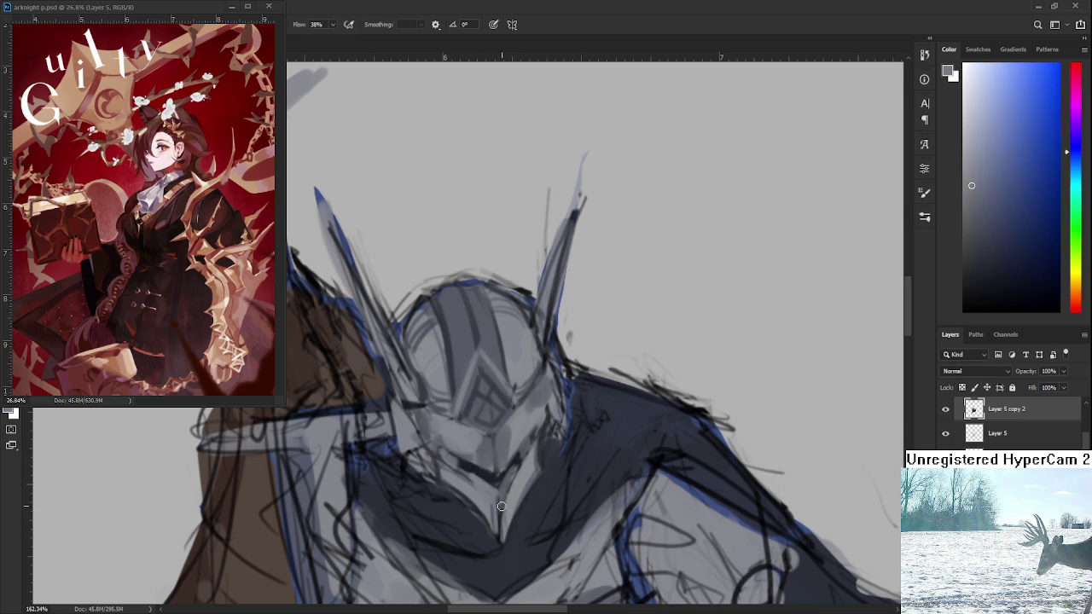
pyautogui.keyDown('alt'); pyautogui.click(503, 497); pyautogui.keyUp('alt')
pyautogui.keyDown('alt'); pyautogui.click(486, 480); pyautogui.keyUp('alt')
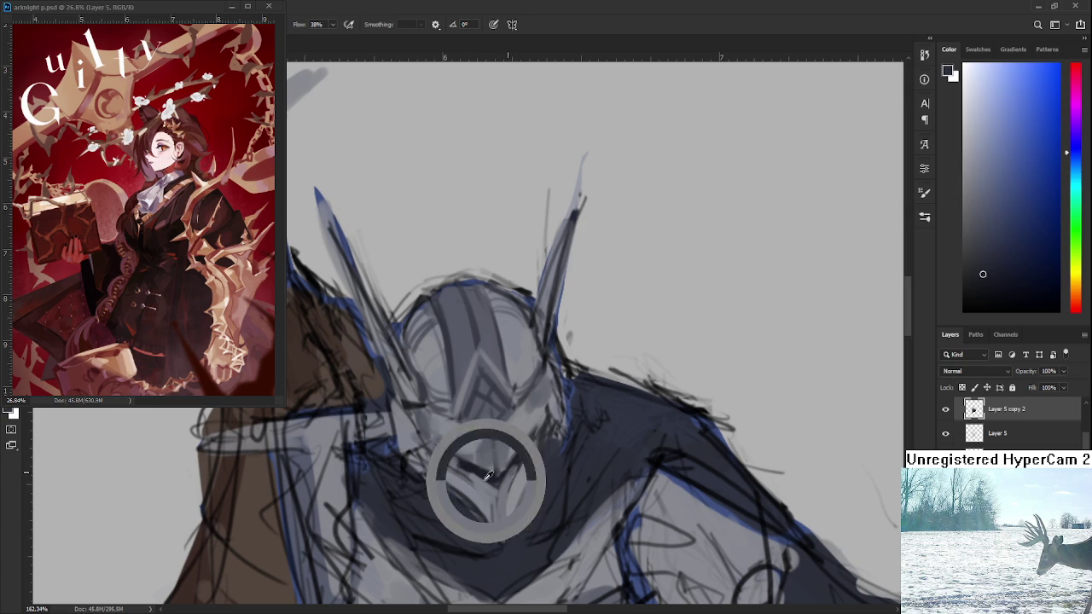
pyautogui.keyDown('alt'); pyautogui.click(490, 474); pyautogui.keyUp('alt')
pyautogui.keyDown('alt'); pyautogui.click(476, 469); pyautogui.keyUp('alt')
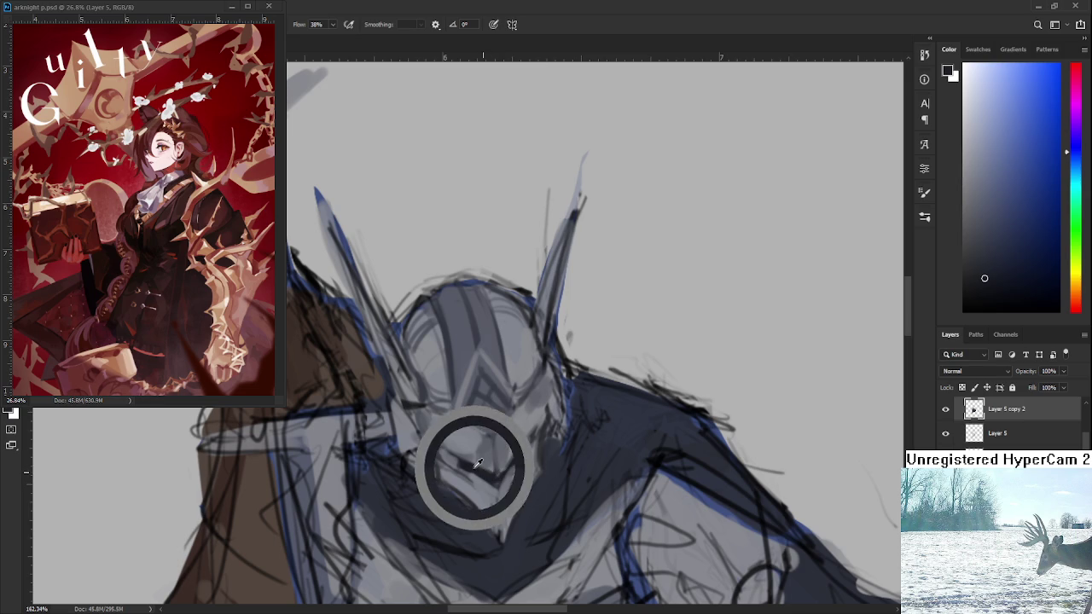
pyautogui.keyDown('alt'); pyautogui.click(496, 495); pyautogui.keyUp('alt')
pyautogui.keyDown('alt'); pyautogui.click(492, 481); pyautogui.keyUp('alt')
pyautogui.keyDown('alt'); pyautogui.click(489, 475); pyautogui.keyUp('alt')
pyautogui.keyDown('alt'); pyautogui.click(501, 480); pyautogui.keyUp('alt')
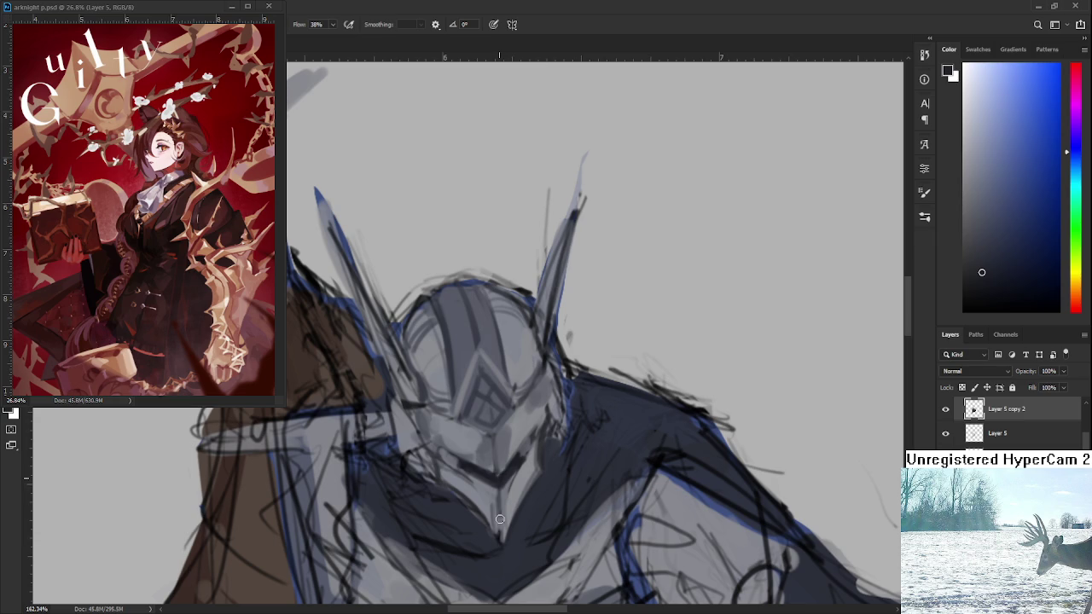
pyautogui.keyDown('alt'); pyautogui.click(505, 493); pyautogui.keyUp('alt')
pyautogui.keyDown('alt'); pyautogui.click(495, 477); pyautogui.keyUp('alt')
# Move the view over the helmet and sample lighter and darker grey-blues
pyautogui.scroll(-5, 526, 524)
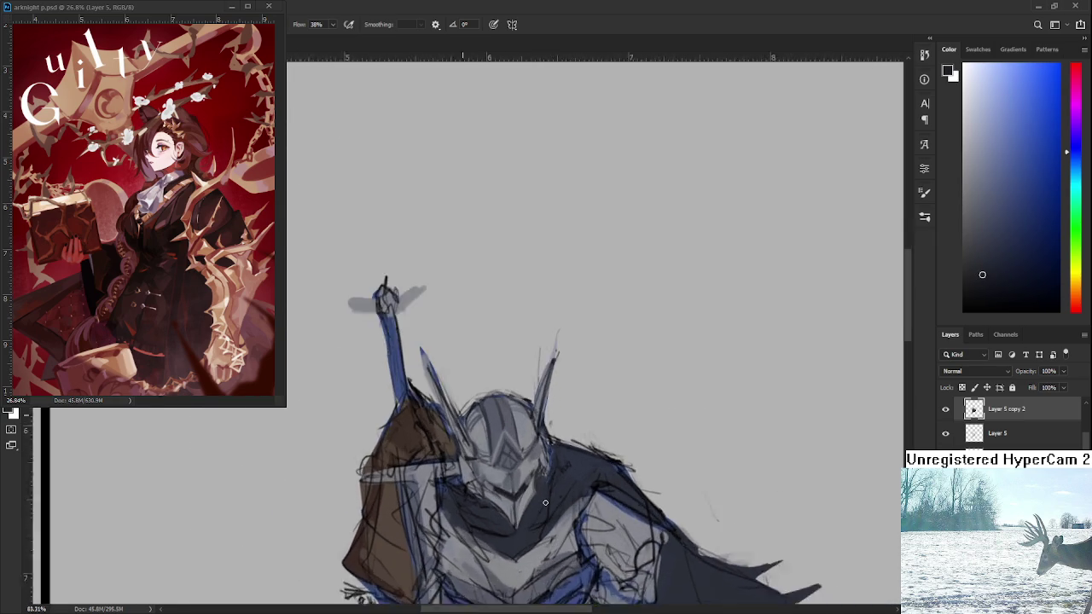
pyautogui.scroll(4, 516, 493)
pyautogui.moveTo(516, 493); pyautogui.dragTo(456, 411)
pyautogui.keyDown('alt'); pyautogui.click(463, 426); pyautogui.keyUp('alt')
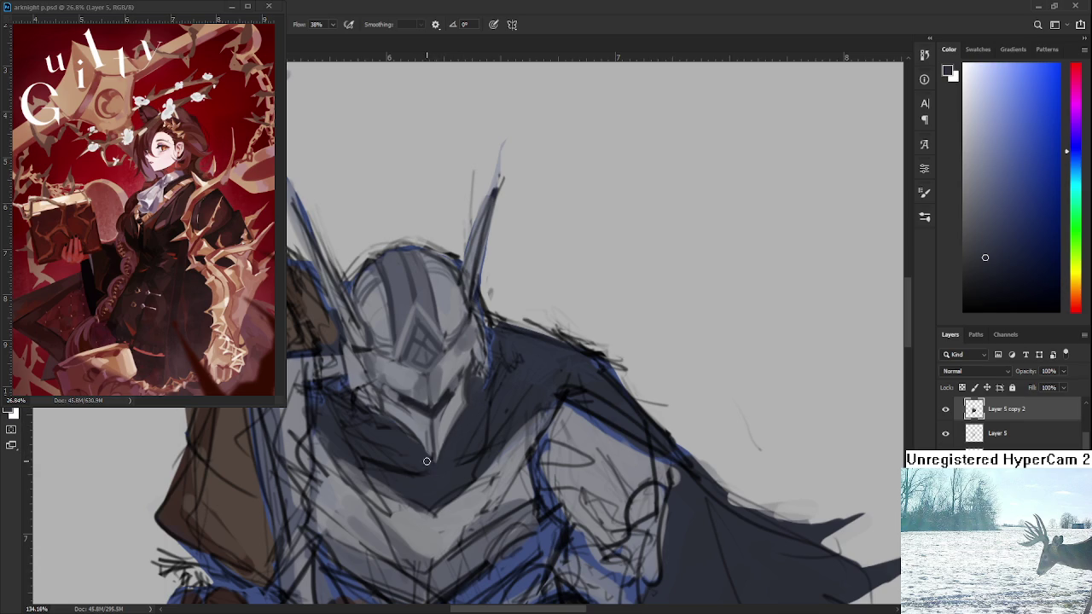
pyautogui.keyDown('alt'); pyautogui.click(424, 426); pyautogui.keyUp('alt')
pyautogui.keyDown('alt'); pyautogui.click(417, 453); pyautogui.keyUp('alt')
pyautogui.scroll(-1, 457, 417)
pyautogui.scroll(-2, 456, 417)
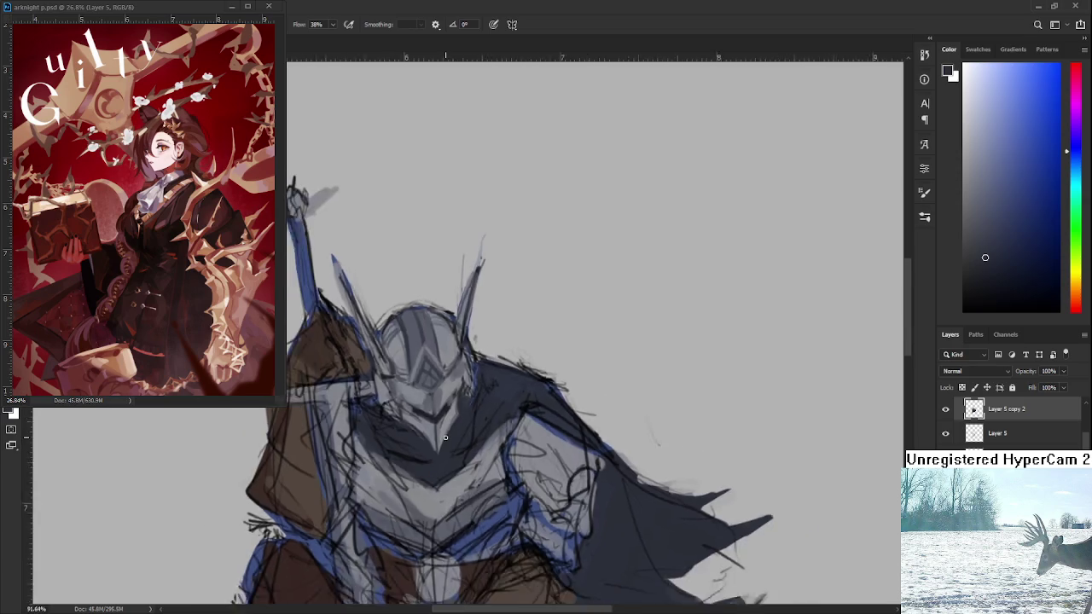
pyautogui.scroll(-2, 457, 417)
pyautogui.scroll(-1, 456, 417)
pyautogui.scroll(4, 456, 417)
pyautogui.scroll(2, 460, 440)
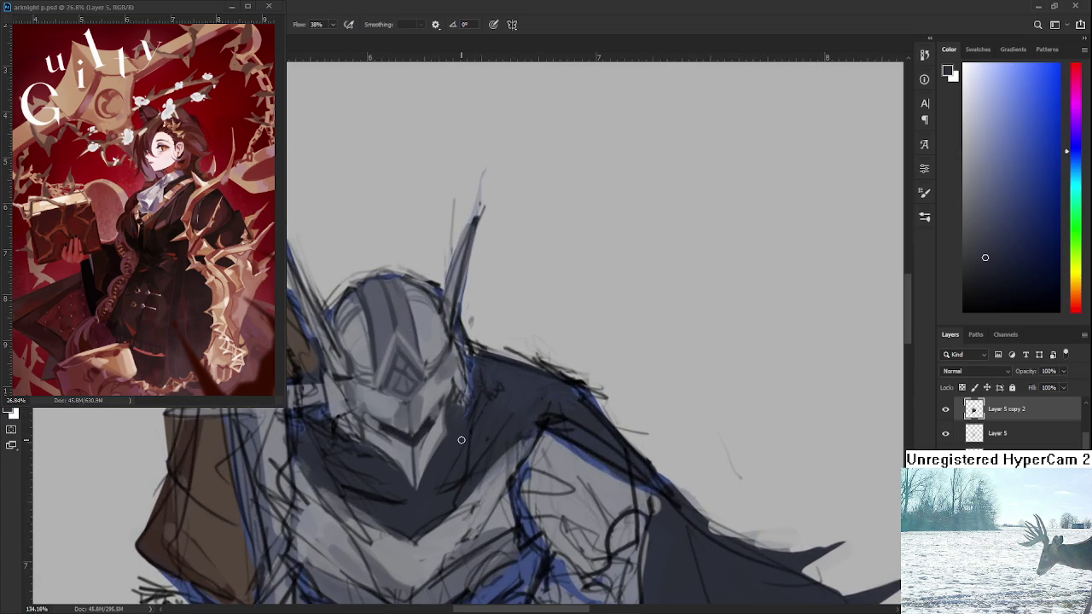
# Sample helmet greys and darken the helmet's chin with a short stroke
pyautogui.keyDown('alt'); pyautogui.click(435, 426); pyautogui.keyUp('alt')
pyautogui.keyDown('alt'); pyautogui.click(429, 424); pyautogui.keyUp('alt')
pyautogui.keyDown('alt'); pyautogui.click(433, 413); pyautogui.keyUp('alt')
pyautogui.keyDown('alt'); pyautogui.click(429, 423); pyautogui.keyUp('alt')
pyautogui.keyDown('alt'); pyautogui.click(439, 409); pyautogui.keyUp('alt')
pyautogui.keyDown('alt'); pyautogui.click(439, 426); pyautogui.keyUp('alt')
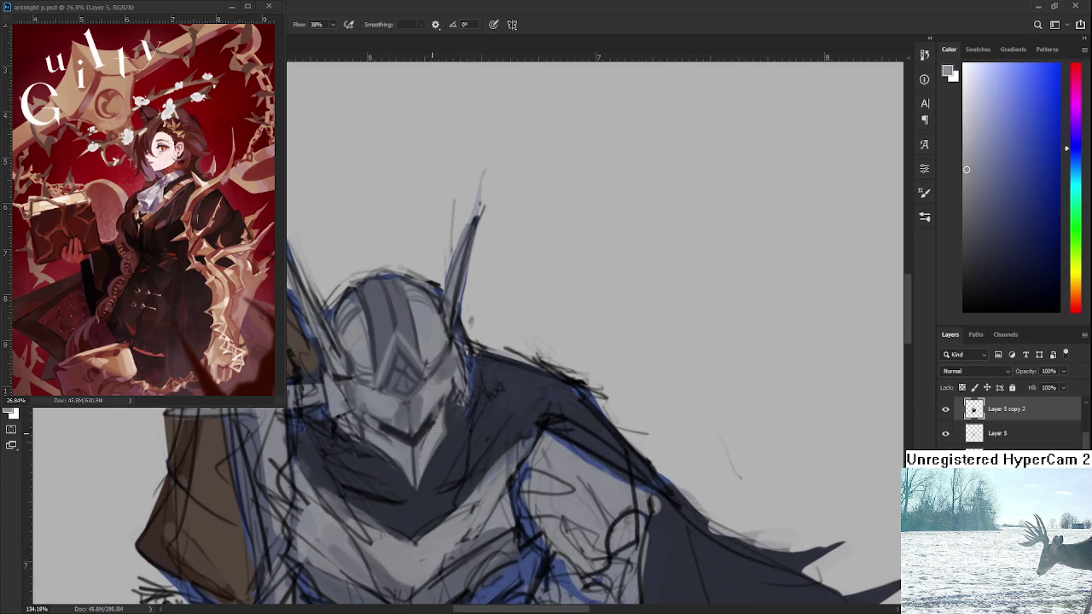
pyautogui.keyDown('alt'); pyautogui.click(452, 424); pyautogui.keyUp('alt')
pyautogui.scroll(-1, 450, 439)
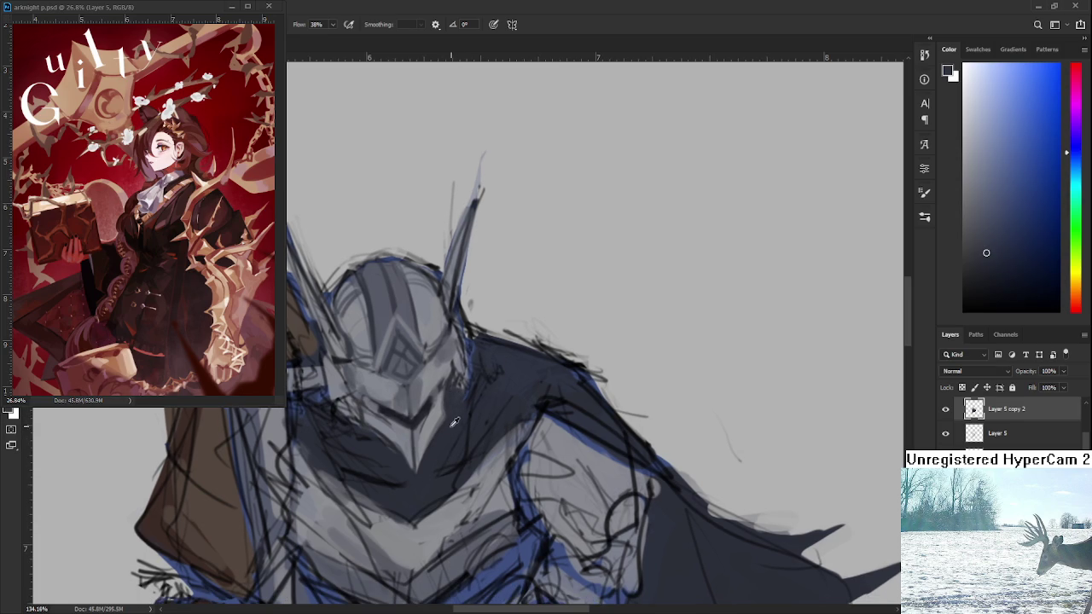
pyautogui.keyDown('alt'); pyautogui.click(439, 433); pyautogui.keyUp('alt')
pyautogui.moveTo(439, 422)
pyautogui.mouseDown()
pyautogui.moveTo(427, 452)
pyautogui.moveTo(442, 443)
pyautogui.mouseUp()
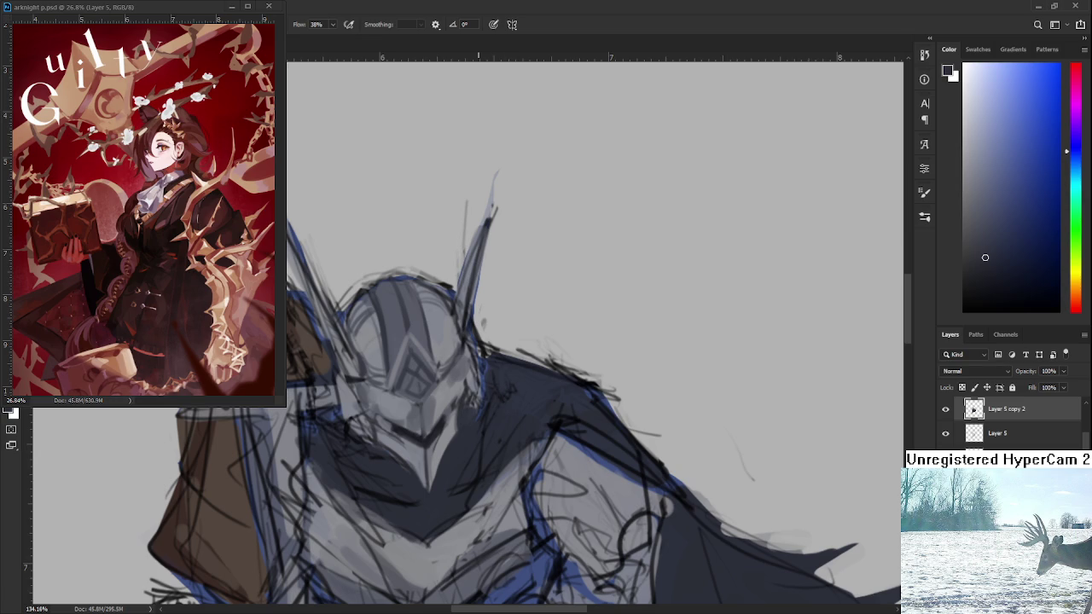
# Add a small dark curved stroke on the helmet and resample nearby greys
pyautogui.keyDown('alt'); pyautogui.click(401, 420); pyautogui.keyUp('alt')
pyautogui.moveTo(394, 448); pyautogui.dragTo(399, 434)
pyautogui.keyDown('alt'); pyautogui.click(413, 450); pyautogui.keyUp('alt')
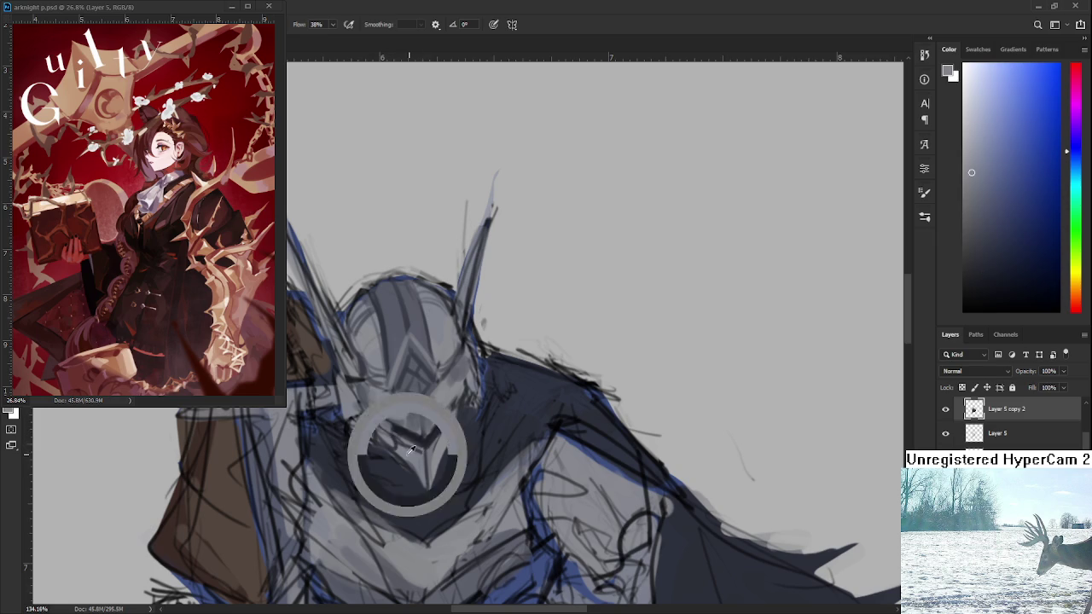
pyautogui.keyDown('alt'); pyautogui.click(392, 439); pyautogui.keyUp('alt')
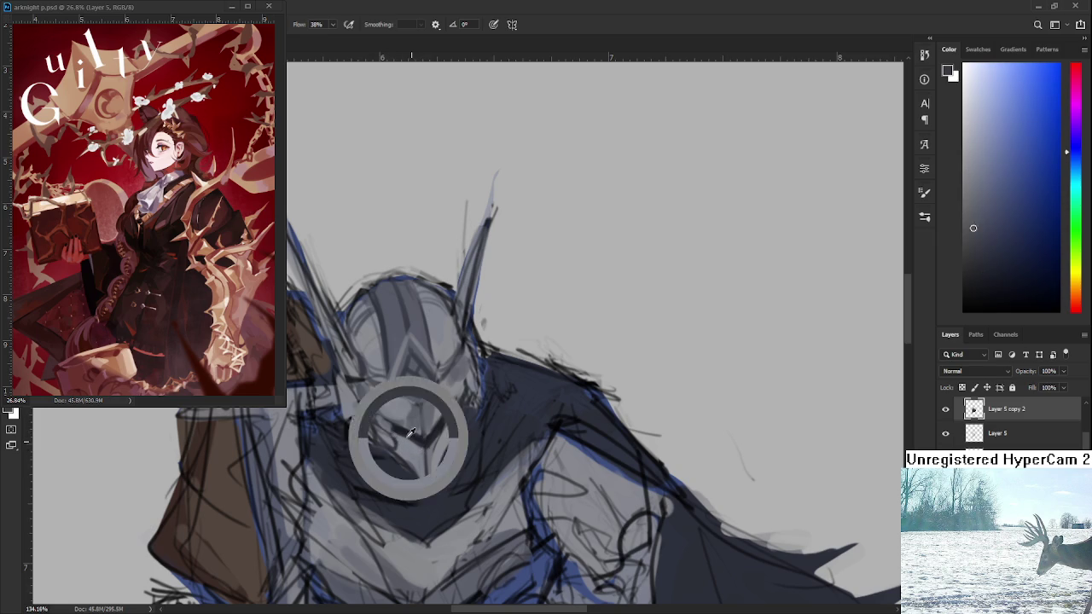
pyautogui.keyDown('alt'); pyautogui.click(400, 440); pyautogui.keyUp('alt')
pyautogui.keyDown('alt'); pyautogui.click(418, 432); pyautogui.keyUp('alt')
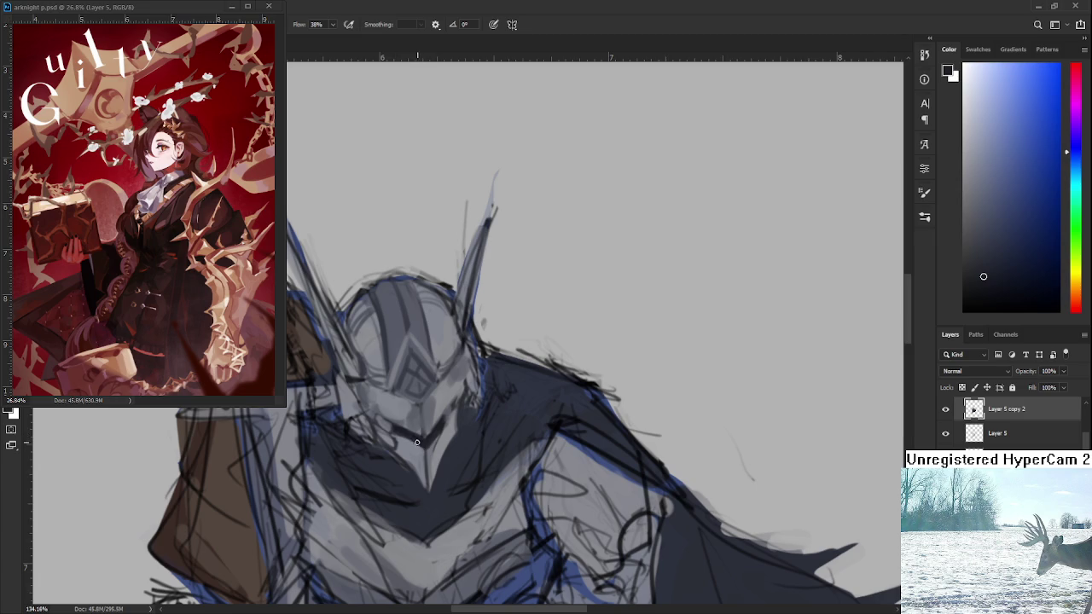
pyautogui.keyDown('alt'); pyautogui.click(431, 441); pyautogui.keyUp('alt')
pyautogui.keyDown('alt'); pyautogui.click(448, 435); pyautogui.keyUp('alt')
pyautogui.keyDown('alt'); pyautogui.click(432, 452); pyautogui.keyUp('alt')
# Recentre on the helmet, enlarge the brush, and darken the chest below it
pyautogui.scroll(-2, 466, 419)
pyautogui.scroll(-1, 466, 418)
pyautogui.scroll(1, 466, 419)
pyautogui.scroll(1, 466, 418)
pyautogui.moveTo(467, 418); pyautogui.dragTo(513, 472)
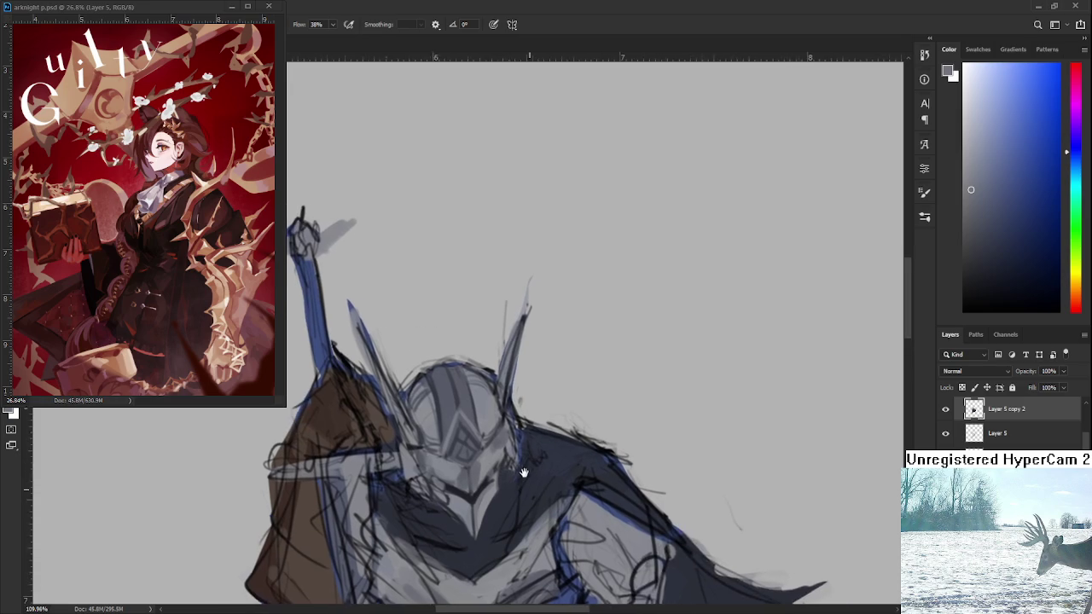
pyautogui.keyDown('alt'); pyautogui.click(472, 484); pyautogui.keyUp('alt')
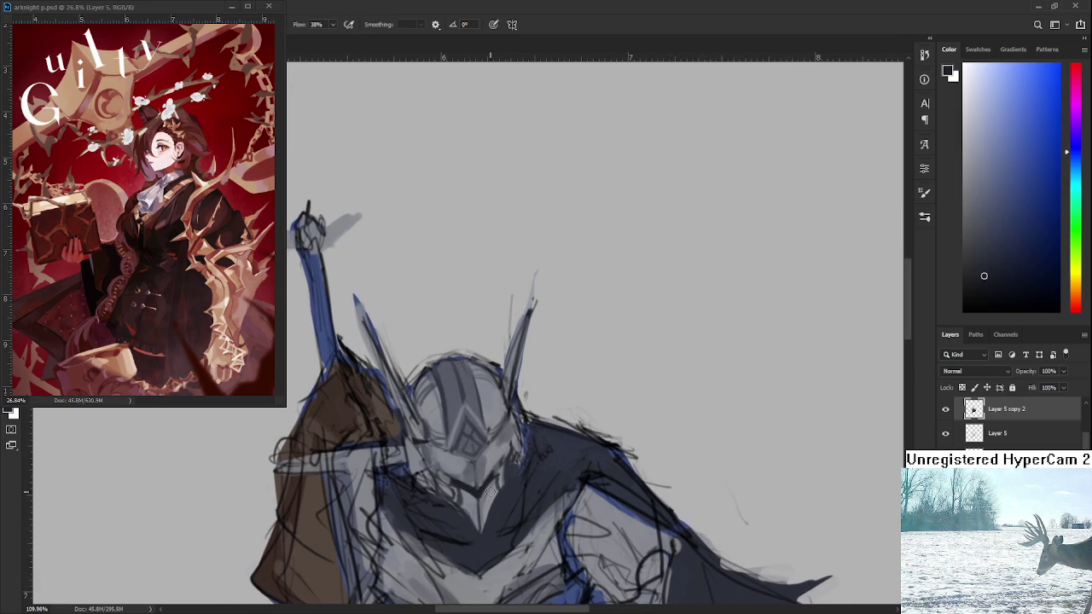
pyautogui.press(']')
pyautogui.press(']')
pyautogui.moveTo(480, 530); pyautogui.dragTo(477, 503)
# Frame the helmet and raised sword, sampling grey-blues from the helmet and sword pole
pyautogui.scroll(-3, 489, 445)
pyautogui.scroll(-2, 488, 445)
pyautogui.scroll(2, 488, 446)
pyautogui.scroll(3, 489, 445)
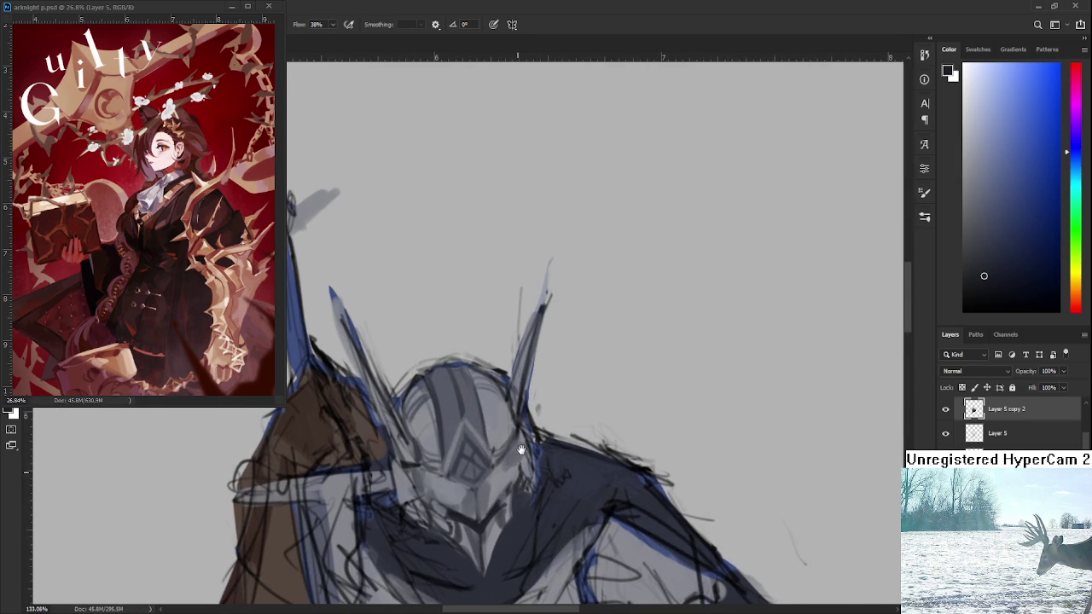
pyautogui.moveTo(522, 467); pyautogui.dragTo(573, 514)
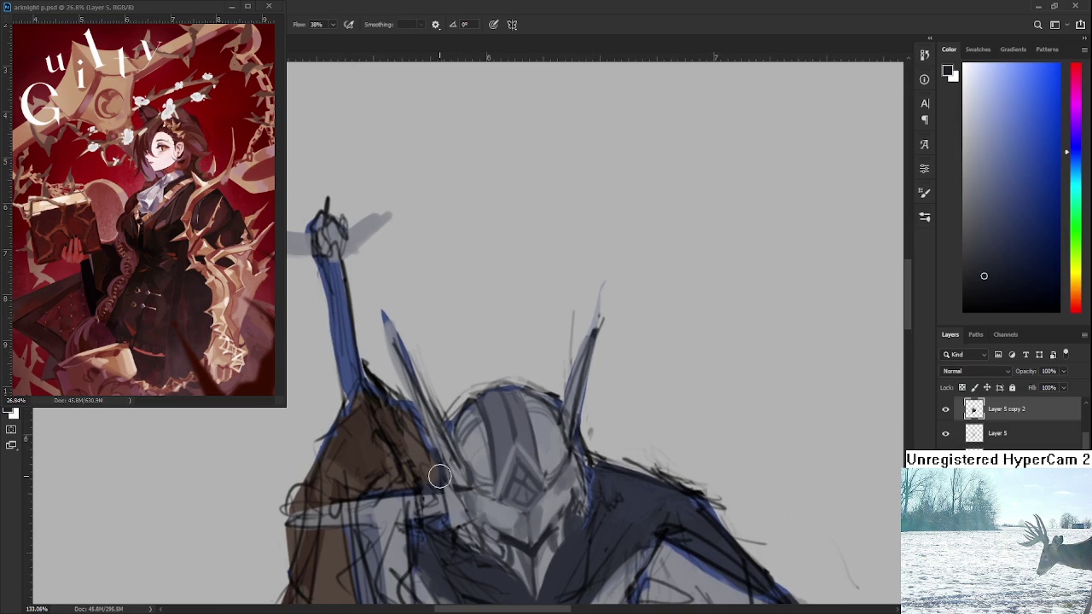
pyautogui.keyDown('alt'); pyautogui.click(475, 463); pyautogui.keyUp('alt')
pyautogui.keyDown('alt'); pyautogui.click(476, 452); pyautogui.keyUp('alt')
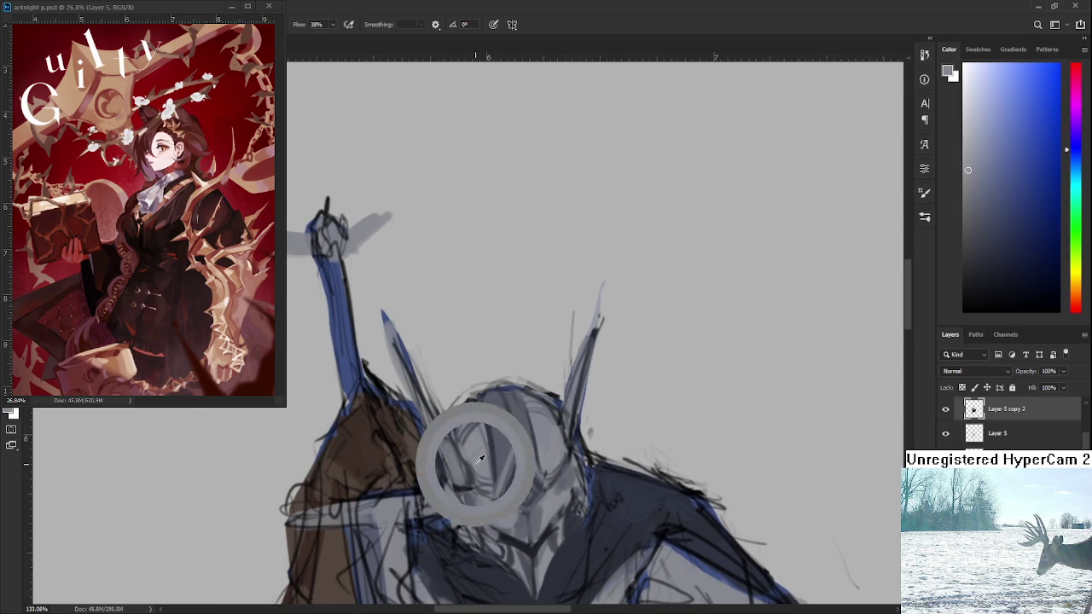
pyautogui.keyDown('alt'); pyautogui.click(456, 453); pyautogui.keyUp('alt')
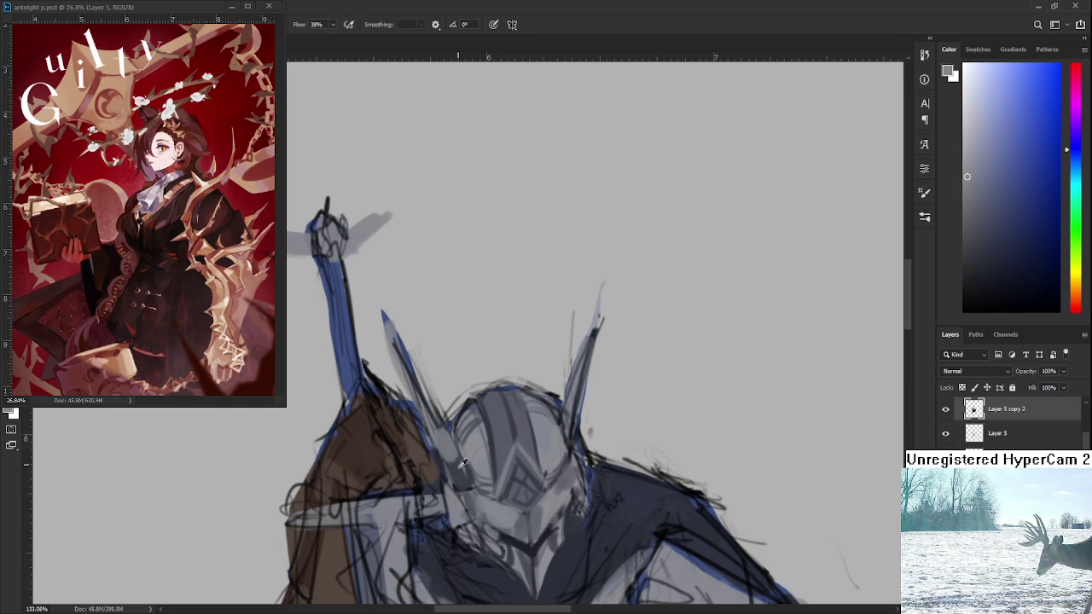
pyautogui.keyDown('alt'); pyautogui.click(452, 452); pyautogui.keyUp('alt')
pyautogui.keyDown('alt'); pyautogui.click(415, 370); pyautogui.keyUp('alt')
# Hide Layer 5 and erase faint sketch lines beside the blue spike
pyautogui.press('e')
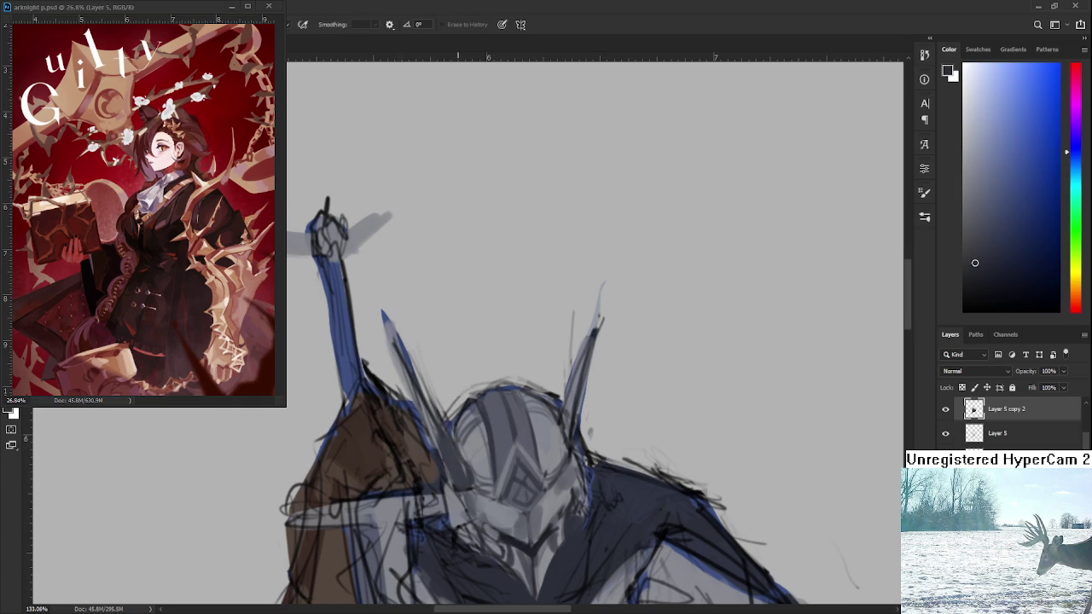
pyautogui.moveTo(546, 383); pyautogui.dragTo(560, 418)
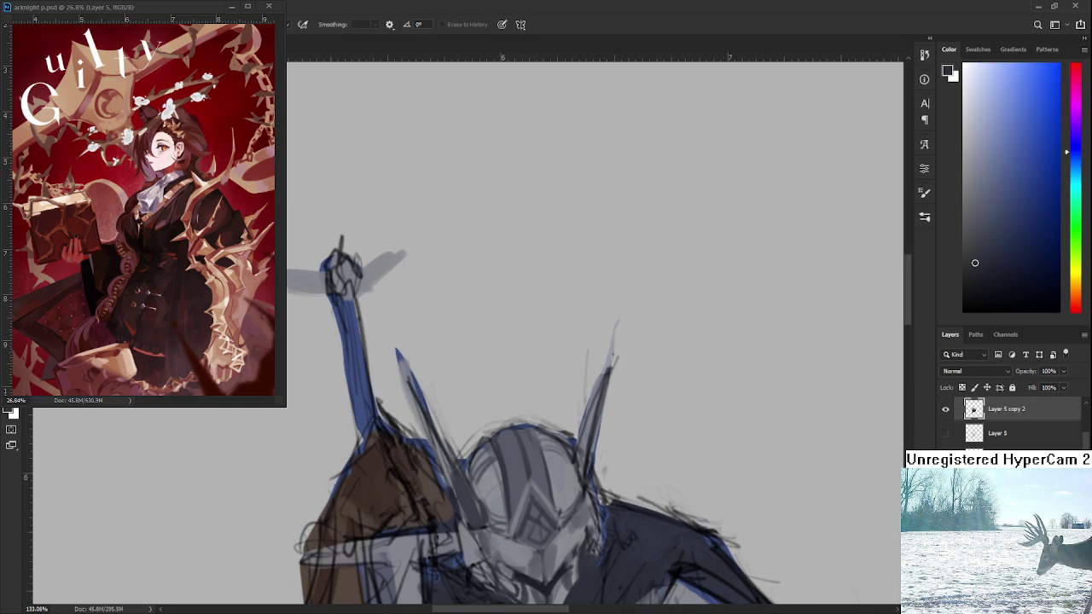
pyautogui.click(944, 412)
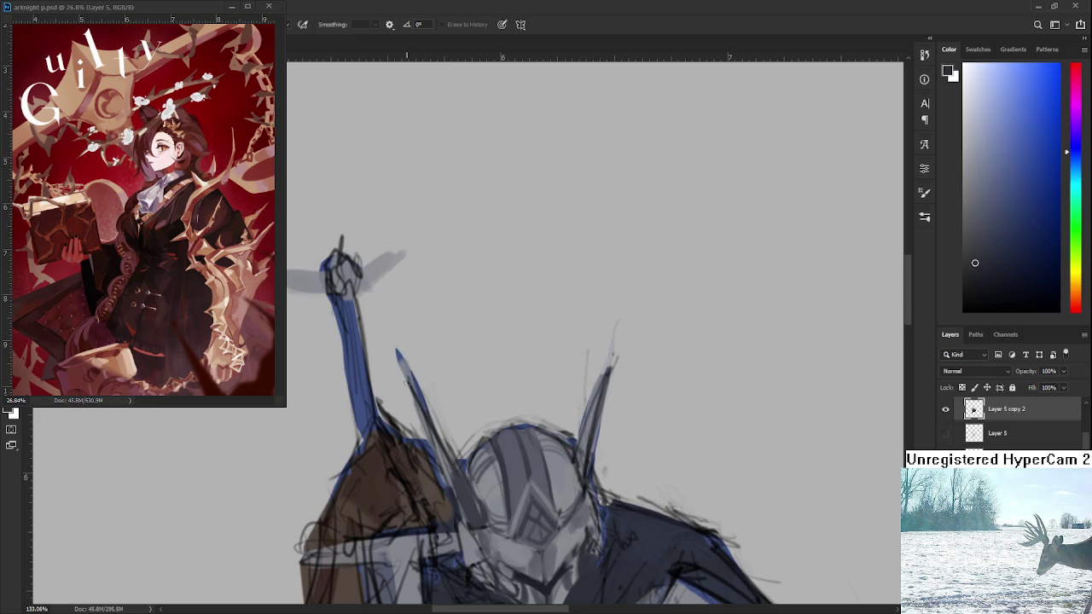
pyautogui.moveTo(409, 398)
pyautogui.mouseDown()
pyautogui.moveTo(400, 370)
pyautogui.moveTo(443, 425)
pyautogui.mouseUp()
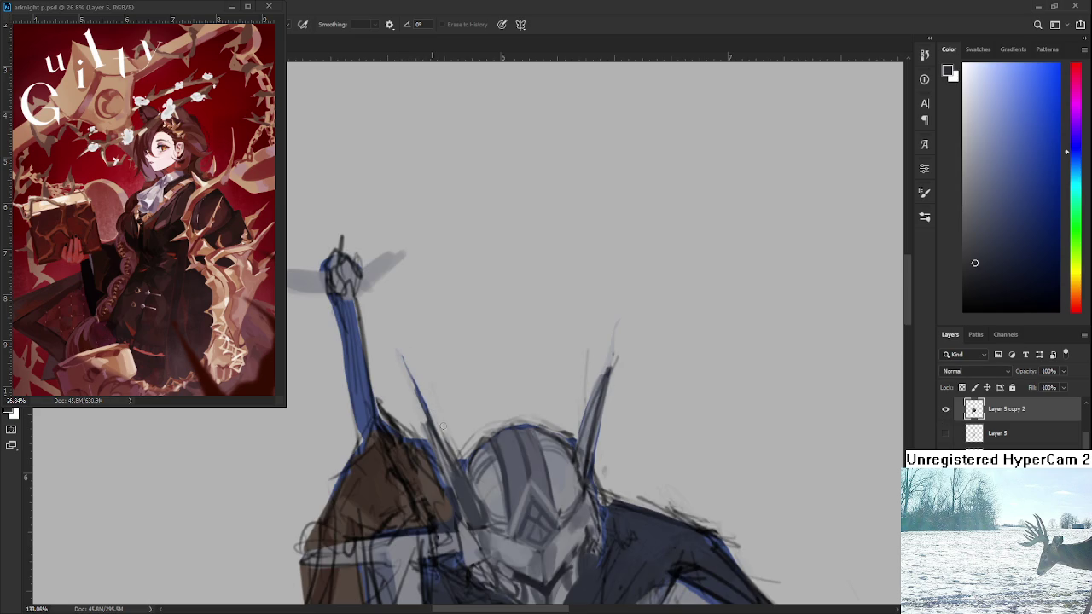
# Draw a thin dark line along the left horn and erase the stray horn strokes
pyautogui.press('b')
pyautogui.keyDown('alt'); pyautogui.click(457, 458); pyautogui.keyUp('alt')
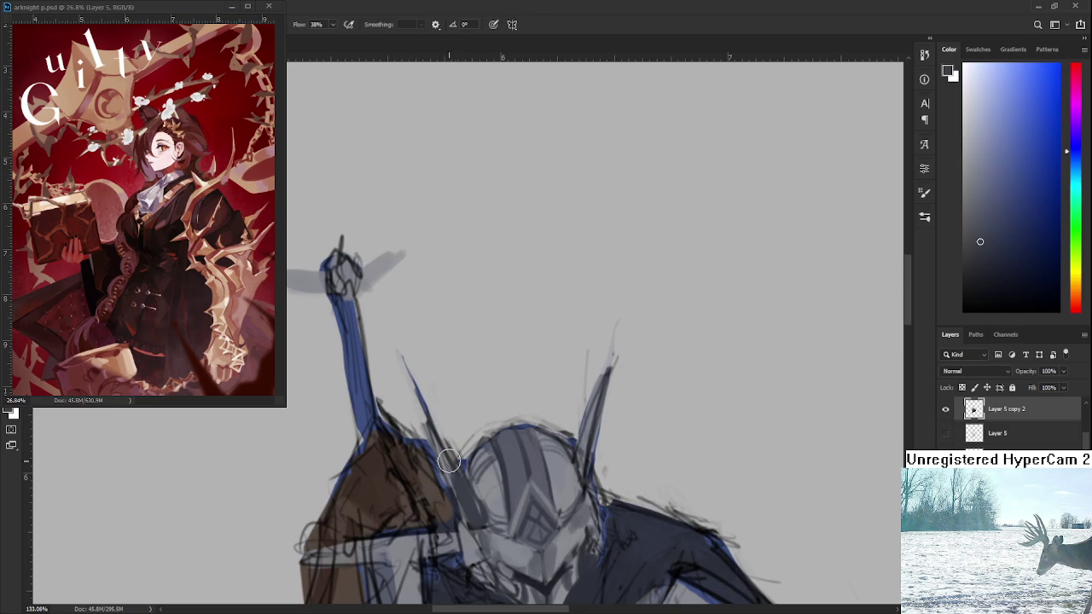
pyautogui.press('[')
pyautogui.press('[')
pyautogui.press('[')
pyautogui.moveTo(444, 430); pyautogui.dragTo(416, 375)
pyautogui.press('e')
pyautogui.moveTo(407, 358); pyautogui.dragTo(431, 405)
pyautogui.moveTo(405, 354)
pyautogui.mouseDown()
pyautogui.moveTo(442, 420)
pyautogui.moveTo(443, 373)
pyautogui.mouseUp()
# Sample grey-blues from the helmet and reposition the view on it
pyautogui.press('b')
pyautogui.keyDown('alt'); pyautogui.click(483, 424); pyautogui.keyUp('alt')
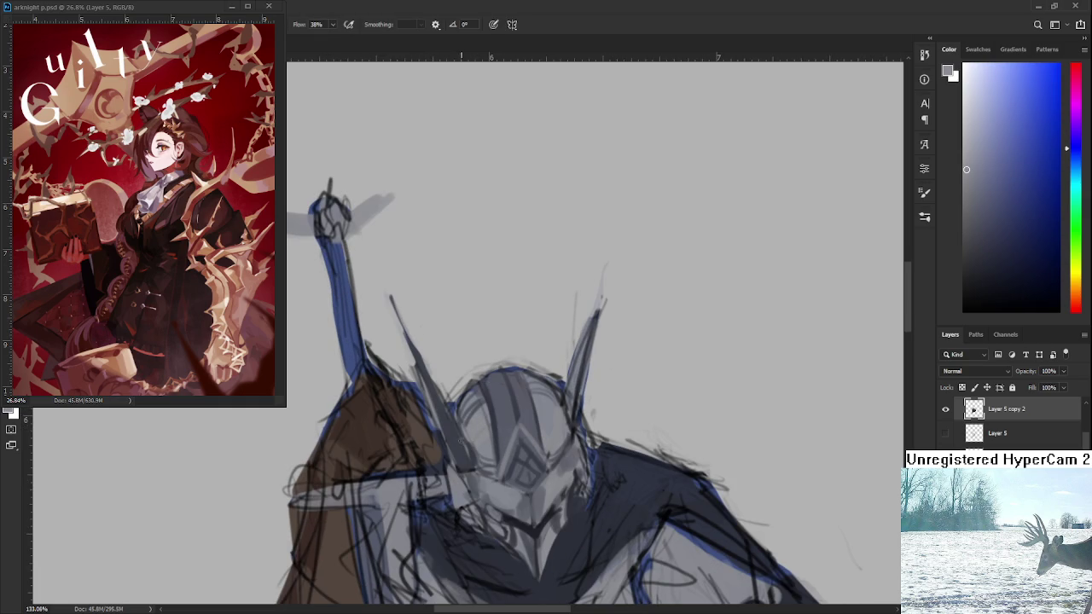
pyautogui.keyDown('alt'); pyautogui.click(460, 447); pyautogui.keyUp('alt')
pyautogui.keyDown('alt'); pyautogui.click(465, 456); pyautogui.keyUp('alt')
pyautogui.moveTo(439, 431); pyautogui.dragTo(451, 448)
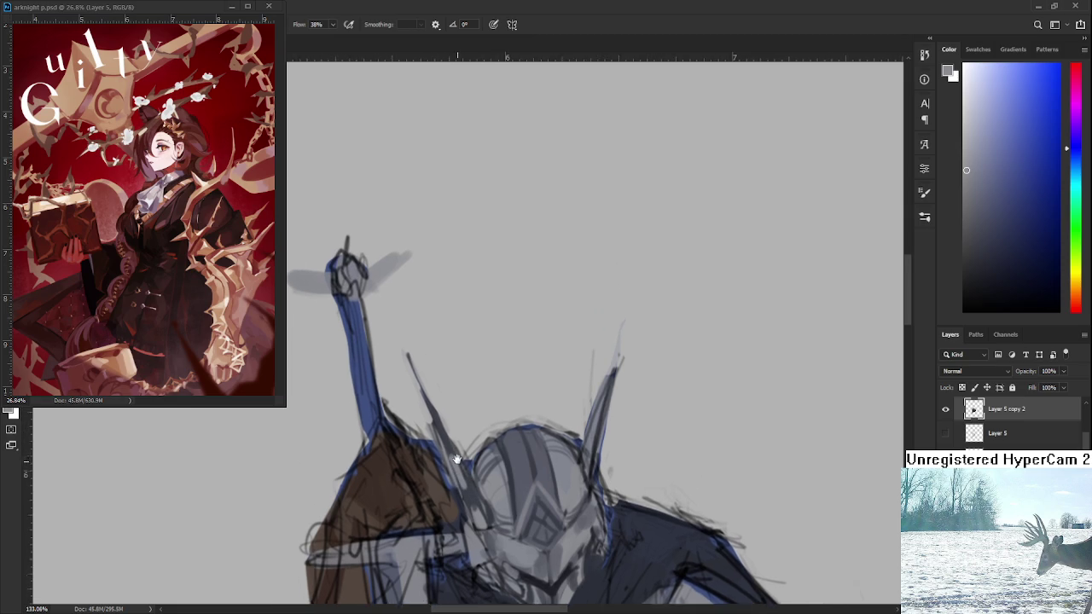
pyautogui.scroll(1, 449, 445)
pyautogui.moveTo(448, 442); pyautogui.dragTo(426, 391)
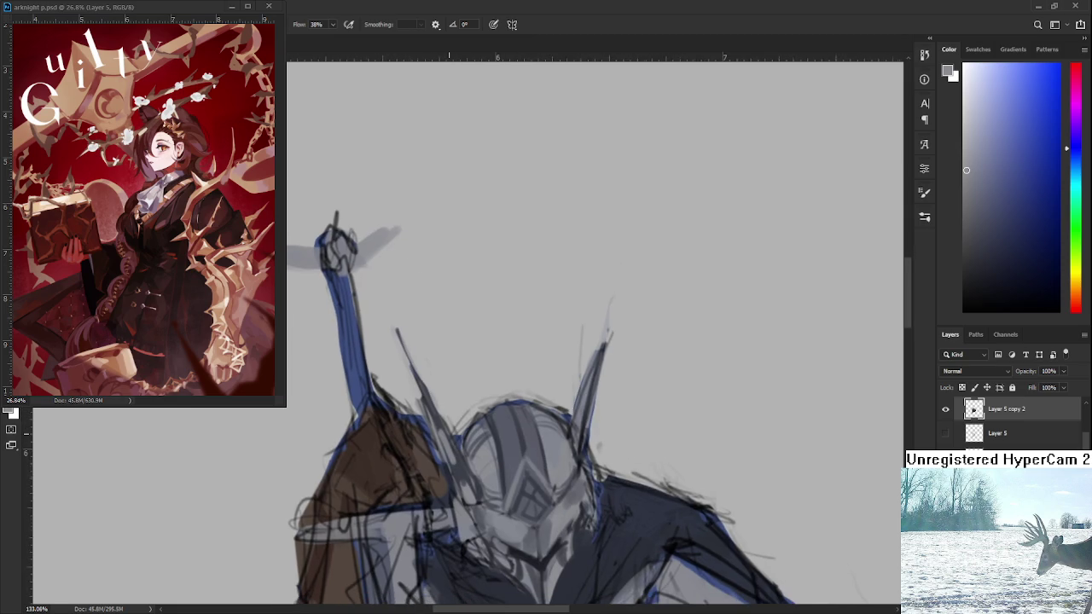
pyautogui.scroll(-3, 453, 440)
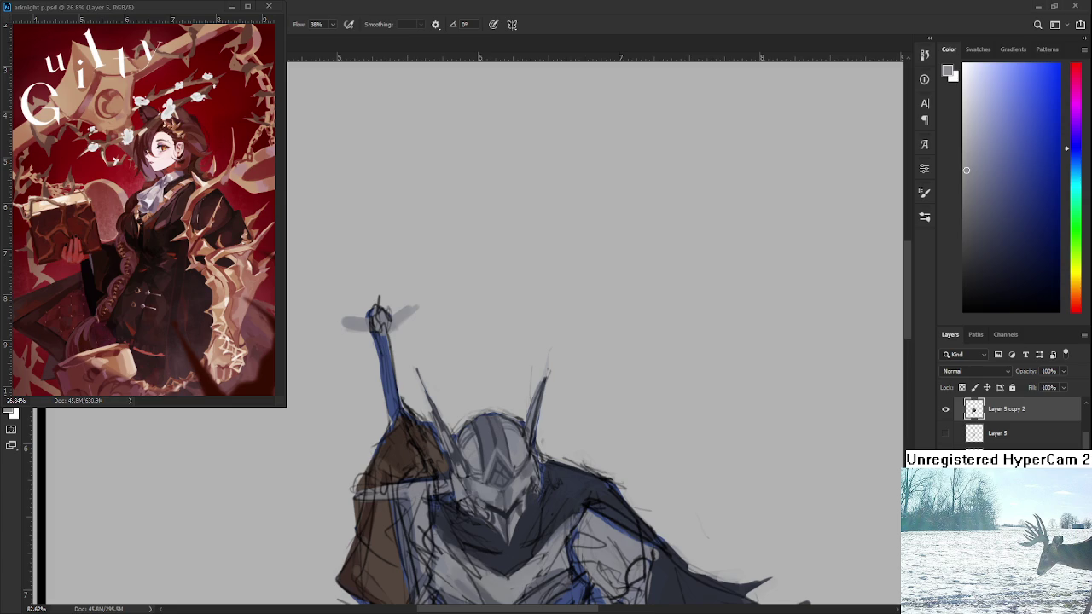
# Zoom in, shrink the brush, and sample darker and lighter greys from the helmet
pyautogui.scroll(3, 588, 453)
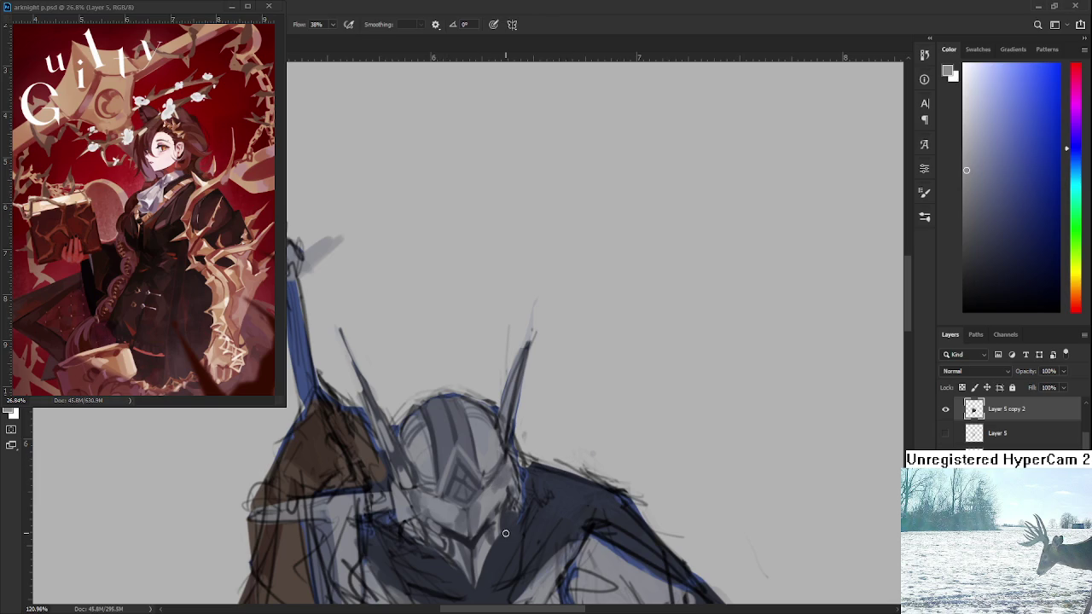
pyautogui.scroll(-3, 501, 483)
pyautogui.scroll(1, 456, 483)
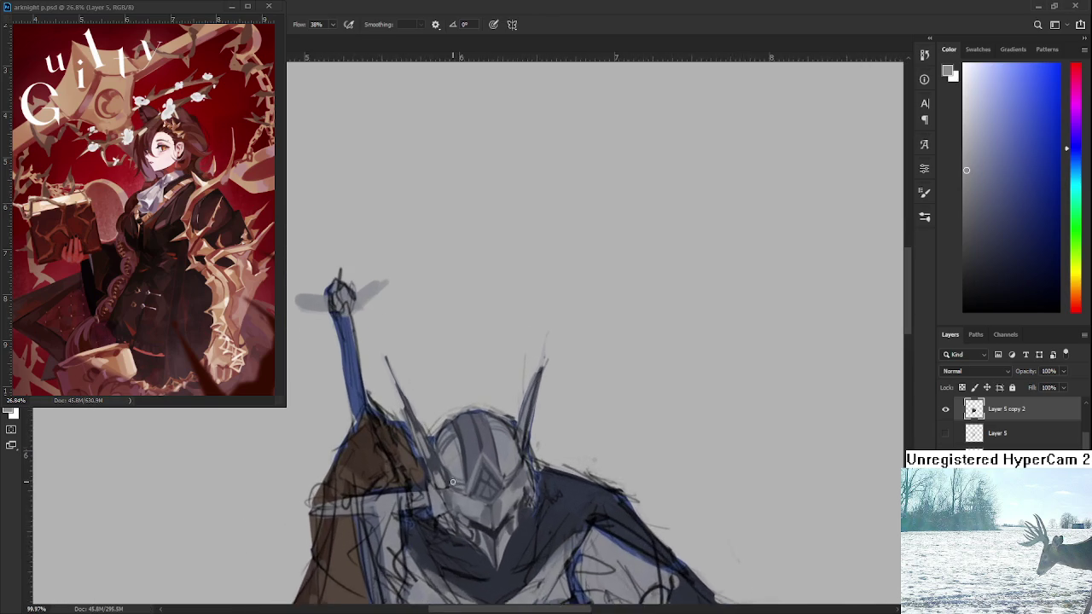
pyautogui.scroll(1, 457, 482)
pyautogui.press('[')
pyautogui.press('[')
pyautogui.press('[')
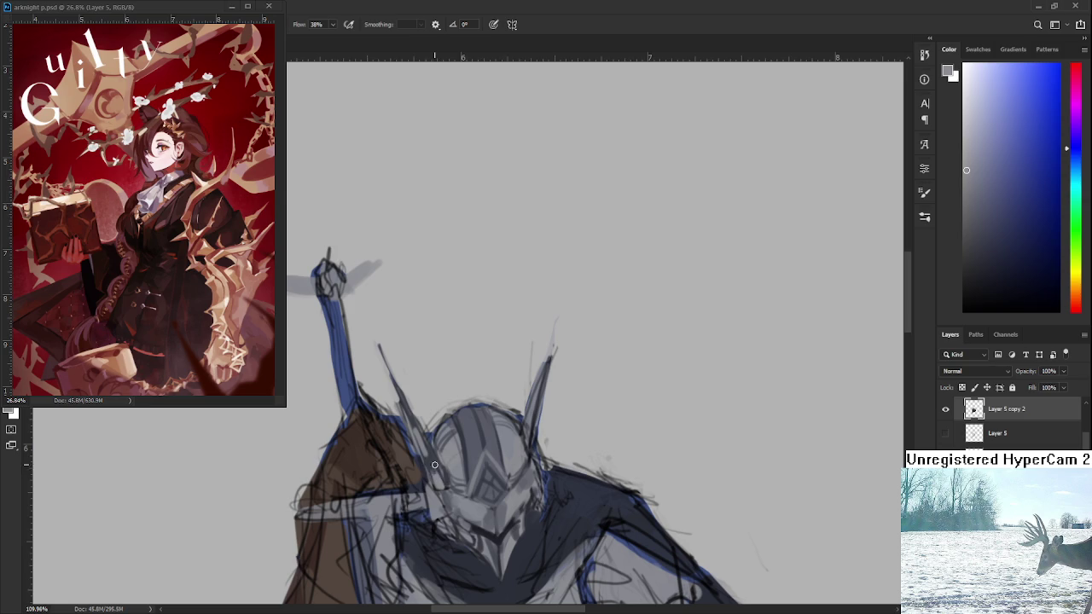
pyautogui.keyDown('alt'); pyautogui.click(432, 461); pyautogui.keyUp('alt')
pyautogui.keyDown('alt'); pyautogui.click(435, 468); pyautogui.keyUp('alt')
pyautogui.keyDown('alt'); pyautogui.click(438, 474); pyautogui.keyUp('alt')
pyautogui.keyDown('alt'); pyautogui.click(434, 473); pyautogui.keyUp('alt')
pyautogui.keyDown('alt'); pyautogui.click(434, 469); pyautogui.keyUp('alt')
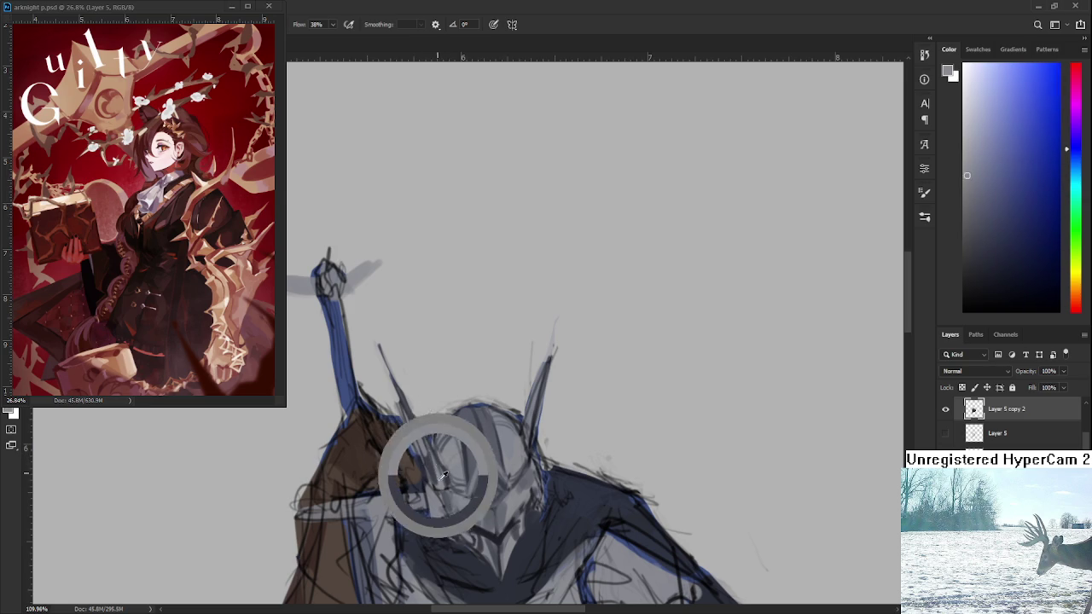
pyautogui.keyDown('alt'); pyautogui.click(431, 466); pyautogui.keyUp('alt')
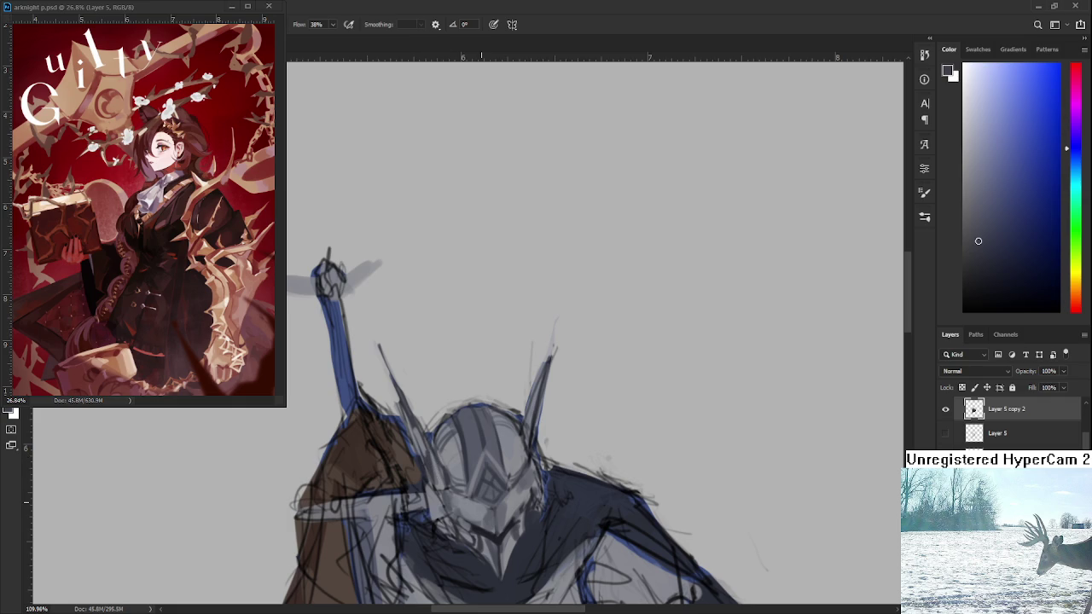
pyautogui.keyDown('alt'); pyautogui.click(422, 456); pyautogui.keyUp('alt')
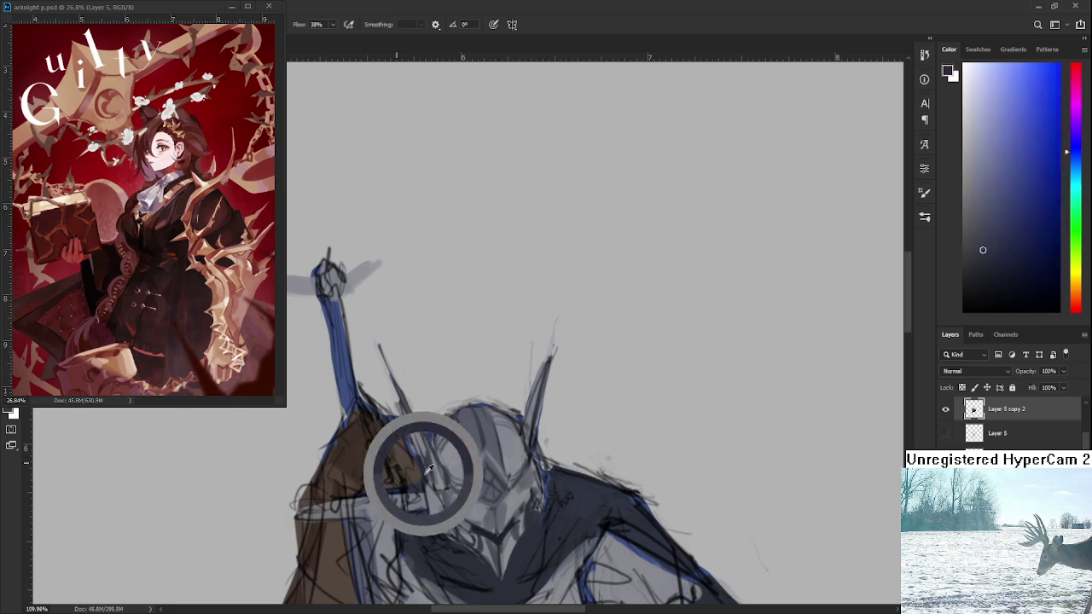
# Compare and sample light and dark greys across the helmet and its lines
pyautogui.moveTo(452, 451); pyautogui.dragTo(444, 447)
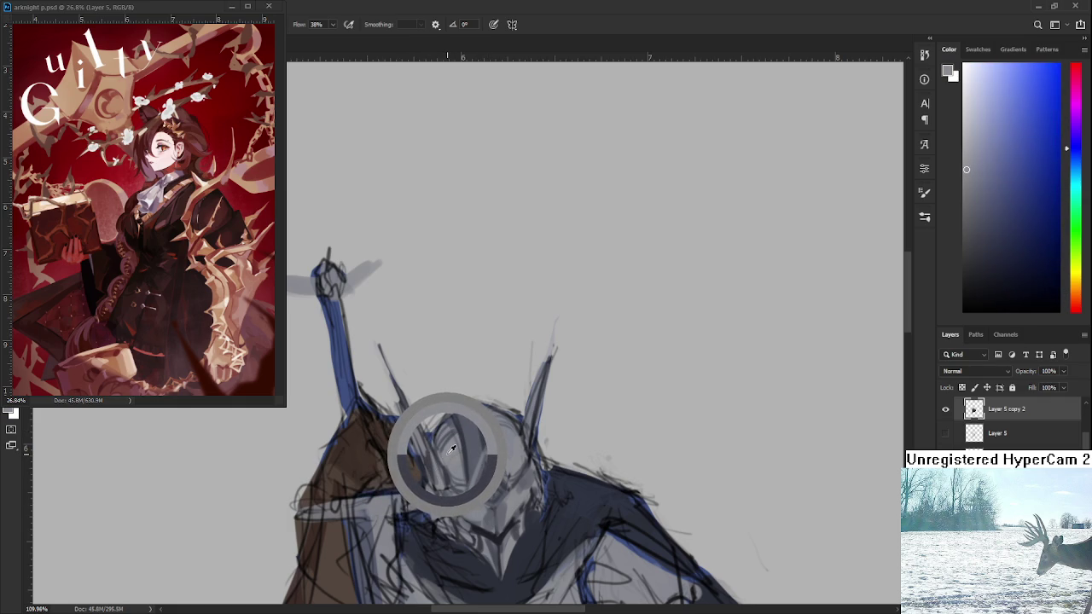
pyautogui.moveTo(443, 445); pyautogui.dragTo(406, 421)
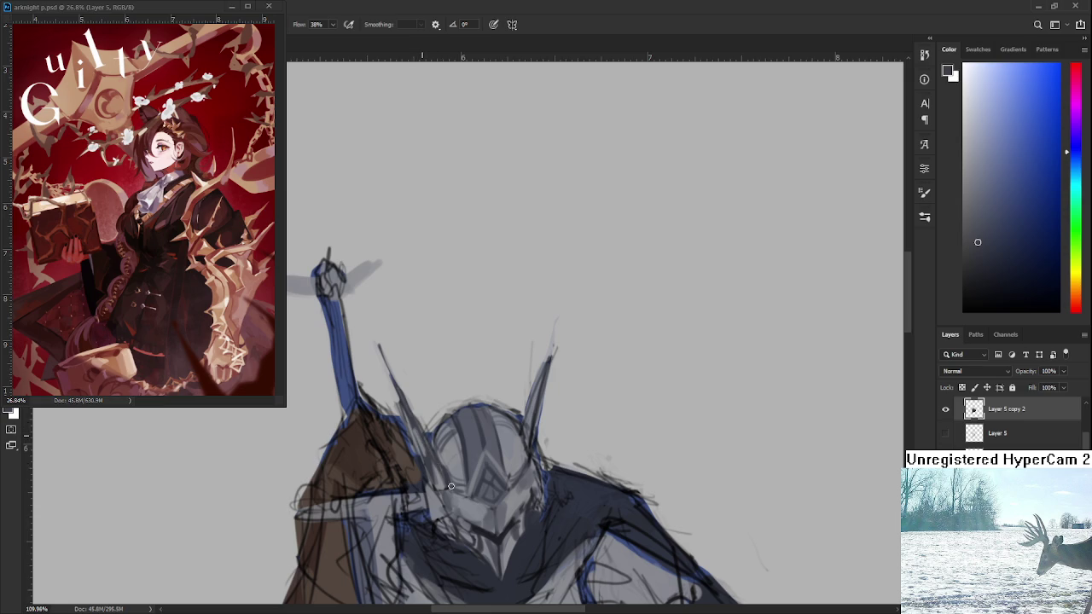
pyautogui.keyDown('alt'); pyautogui.click(417, 439); pyautogui.keyUp('alt')
pyautogui.moveTo(405, 410); pyautogui.dragTo(415, 418)
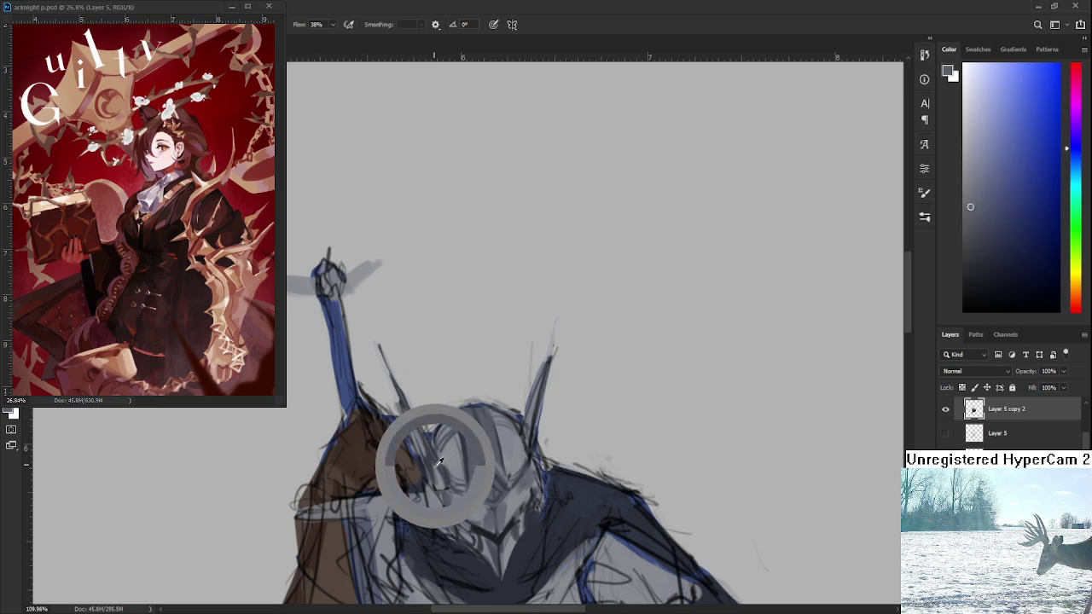
pyautogui.keyDown('alt'); pyautogui.click(426, 448); pyautogui.keyUp('alt')
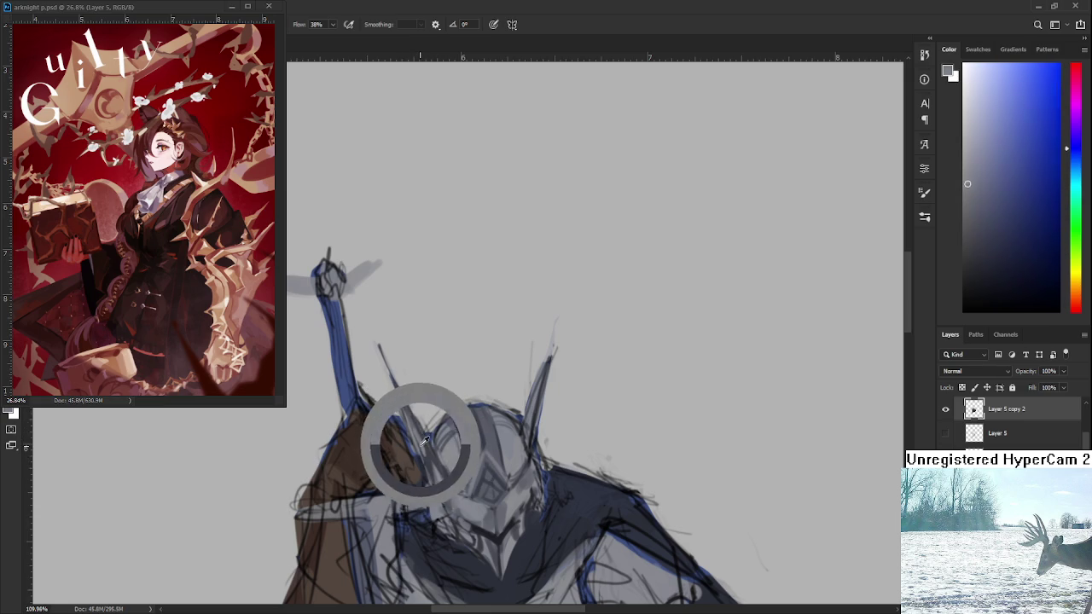
pyautogui.keyDown('alt'); pyautogui.click(429, 467); pyautogui.keyUp('alt')
pyautogui.keyDown('alt'); pyautogui.click(427, 448); pyautogui.keyUp('alt')
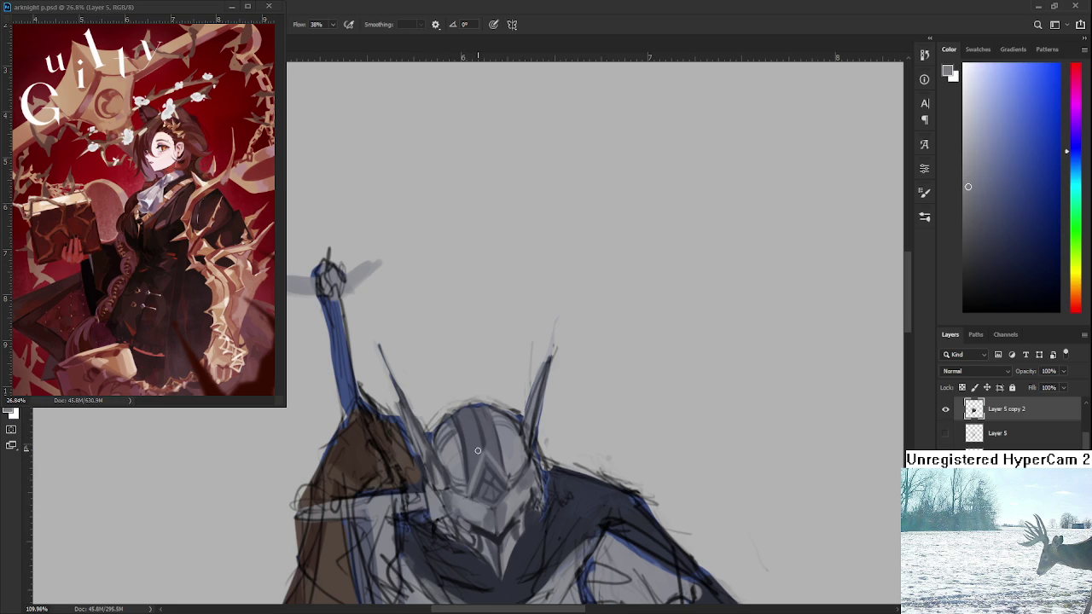
# Pick darker and lighter greys from the faceplate for shading
pyautogui.scroll(2, 465, 466)
pyautogui.keyDown('alt'); pyautogui.click(413, 454); pyautogui.keyUp('alt')
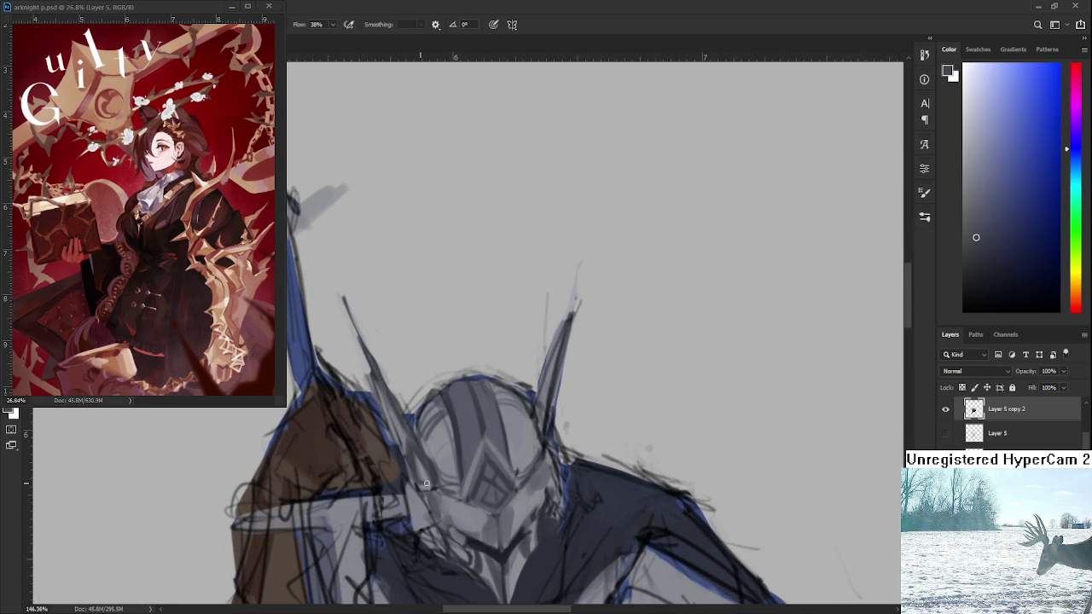
pyautogui.keyDown('alt'); pyautogui.click(429, 469); pyautogui.keyUp('alt')
pyautogui.keyDown('alt'); pyautogui.click(415, 452); pyautogui.keyUp('alt')
pyautogui.keyDown('alt'); pyautogui.click(421, 474); pyautogui.keyUp('alt')
pyautogui.keyDown('alt'); pyautogui.click(417, 449); pyautogui.keyUp('alt')
pyautogui.keyDown('alt'); pyautogui.click(409, 445); pyautogui.keyUp('alt')
pyautogui.scroll(-5, 408, 447)
# Zoom close on the helmet and sample light and dark greys to shade the left horn
pyautogui.scroll(3, 385, 464)
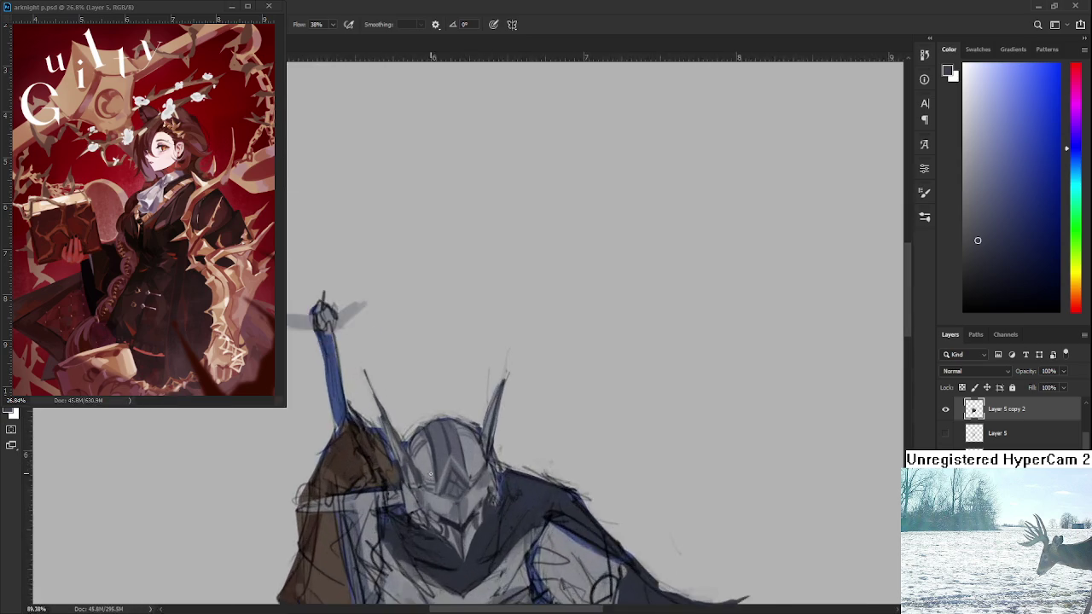
pyautogui.scroll(2, 384, 464)
pyautogui.moveTo(384, 464); pyautogui.dragTo(426, 529)
pyautogui.keyDown('alt'); pyautogui.click(415, 524); pyautogui.keyUp('alt')
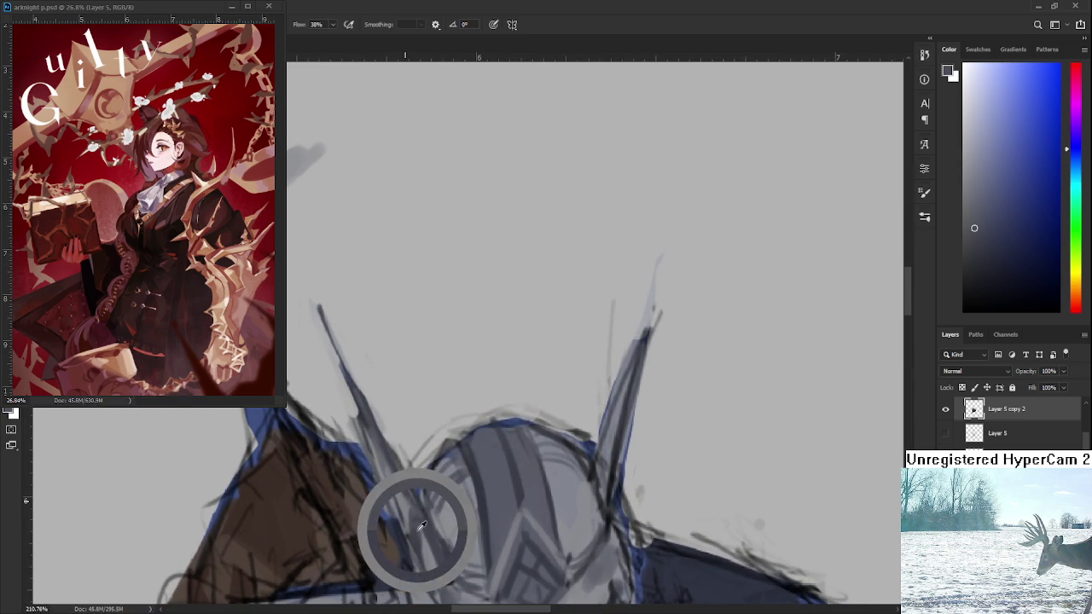
pyautogui.keyDown('alt'); pyautogui.click(369, 416); pyautogui.keyUp('alt')
pyautogui.keyDown('alt'); pyautogui.click(406, 518); pyautogui.keyUp('alt')
pyautogui.keyDown('alt'); pyautogui.click(404, 495); pyautogui.keyUp('alt')
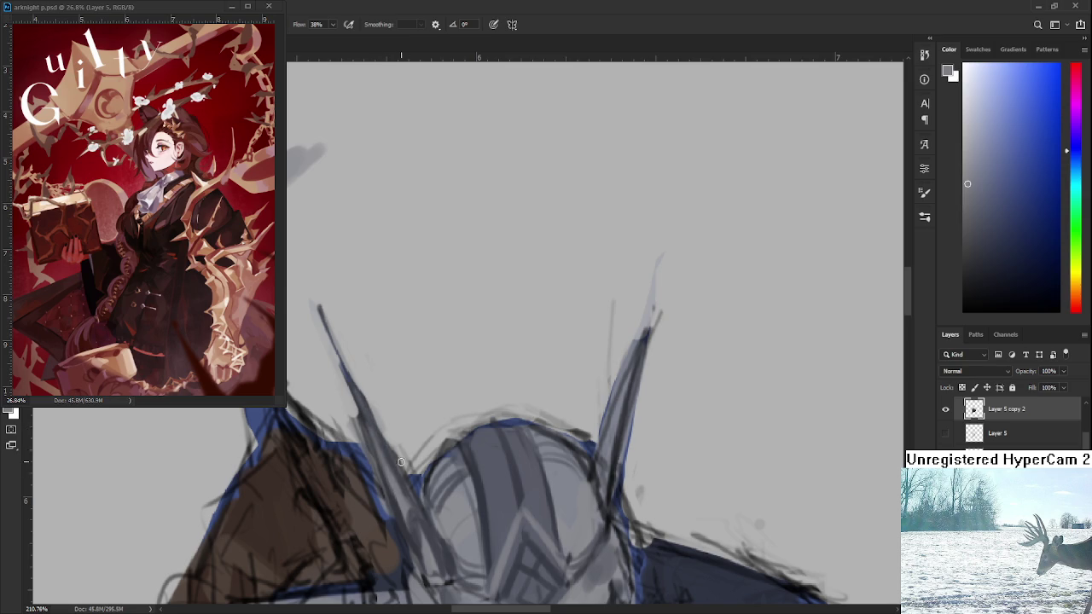
pyautogui.keyDown('alt'); pyautogui.click(419, 524); pyautogui.keyUp('alt')
# Resample darker and lighter greys to refine the visor shading
pyautogui.scroll(-3, 430, 477)
pyautogui.scroll(3, 465, 503)
pyautogui.scroll(-2, 465, 503)
pyautogui.keyDown('alt'); pyautogui.click(428, 445); pyautogui.keyUp('alt')
pyautogui.keyDown('alt'); pyautogui.click(430, 454); pyautogui.keyUp('alt')
pyautogui.keyDown('alt'); pyautogui.click(431, 452); pyautogui.keyUp('alt')
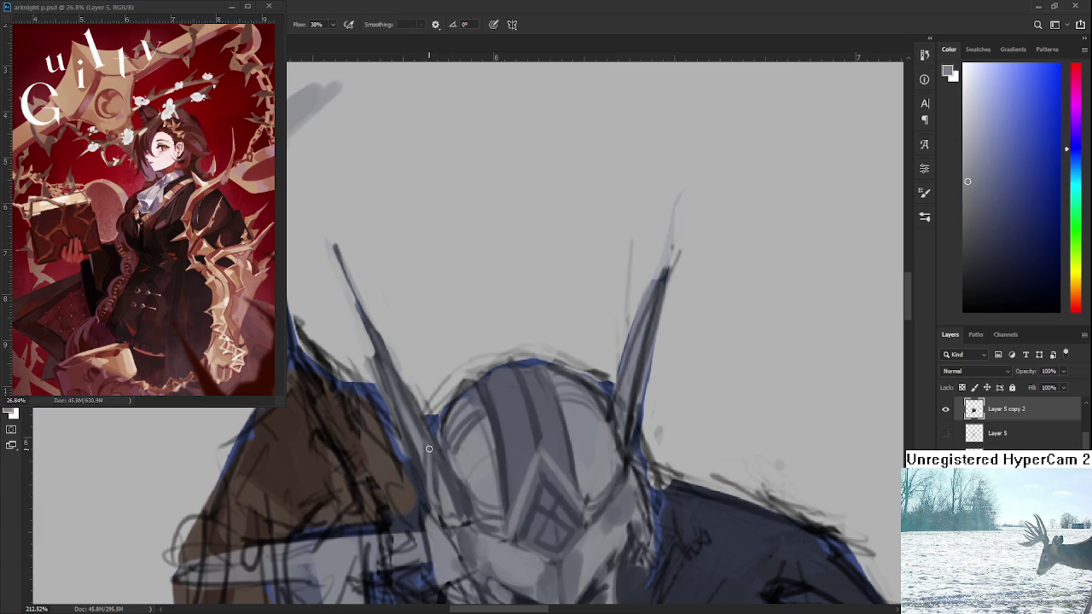
pyautogui.scroll(-1, 426, 461)
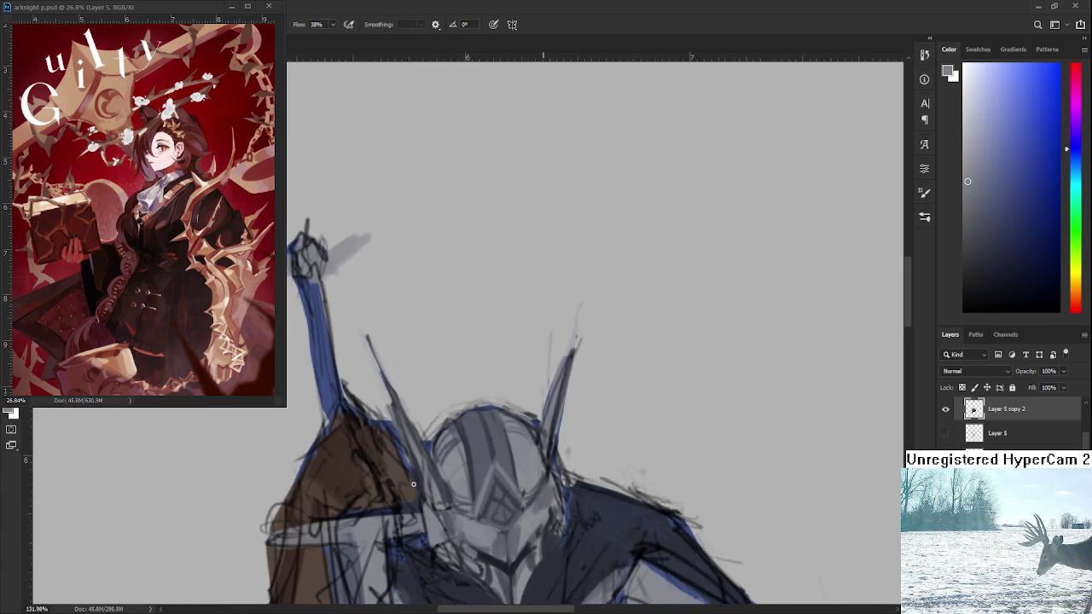
# Bring the right horn spike into view and add light grey along its left edge
pyautogui.scroll(-1, 426, 461)
pyautogui.scroll(-1, 426, 461)
pyautogui.scroll(2, 442, 466)
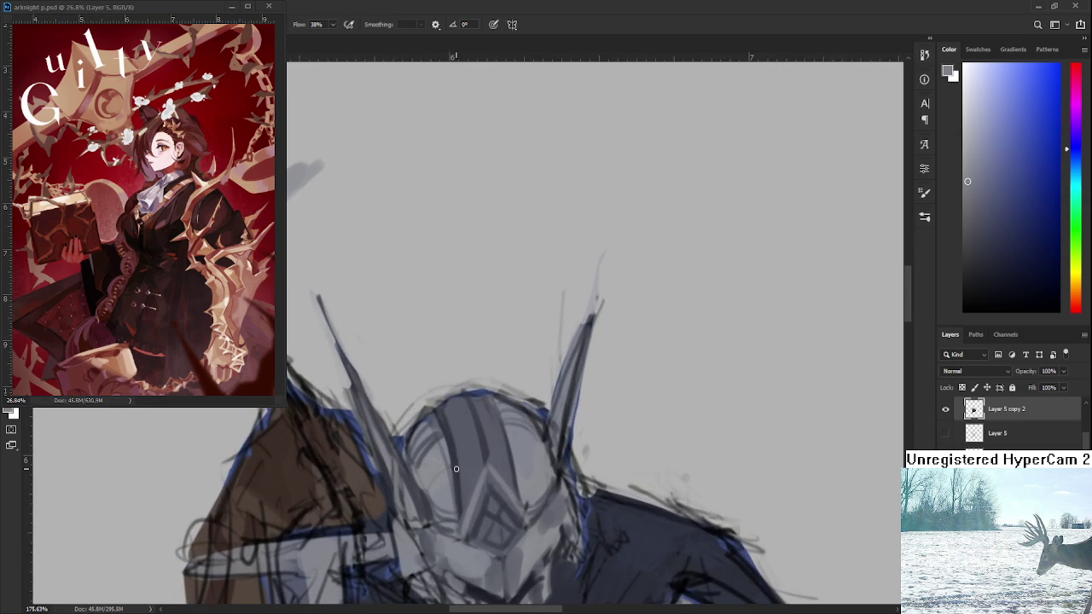
pyautogui.moveTo(455, 468); pyautogui.dragTo(430, 430)
pyautogui.keyDown('alt'); pyautogui.click(529, 458); pyautogui.keyUp('alt')
pyautogui.moveTo(530, 407); pyautogui.dragTo(522, 449)
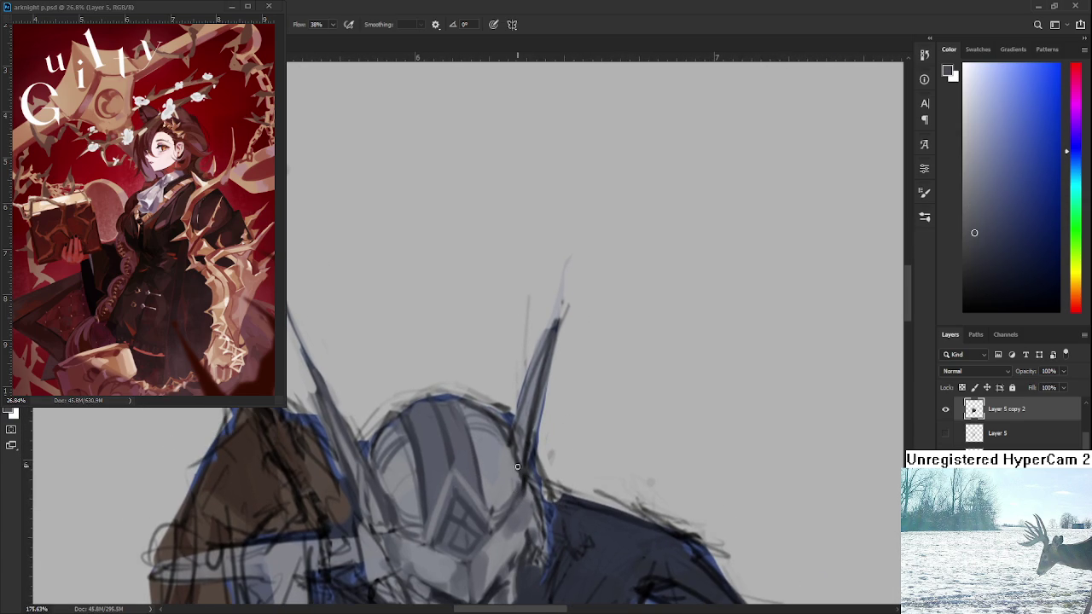
pyautogui.keyDown('alt'); pyautogui.click(520, 450); pyautogui.keyUp('alt')
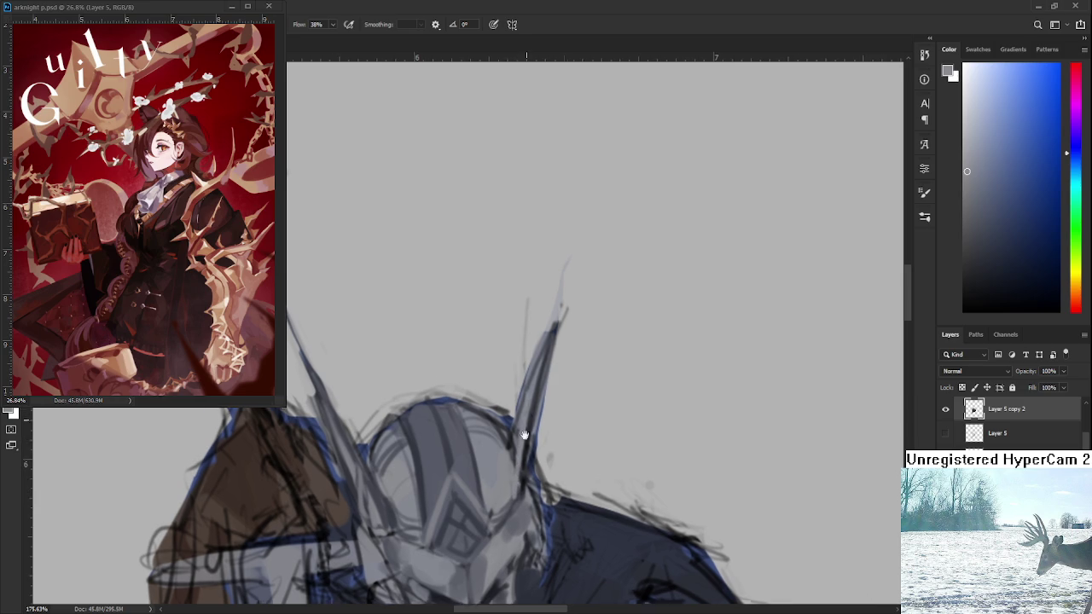
pyautogui.moveTo(527, 399); pyautogui.dragTo(521, 458)
pyautogui.moveTo(549, 365); pyautogui.dragTo(517, 469)
# Brighten the spike's lower and upper edges, darken its left edge, and repaint to the tip
pyautogui.keyDown('alt'); pyautogui.click(513, 513); pyautogui.keyUp('alt')
pyautogui.keyDown('alt'); pyautogui.click(519, 512); pyautogui.keyUp('alt')
pyautogui.moveTo(514, 538); pyautogui.dragTo(524, 495)
pyautogui.moveTo(542, 398); pyautogui.dragTo(533, 435)
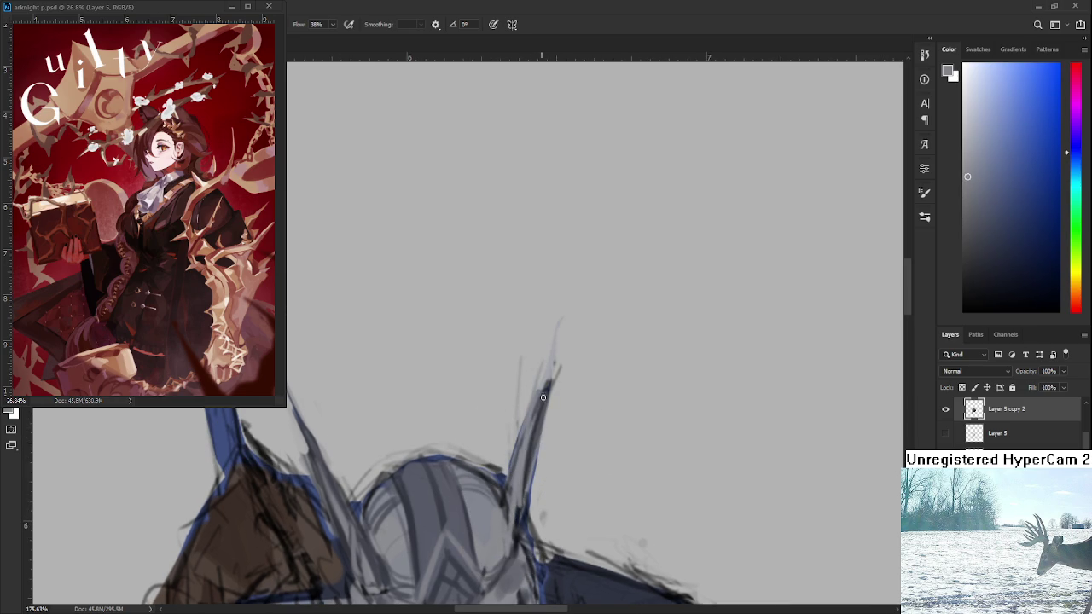
pyautogui.keyDown('alt'); pyautogui.click(365, 536); pyautogui.keyUp('alt')
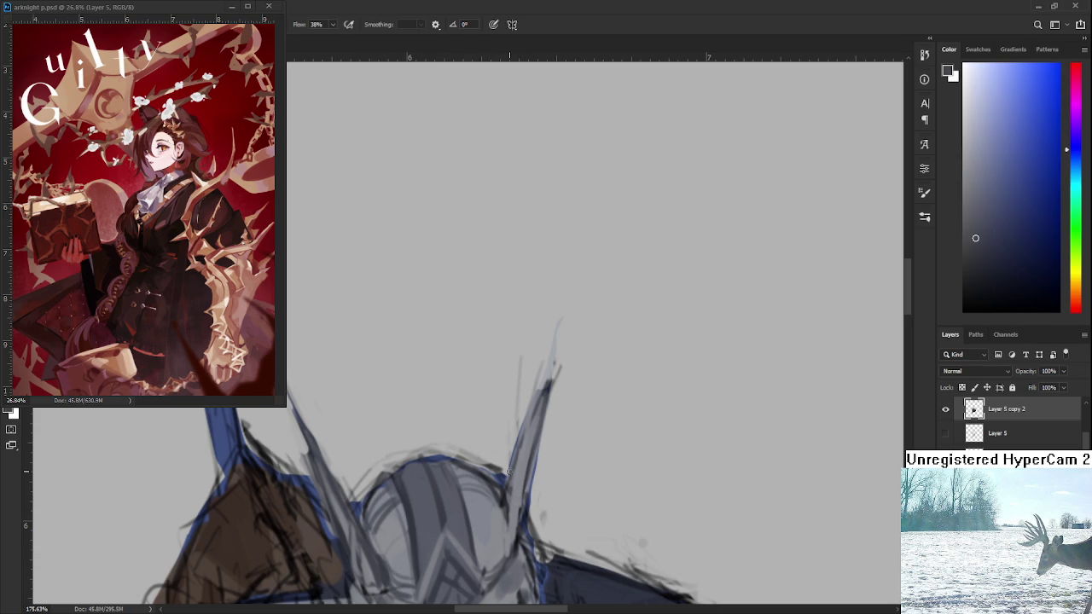
pyautogui.moveTo(506, 486)
pyautogui.mouseDown()
pyautogui.moveTo(510, 522)
pyautogui.moveTo(530, 436)
pyautogui.mouseUp()
pyautogui.keyDown('alt'); pyautogui.click(504, 536); pyautogui.keyUp('alt')
pyautogui.keyDown('alt'); pyautogui.click(524, 434); pyautogui.keyUp('alt')
pyautogui.moveTo(518, 471); pyautogui.dragTo(534, 394)
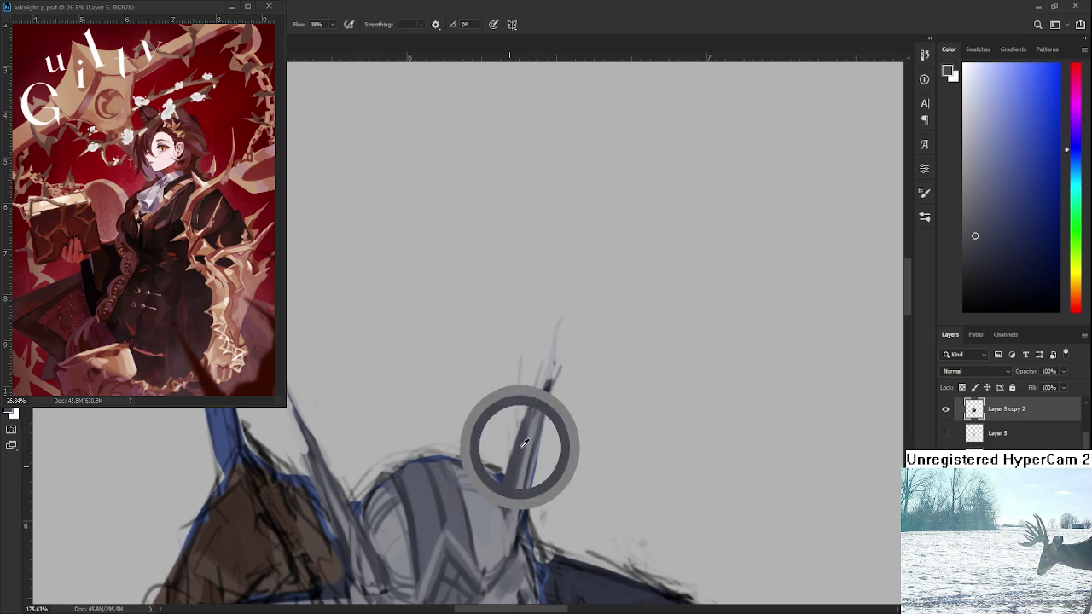
# Erase the faint thin line below the right horn spike
pyautogui.press('e')
pyautogui.moveTo(513, 458); pyautogui.dragTo(517, 419)
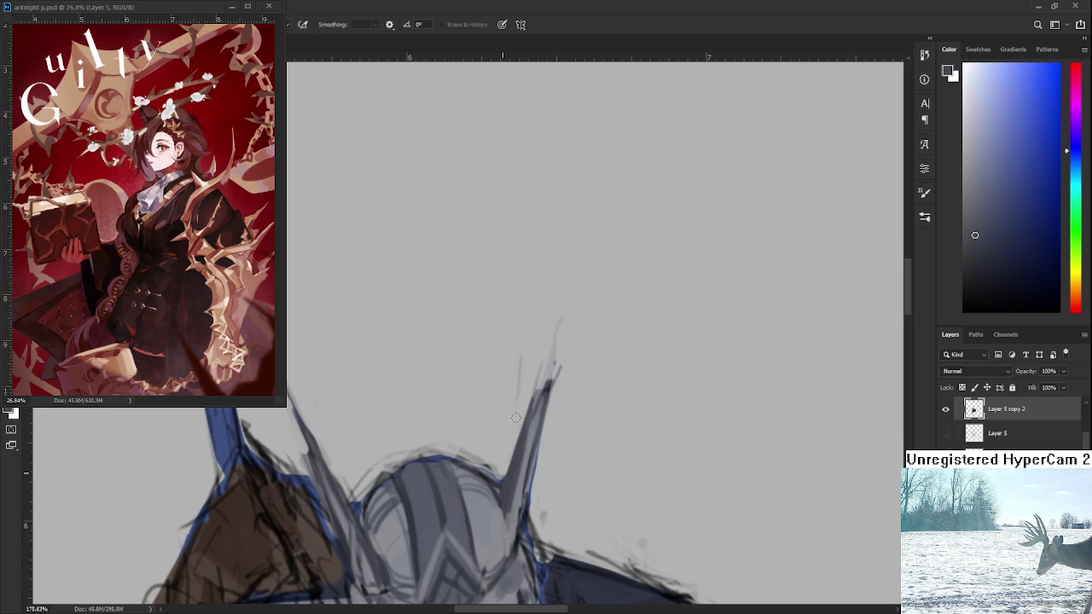
pyautogui.keyDown('alt'); pyautogui.scroll(-2, 520, 392); pyautogui.keyUp('alt')
pyautogui.keyDown('alt'); pyautogui.scroll(-2, 524, 383); pyautogui.keyUp('alt')
pyautogui.keyDown('alt'); pyautogui.scroll(-2, 528, 378); pyautogui.keyUp('alt')
pyautogui.keyDown('alt'); pyautogui.scroll(2, 524, 418); pyautogui.keyUp('alt')
pyautogui.keyDown('alt'); pyautogui.scroll(2, 525, 418); pyautogui.keyUp('alt')
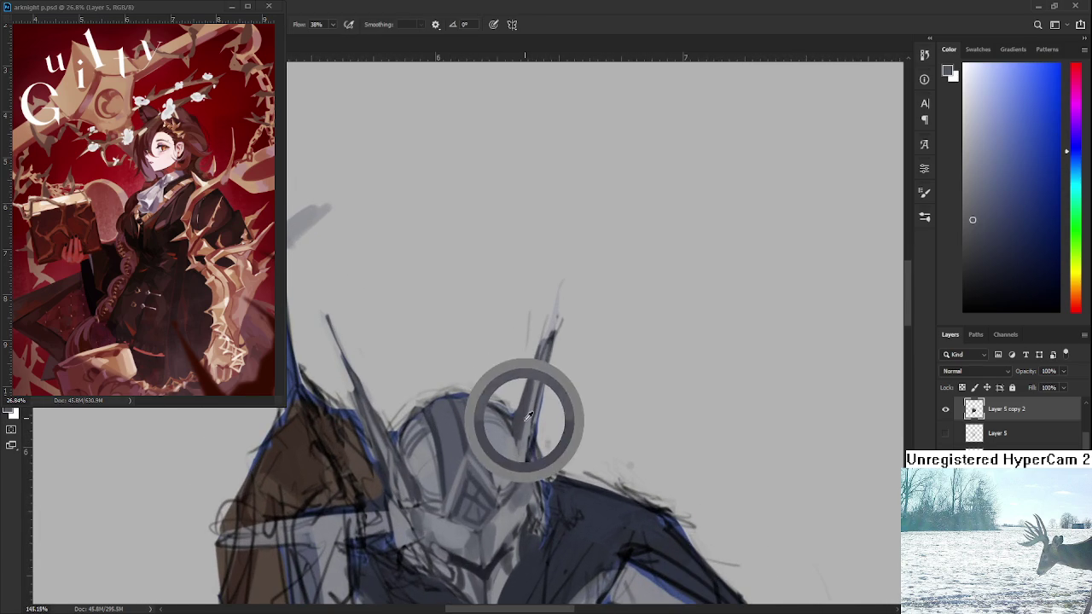
# Sample several lighter and darker helmet greys around the right horn
pyautogui.keyDown('alt'); pyautogui.click(519, 425); pyautogui.keyUp('alt')
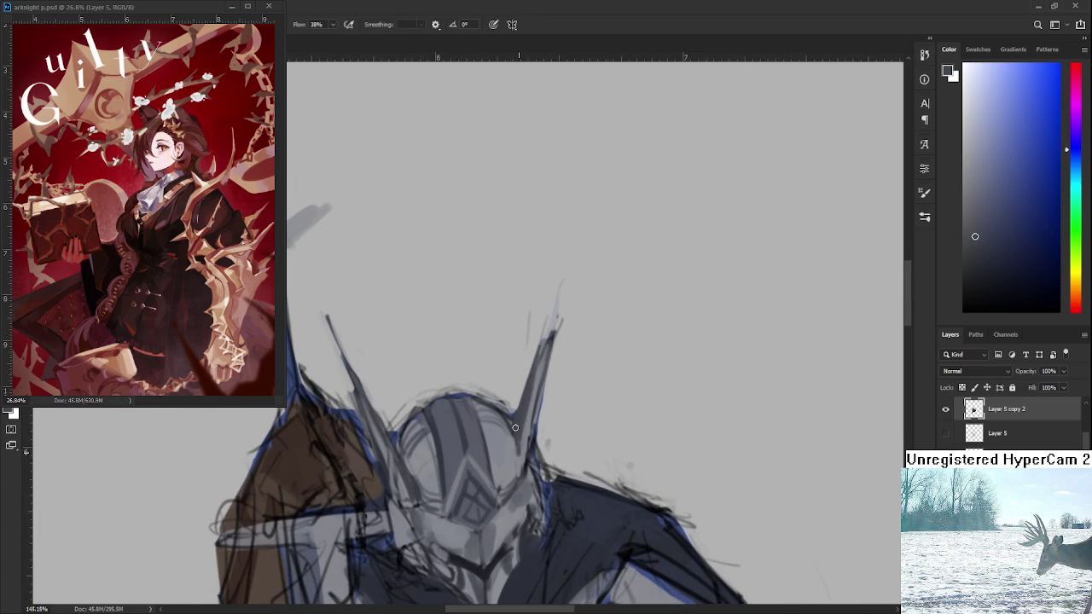
pyautogui.keyDown('alt'); pyautogui.click(520, 455); pyautogui.keyUp('alt')
pyautogui.keyDown('alt'); pyautogui.click(517, 433); pyautogui.keyUp('alt')
pyautogui.keyDown('alt'); pyautogui.click(520, 452); pyautogui.keyUp('alt')
pyautogui.keyDown('alt'); pyautogui.click(527, 447); pyautogui.keyUp('alt')
pyautogui.keyDown('alt'); pyautogui.click(527, 432); pyautogui.keyUp('alt')
pyautogui.keyDown('alt'); pyautogui.scroll(-2, 512, 367); pyautogui.keyUp('alt')
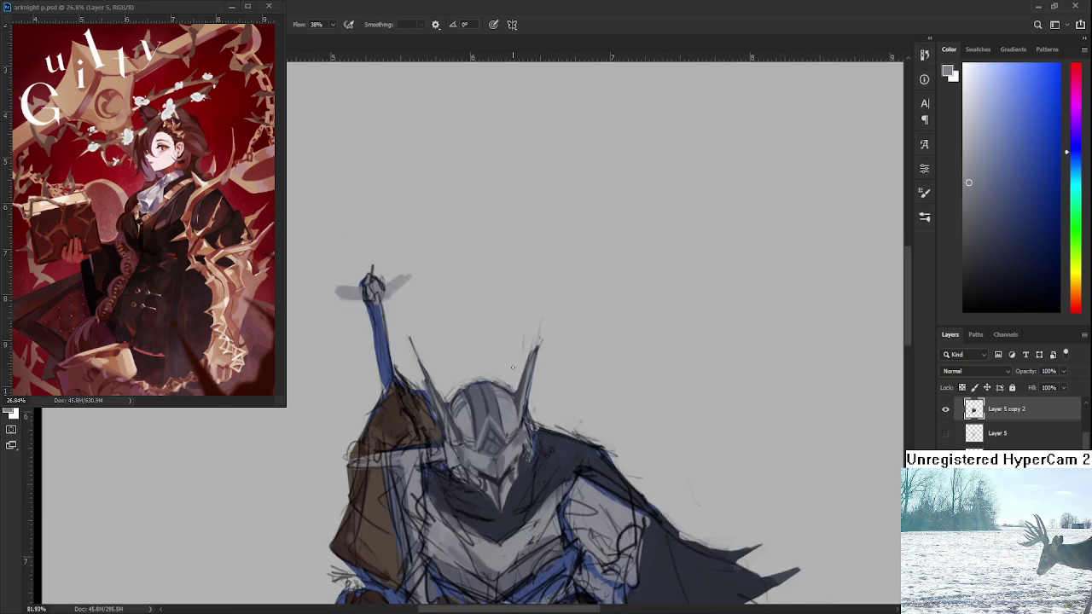
pyautogui.keyDown('alt'); pyautogui.scroll(-2, 512, 368); pyautogui.keyUp('alt')
pyautogui.keyDown('alt'); pyautogui.scroll(1, 514, 368); pyautogui.keyUp('alt')
pyautogui.keyDown('alt'); pyautogui.scroll(2, 516, 367); pyautogui.keyUp('alt')
pyautogui.keyDown('alt'); pyautogui.scroll(3, 517, 366); pyautogui.keyUp('alt')
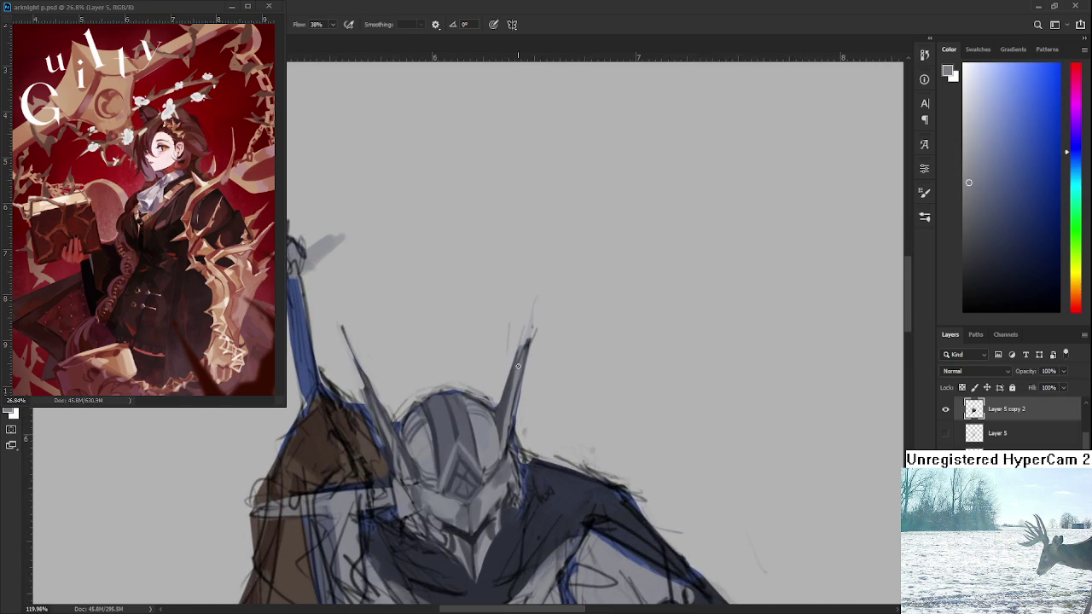
# Erase the faint stray strokes near the spike tip
pyautogui.moveTo(481, 368); pyautogui.dragTo(476, 414)
pyautogui.keyDown('alt'); pyautogui.click(482, 439); pyautogui.keyUp('alt')
pyautogui.press('e')
pyautogui.moveTo(509, 377); pyautogui.dragTo(502, 423)
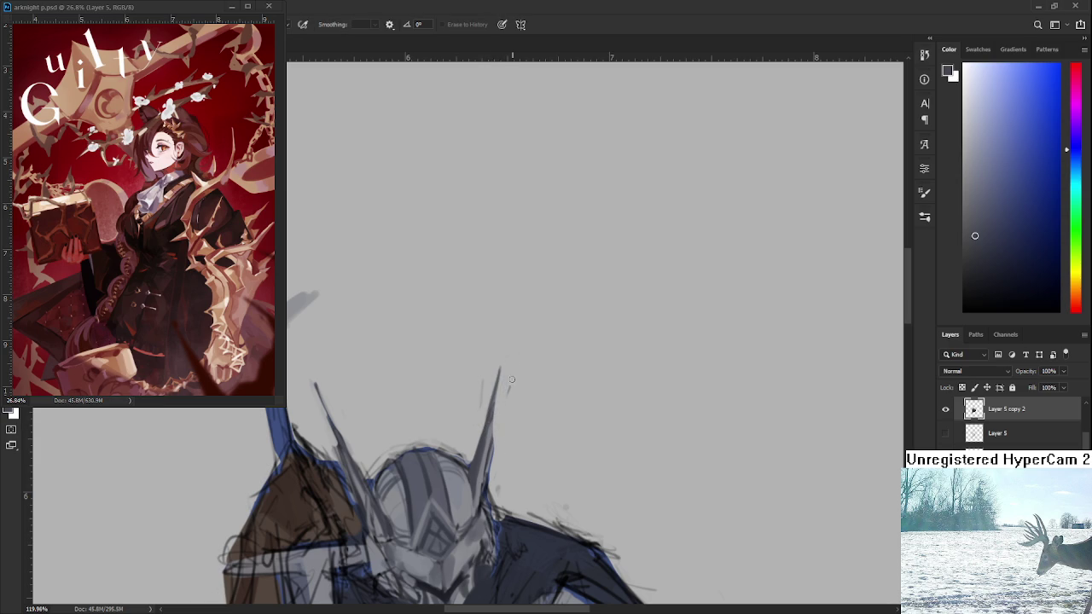
pyautogui.moveTo(511, 379); pyautogui.dragTo(510, 389)
pyautogui.moveTo(495, 489); pyautogui.dragTo(498, 485)
pyautogui.scroll(-2, 497, 484)
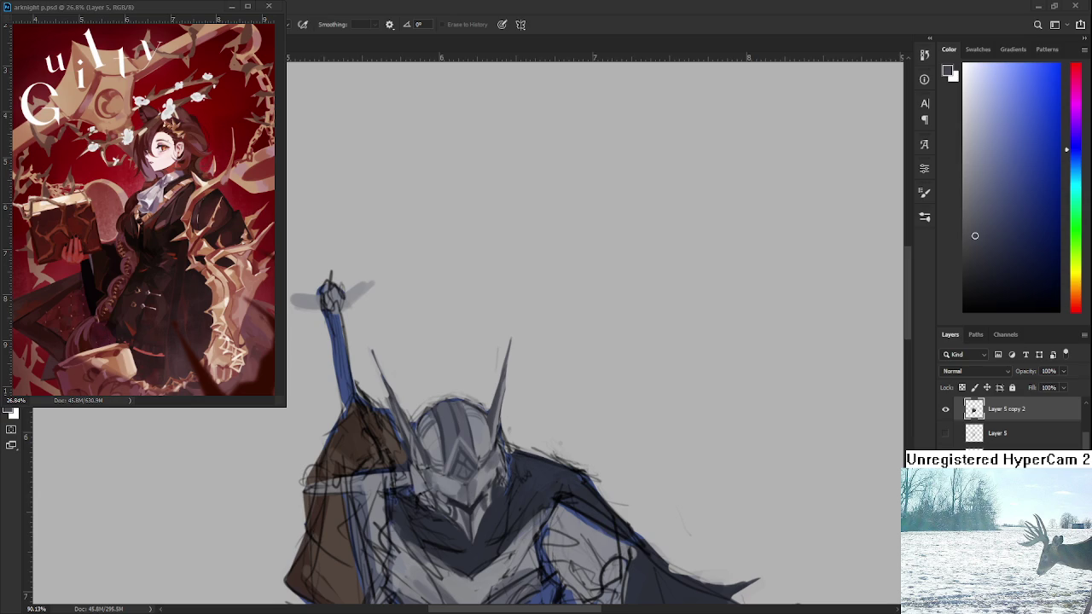
pyautogui.press('b')
pyautogui.keyDown('alt'); pyautogui.click(451, 461); pyautogui.keyUp('alt')
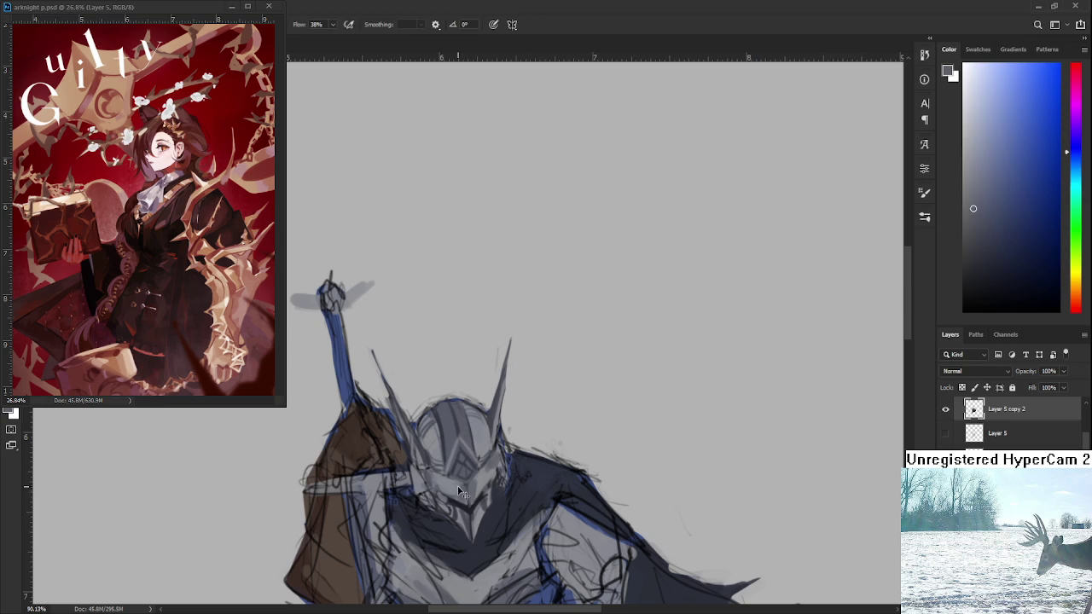
pyautogui.keyDown('alt'); pyautogui.click(461, 491); pyautogui.keyUp('alt')
pyautogui.keyDown('alt'); pyautogui.click(454, 487); pyautogui.keyUp('alt')
pyautogui.keyDown('alt'); pyautogui.click(480, 475); pyautogui.keyUp('alt')
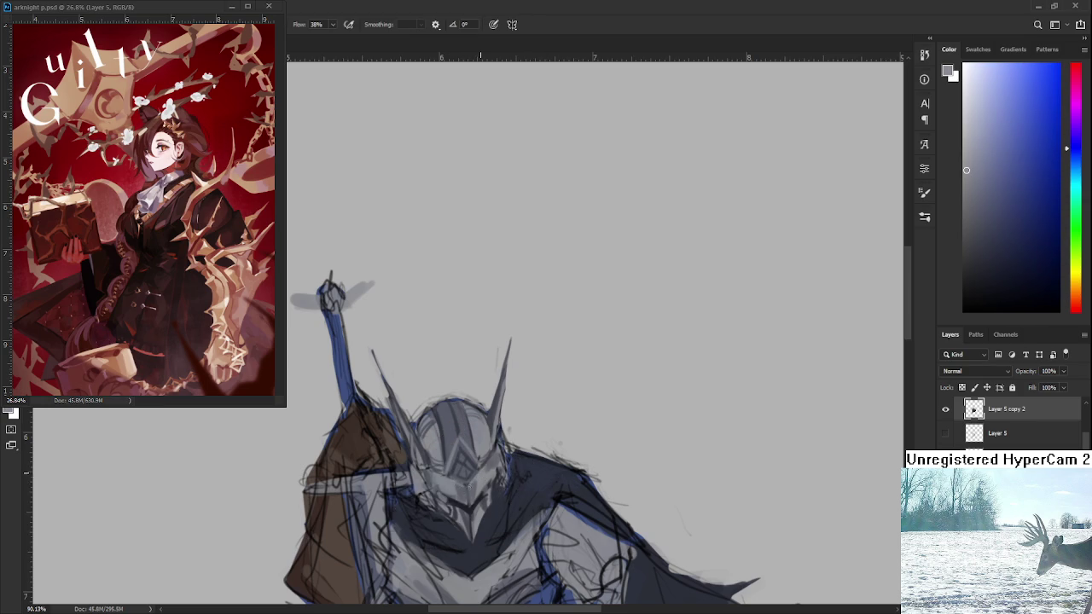
pyautogui.keyDown('alt'); pyautogui.click(473, 485); pyautogui.keyUp('alt')
pyautogui.keyDown('alt'); pyautogui.click(484, 476); pyautogui.keyUp('alt')
pyautogui.scroll(-2, 474, 448)
pyautogui.scroll(-2, 474, 449)
pyautogui.scroll(-3, 474, 449)
pyautogui.scroll(3, 477, 447)
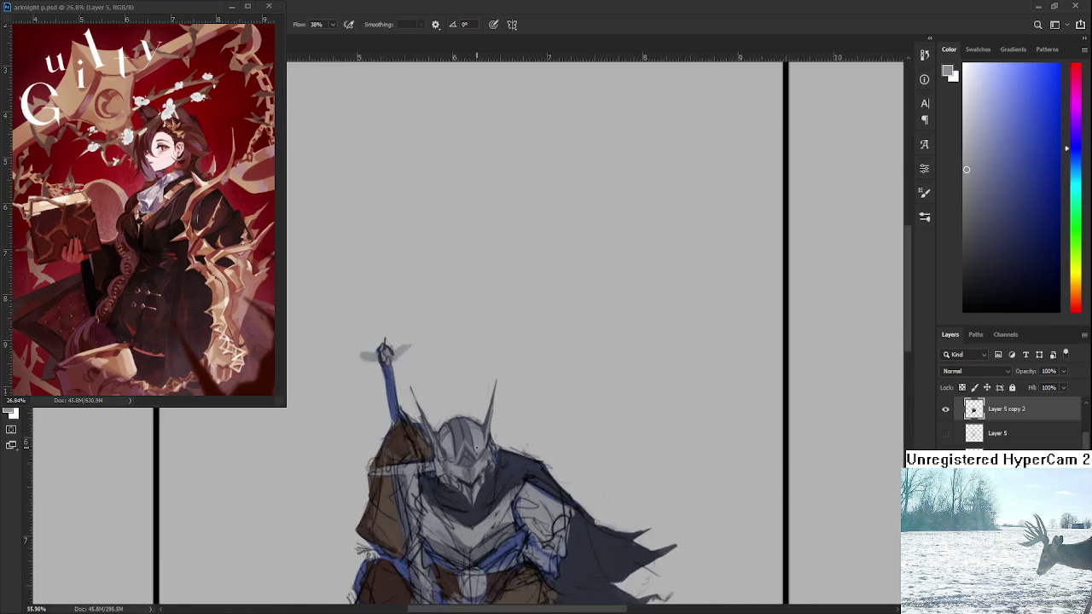
pyautogui.scroll(2, 476, 449)
pyautogui.scroll(2, 476, 448)
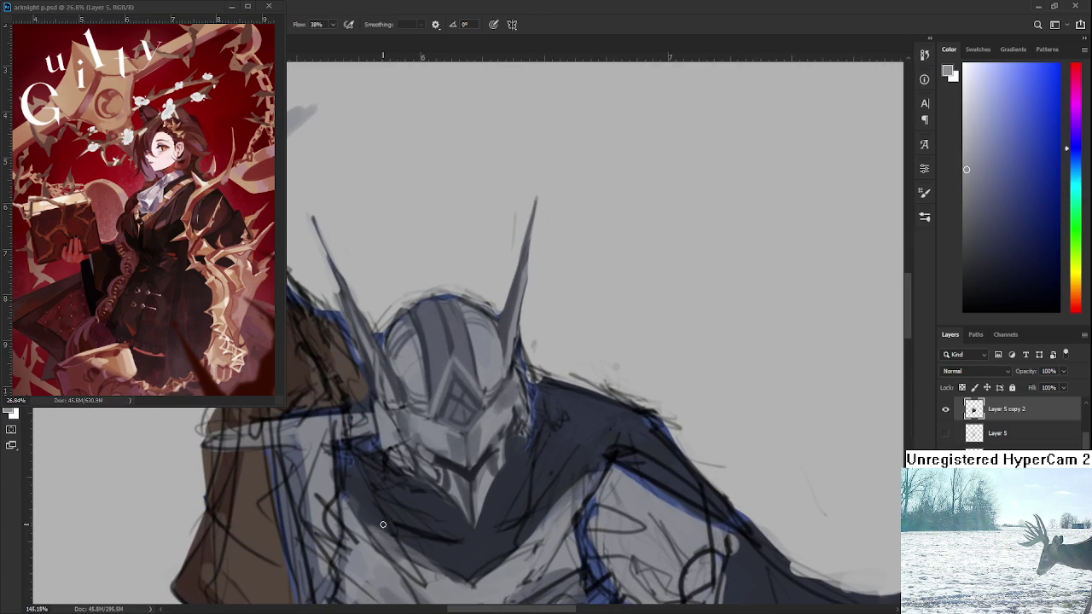
pyautogui.scroll(-1, 390, 498)
pyautogui.scroll(-1, 390, 498)
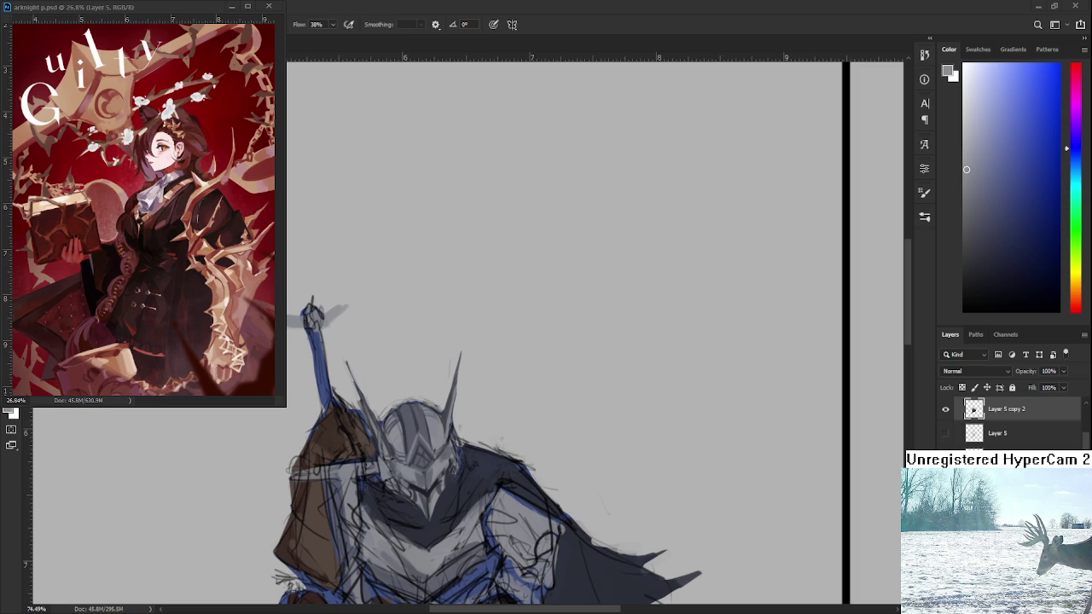
# Eyedrop a range of lighter and darker grey-blue tones from the helmet
pyautogui.scroll(5, 406, 500)
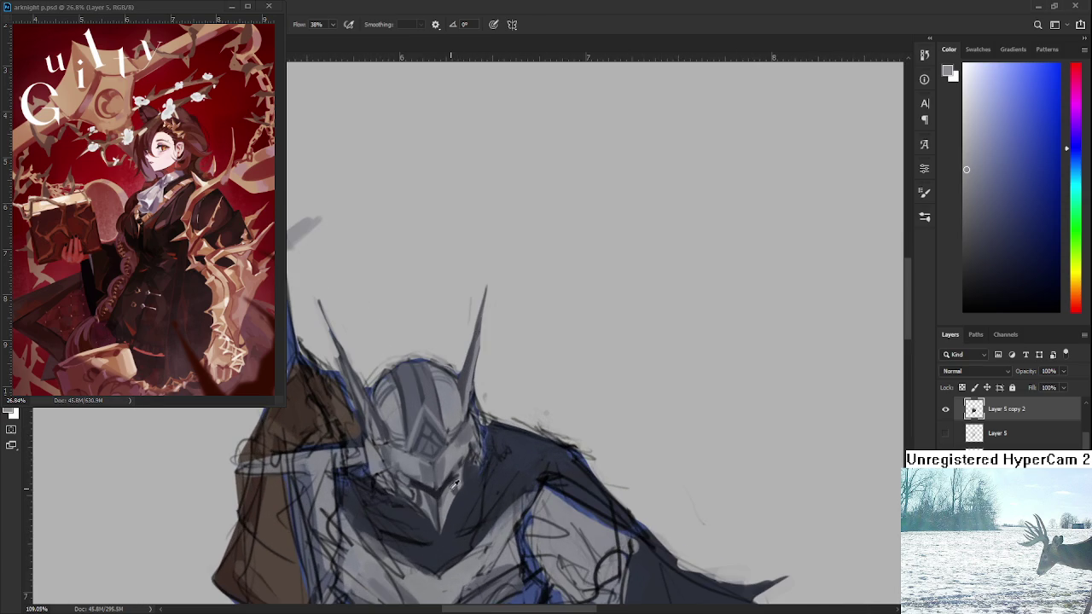
pyautogui.keyDown('alt'); pyautogui.click(444, 489); pyautogui.keyUp('alt')
pyautogui.moveTo(440, 492); pyautogui.dragTo(457, 449)
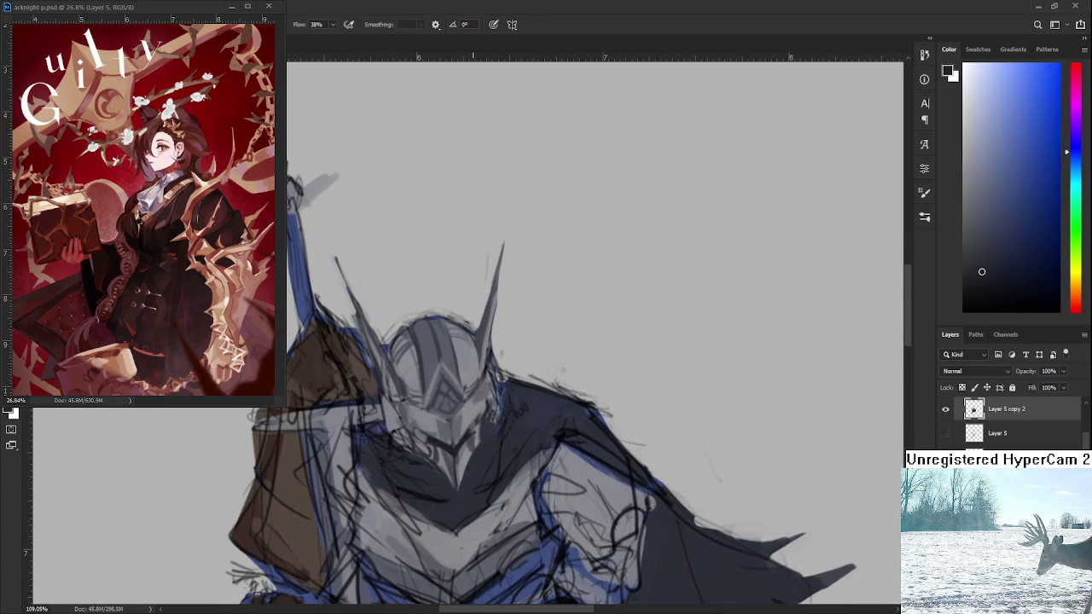
pyautogui.keyDown('alt'); pyautogui.click(441, 450); pyautogui.keyUp('alt')
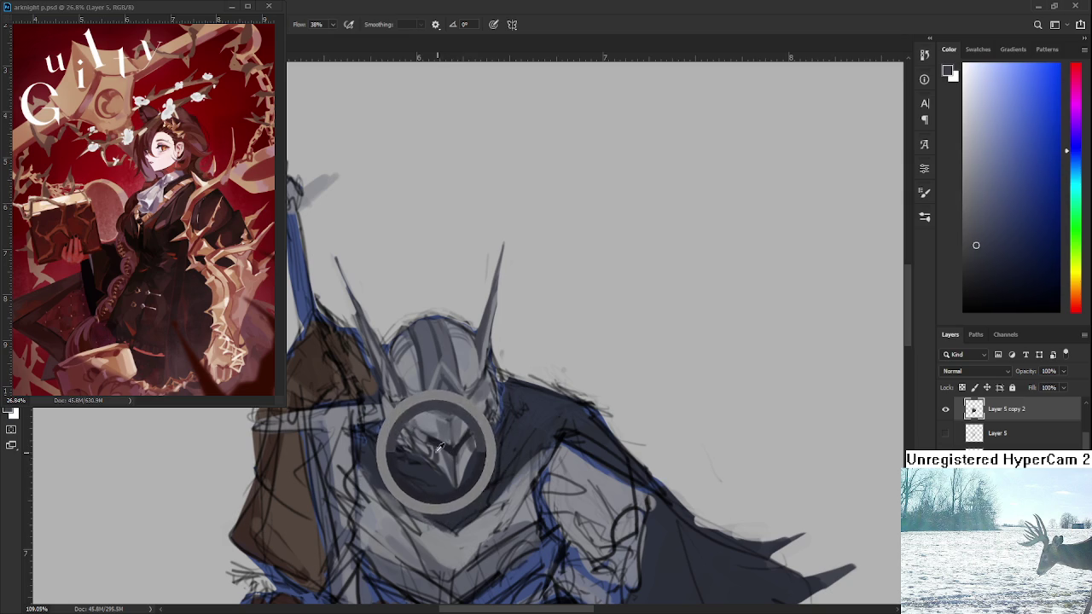
pyautogui.keyDown('alt'); pyautogui.click(436, 441); pyautogui.keyUp('alt')
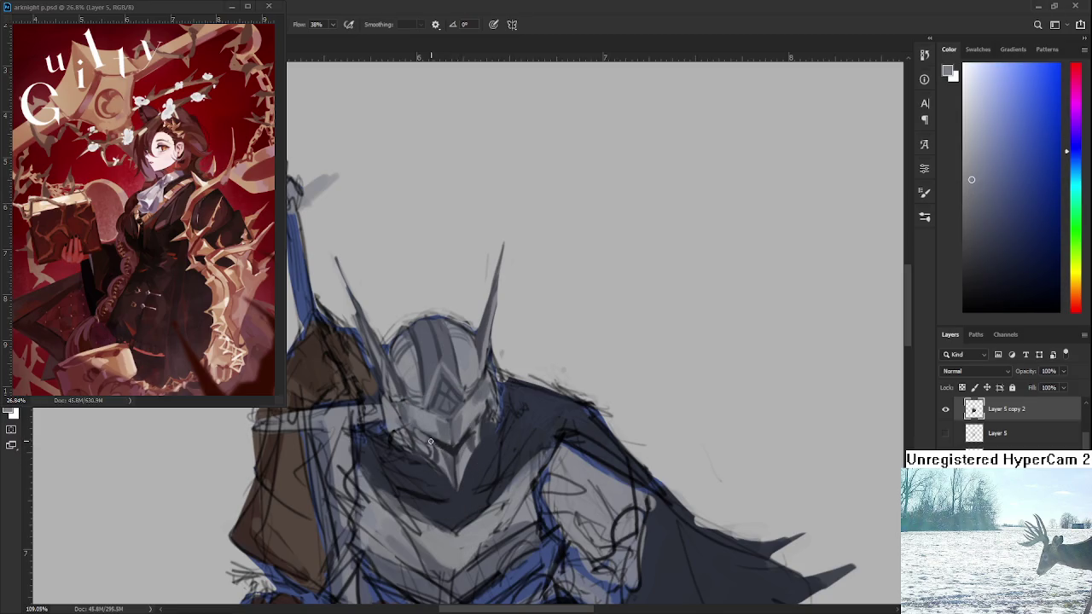
pyautogui.keyDown('alt'); pyautogui.click(442, 444); pyautogui.keyUp('alt')
pyautogui.keyDown('alt'); pyautogui.click(461, 450); pyautogui.keyUp('alt')
pyautogui.keyDown('alt'); pyautogui.click(466, 451); pyautogui.keyUp('alt')
pyautogui.moveTo(468, 452); pyautogui.dragTo(470, 446)
# Check the whole canvas, zoom out to about 82%, and pick a dark blue-grey from the armour
pyautogui.moveTo(520, 458); pyautogui.dragTo(534, 418)
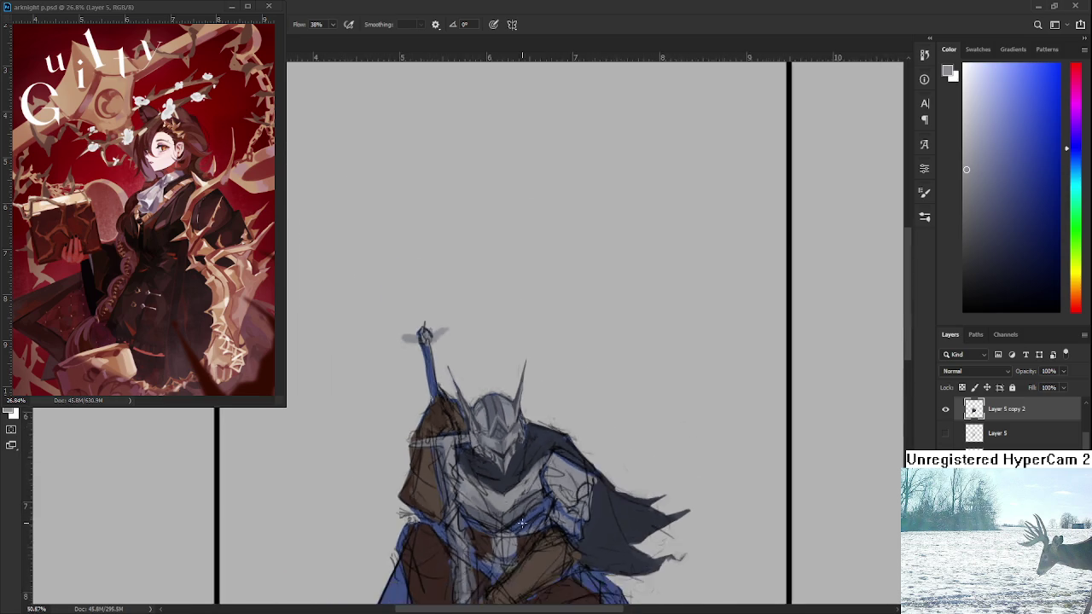
pyautogui.moveTo(468, 441); pyautogui.dragTo(512, 490)
pyautogui.scroll(-2, 513, 490)
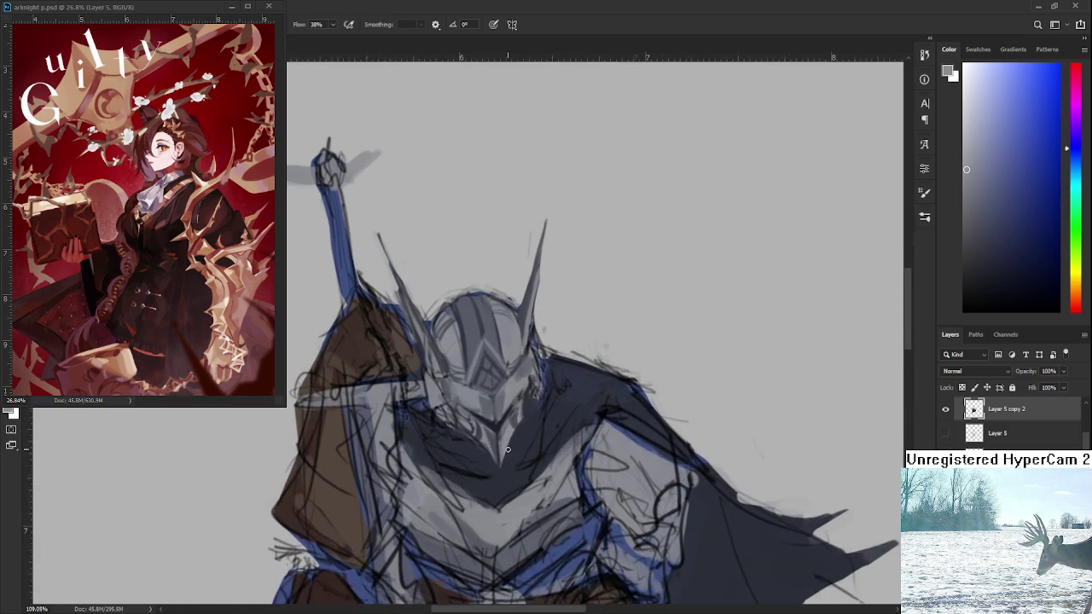
pyautogui.keyDown('alt'); pyautogui.click(494, 450); pyautogui.keyUp('alt')
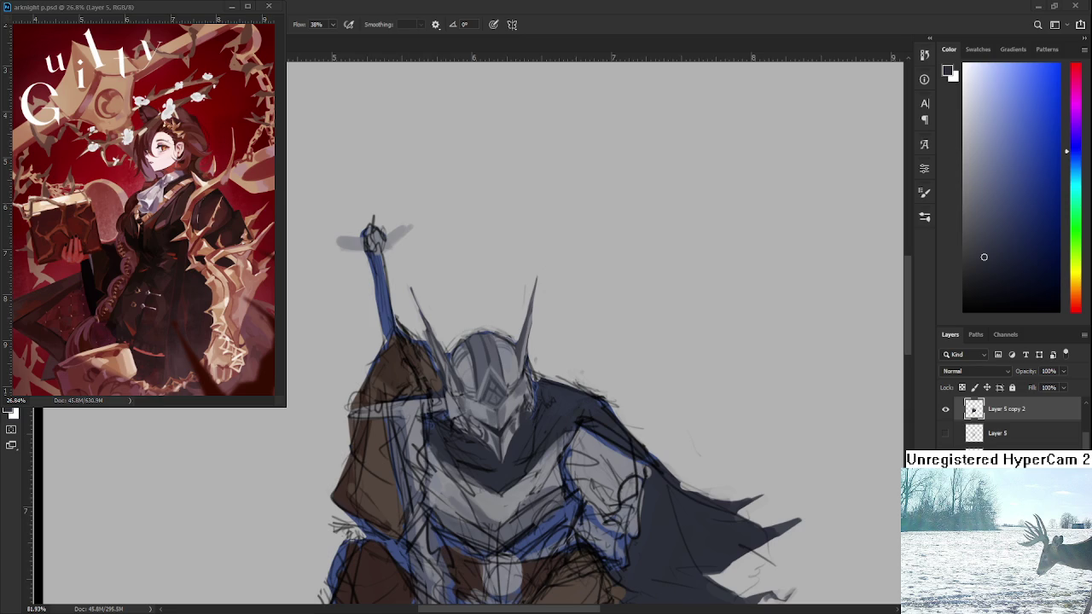
# Sample lighter helmet greys and shade the faceplate with them
pyautogui.scroll(-1, 477, 427)
pyautogui.scroll(-2, 477, 427)
pyautogui.scroll(2, 477, 427)
pyautogui.scroll(2, 478, 426)
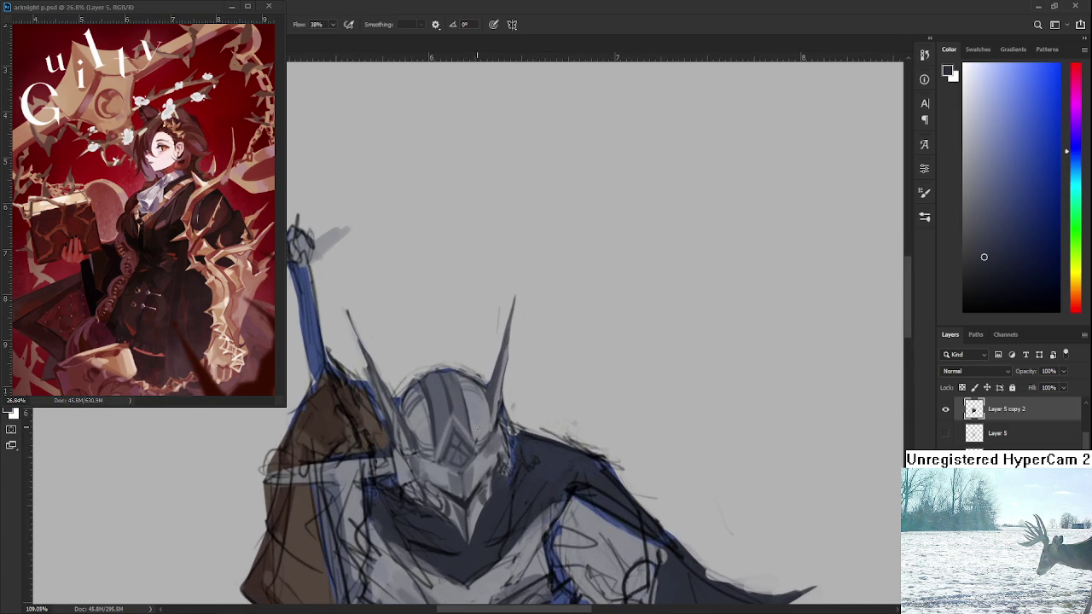
pyautogui.keyDown('alt'); pyautogui.click(459, 435); pyautogui.keyUp('alt')
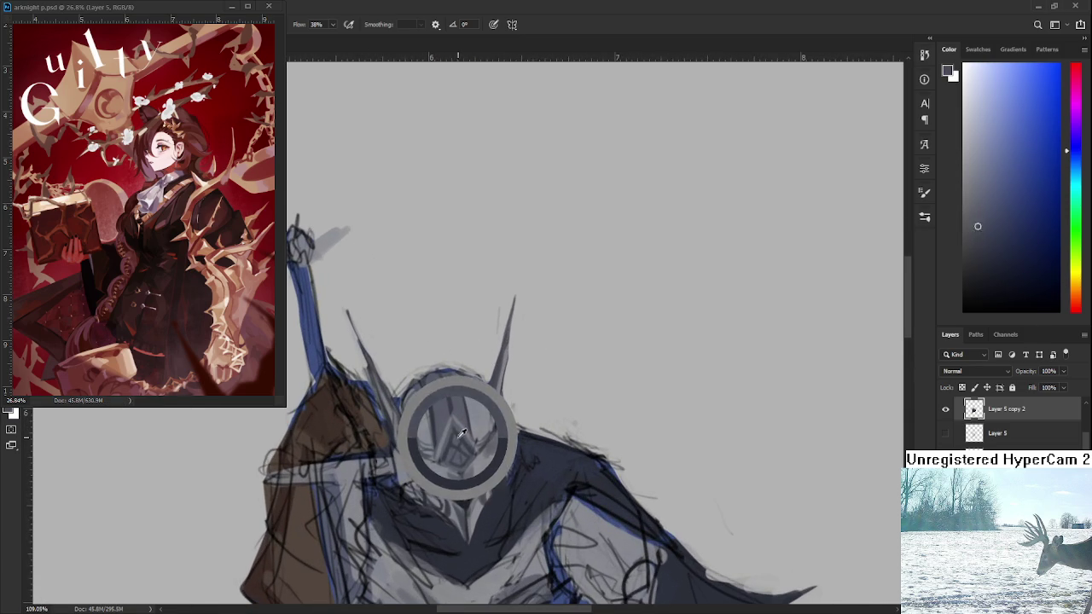
pyautogui.moveTo(459, 434); pyautogui.dragTo(446, 461)
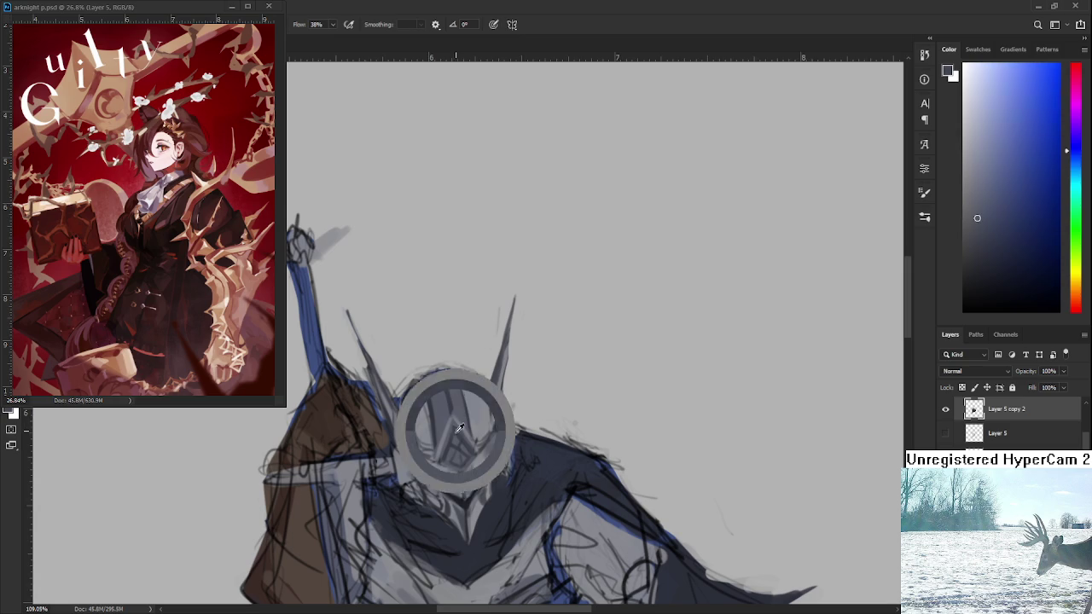
pyautogui.keyDown('alt'); pyautogui.click(448, 451); pyautogui.keyUp('alt')
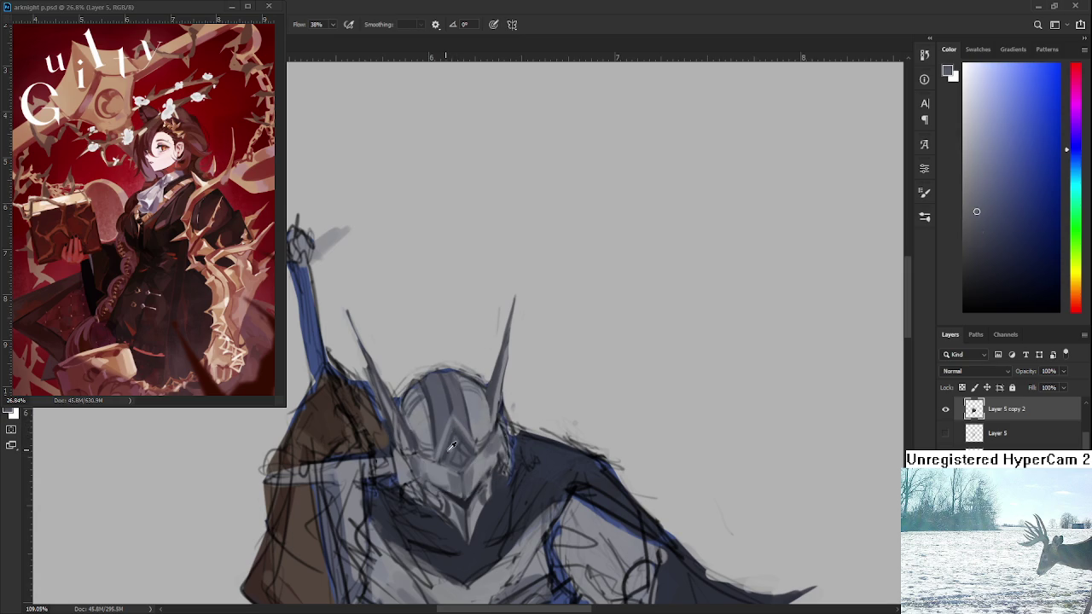
pyautogui.keyDown('alt'); pyautogui.click(449, 450); pyautogui.keyUp('alt')
pyautogui.moveTo(448, 452); pyautogui.dragTo(467, 423)
pyautogui.keyDown('alt'); pyautogui.click(460, 412); pyautogui.keyUp('alt')
# Add more light grey to the faceplate at a rotated angle, then turn the knight upright
pyautogui.moveTo(455, 440)
pyautogui.mouseDown()
pyautogui.moveTo(465, 474)
pyautogui.moveTo(463, 445)
pyautogui.mouseUp()
pyautogui.keyDown('alt'); pyautogui.click(467, 439); pyautogui.keyUp('alt')
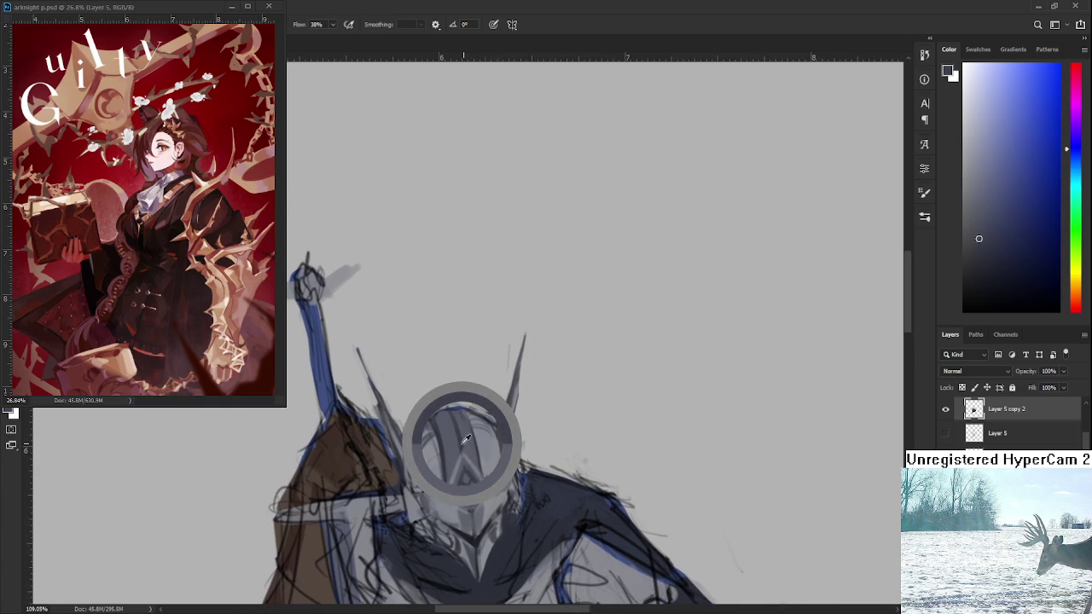
pyautogui.keyDown('alt'); pyautogui.click(465, 447); pyautogui.keyUp('alt')
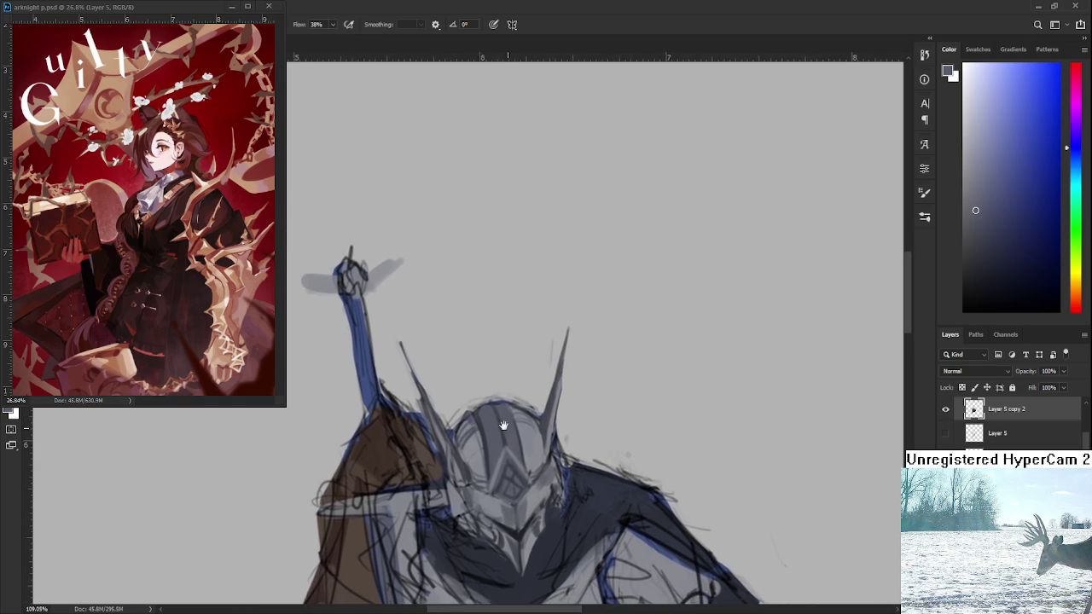
pyautogui.moveTo(457, 415); pyautogui.dragTo(471, 424)
pyautogui.press('e')
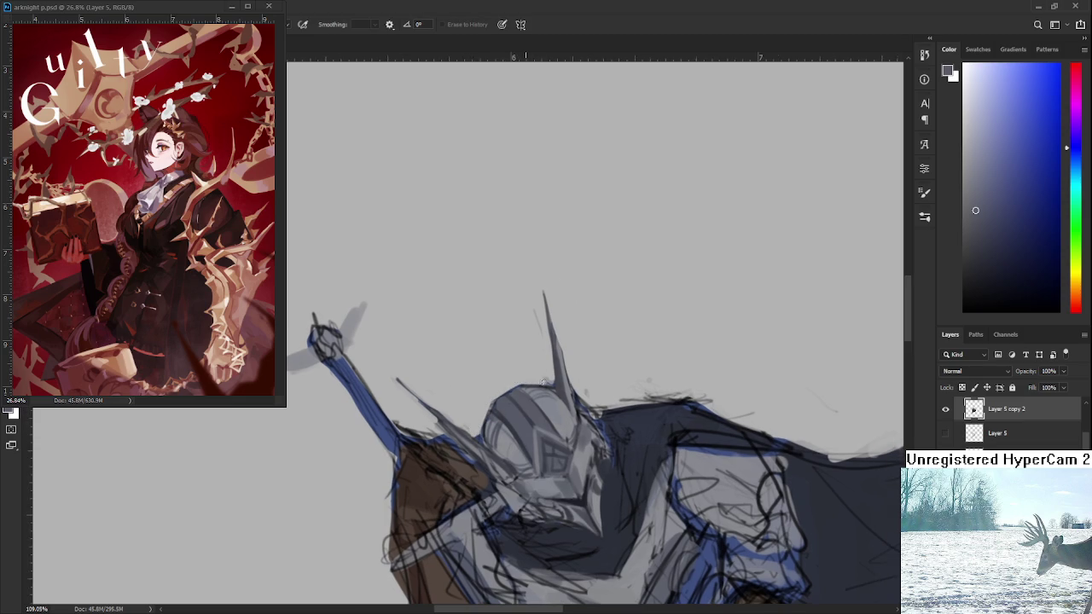
pyautogui.moveTo(550, 383); pyautogui.dragTo(555, 469)
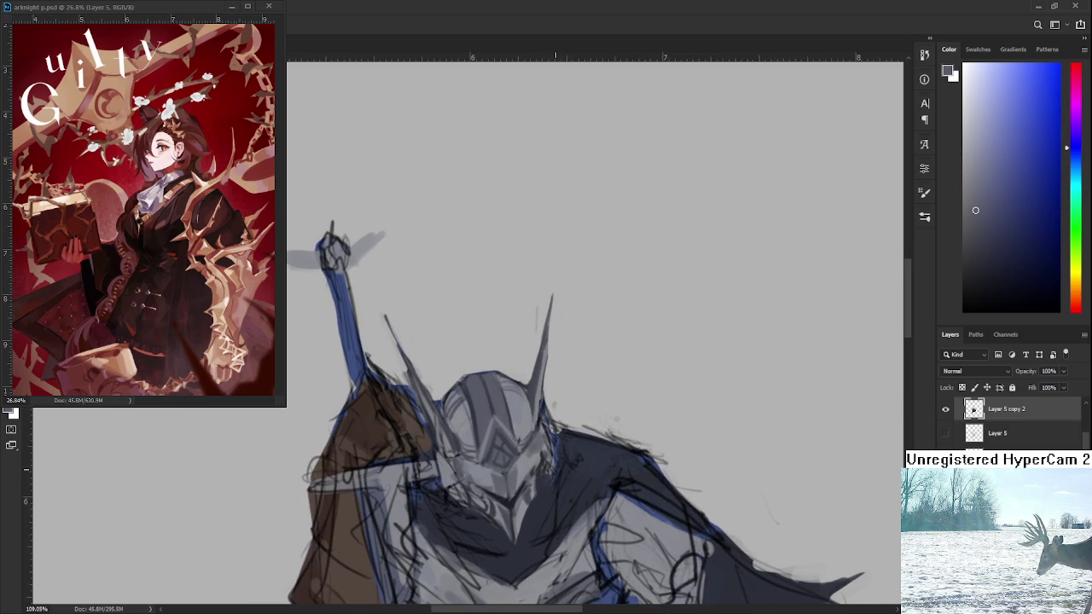
# Zoom in to 145% and sample darker helmet greys to deepen shading beside the helmet
pyautogui.scroll(-2, 555, 469)
pyautogui.scroll(-4, 555, 469)
pyautogui.scroll(2, 554, 465)
pyautogui.scroll(3, 553, 456)
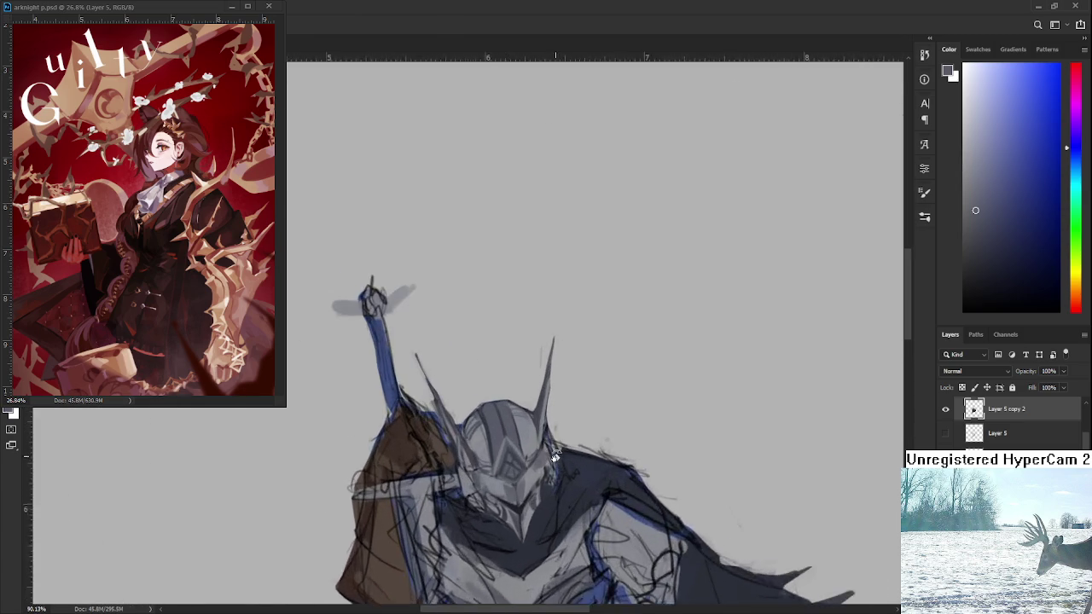
pyautogui.scroll(2, 553, 456)
pyautogui.scroll(2, 546, 440)
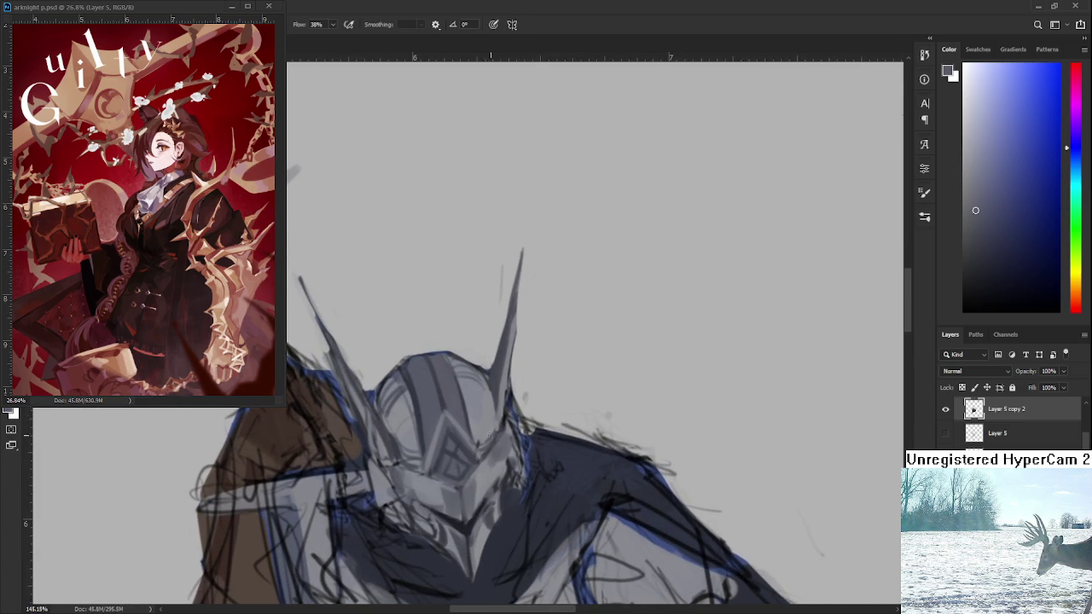
pyautogui.keyDown('alt'); pyautogui.click(495, 482); pyautogui.keyUp('alt')
pyautogui.keyDown('alt'); pyautogui.click(469, 524); pyautogui.keyUp('alt')
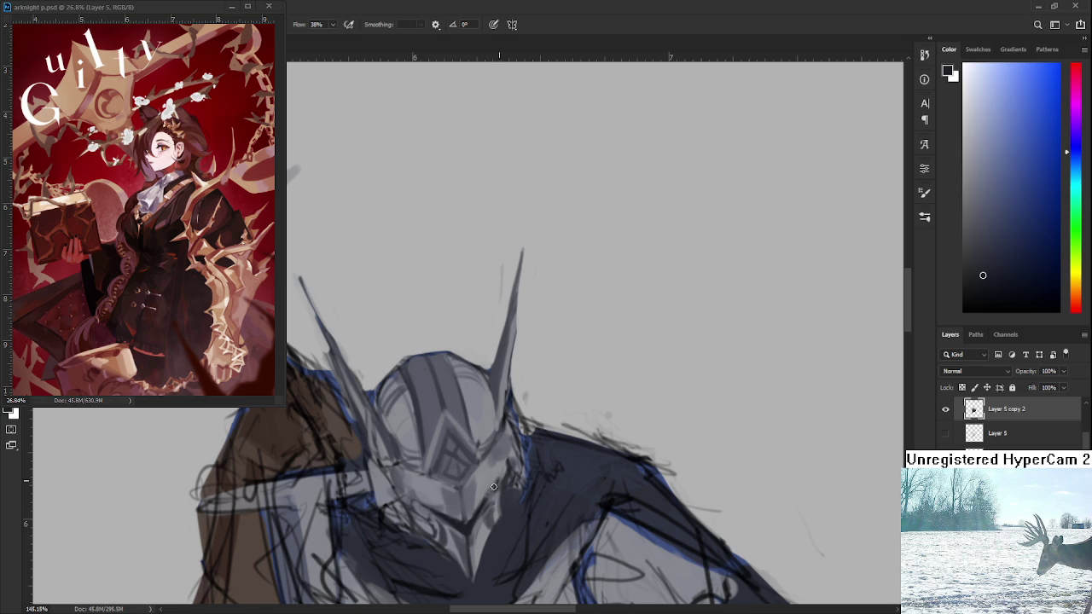
pyautogui.keyDown('alt'); pyautogui.click(470, 524); pyautogui.keyUp('alt')
pyautogui.keyDown('alt'); pyautogui.click(478, 526); pyautogui.keyUp('alt')
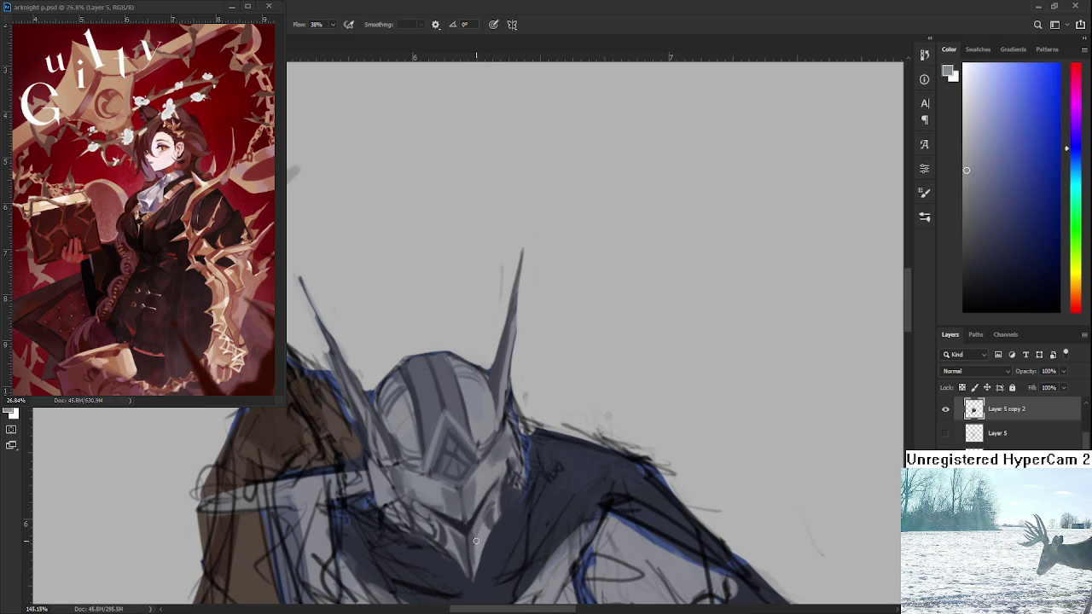
pyautogui.keyDown('alt'); pyautogui.click(513, 475); pyautogui.keyUp('alt')
pyautogui.keyDown('alt'); pyautogui.click(450, 511); pyautogui.keyUp('alt')
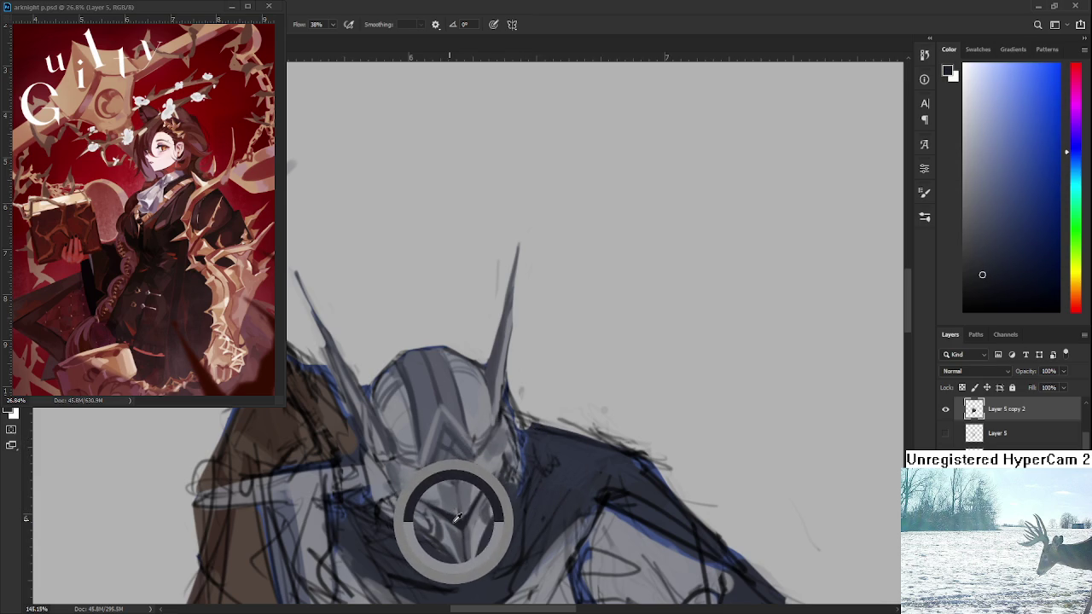
pyautogui.moveTo(452, 513); pyautogui.dragTo(455, 510)
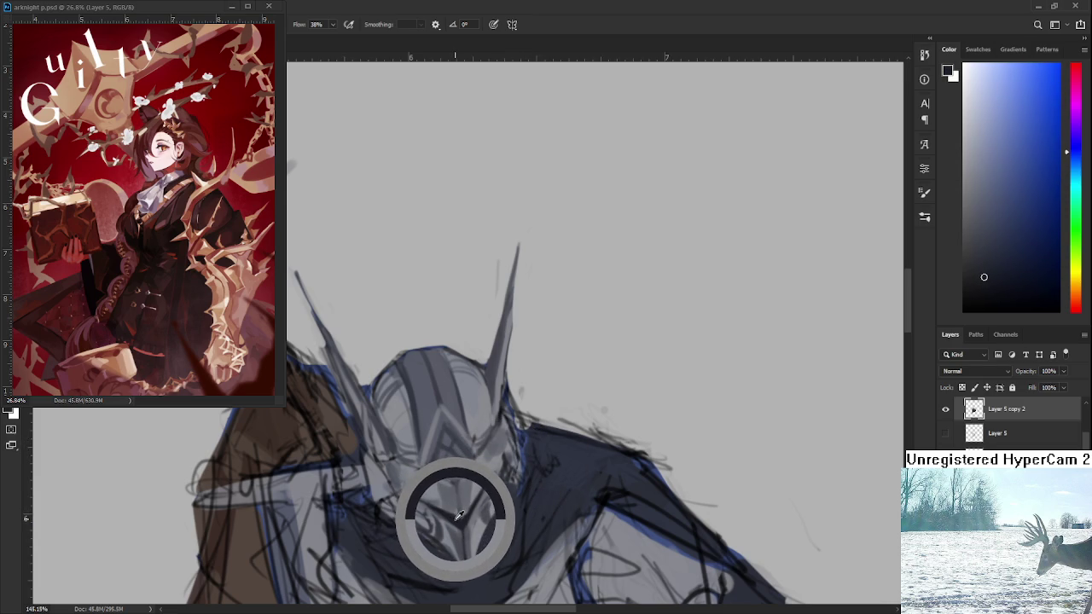
pyautogui.moveTo(456, 510); pyautogui.dragTo(455, 510)
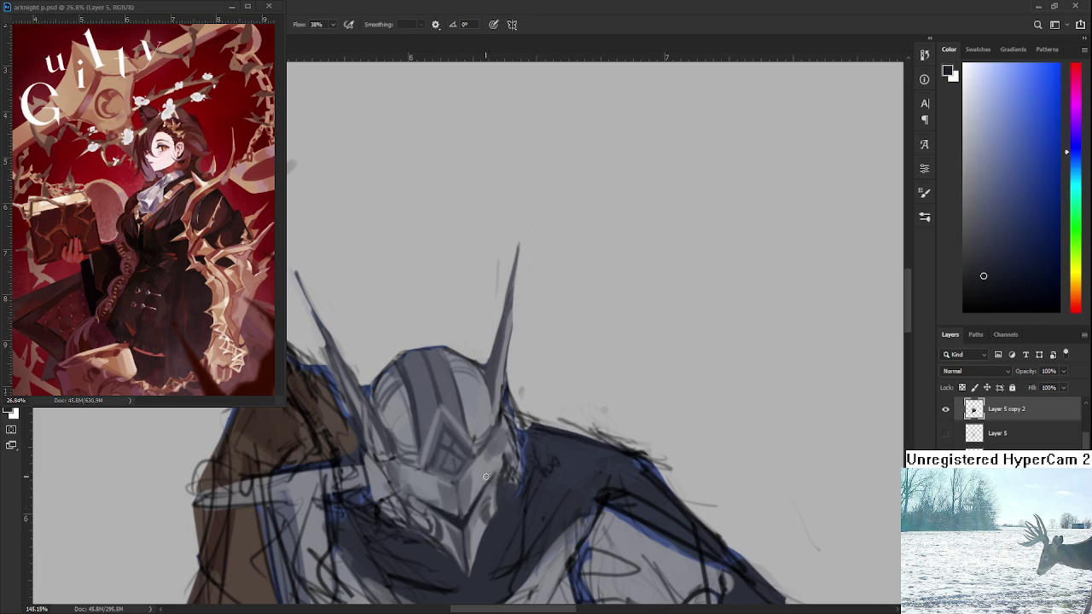
# Shift the view up-left and sample lighter and darker shades at the helmet's side
pyautogui.keyDown('alt'); pyautogui.click(463, 509); pyautogui.keyUp('alt')
pyautogui.moveTo(512, 479); pyautogui.dragTo(499, 468)
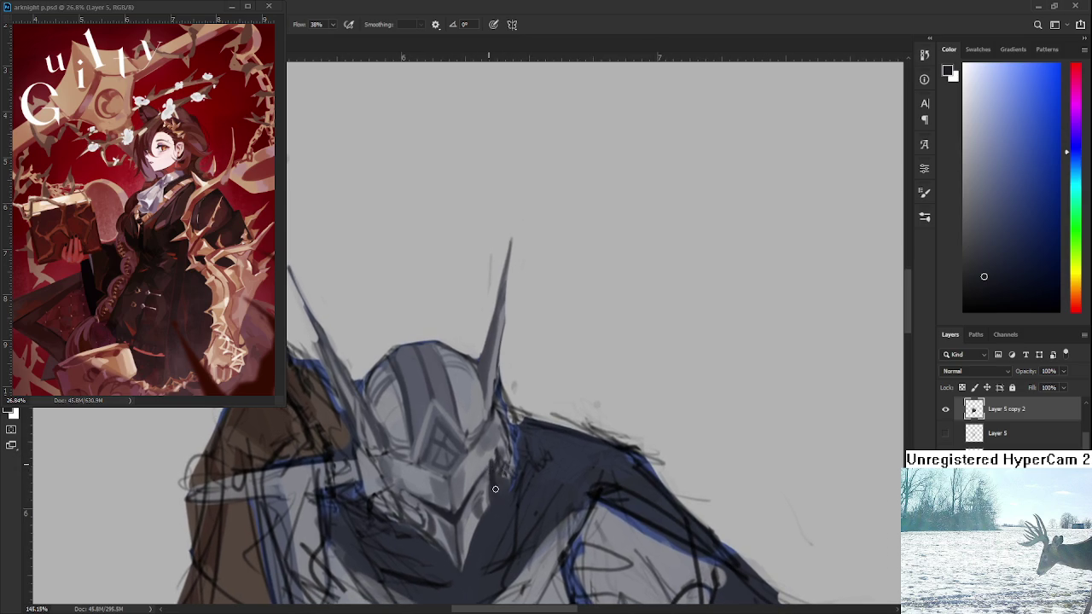
pyautogui.keyDown('alt'); pyautogui.click(501, 452); pyautogui.keyUp('alt')
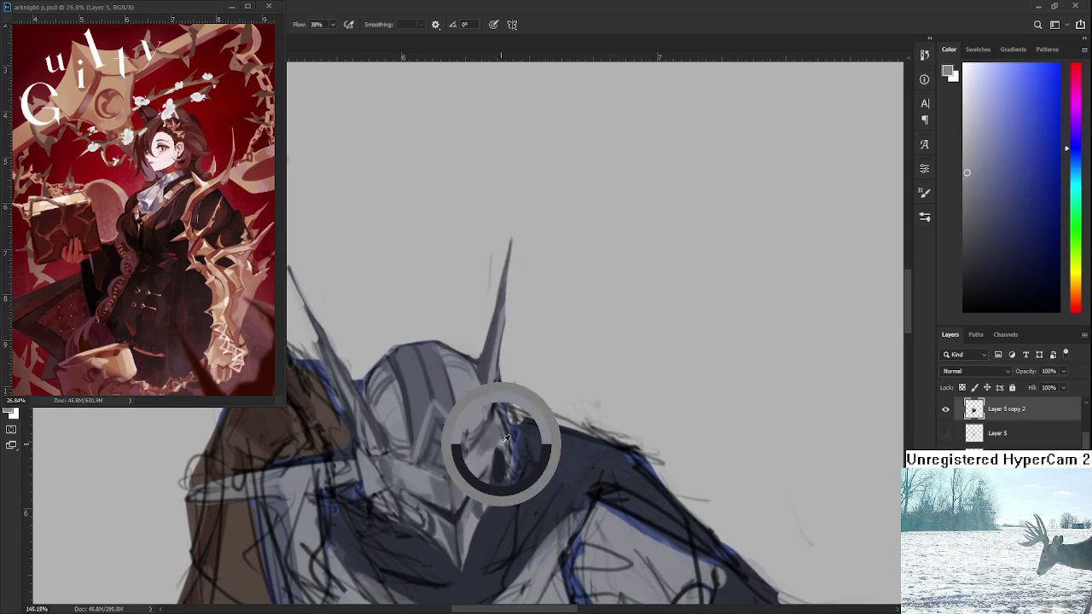
pyautogui.keyDown('alt'); pyautogui.click(500, 452); pyautogui.keyUp('alt')
pyautogui.keyDown('alt'); pyautogui.click(501, 450); pyautogui.keyUp('alt')
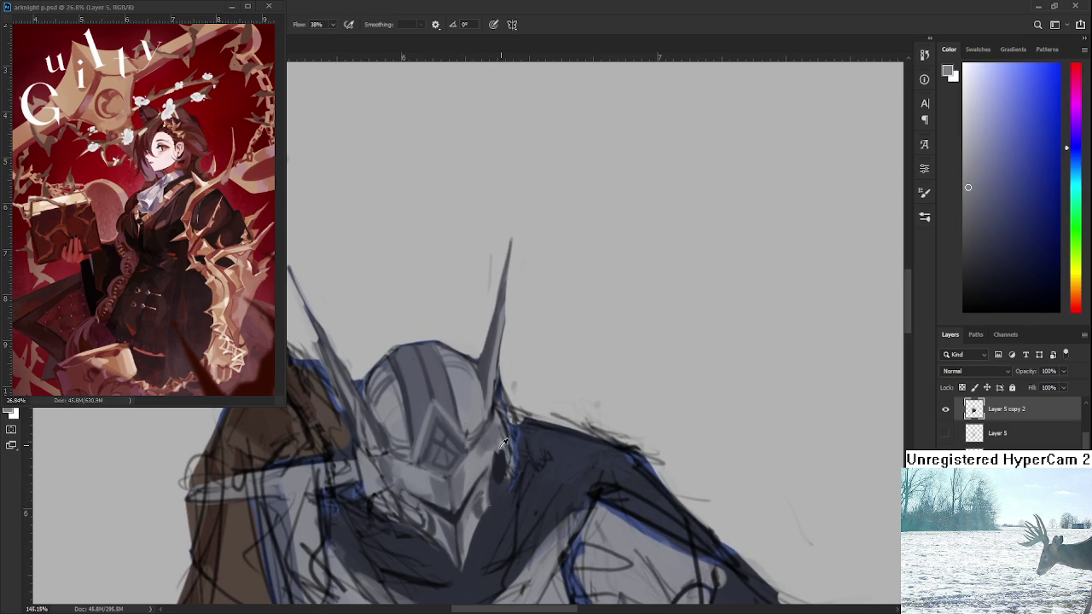
pyautogui.keyDown('alt'); pyautogui.click(502, 450); pyautogui.keyUp('alt')
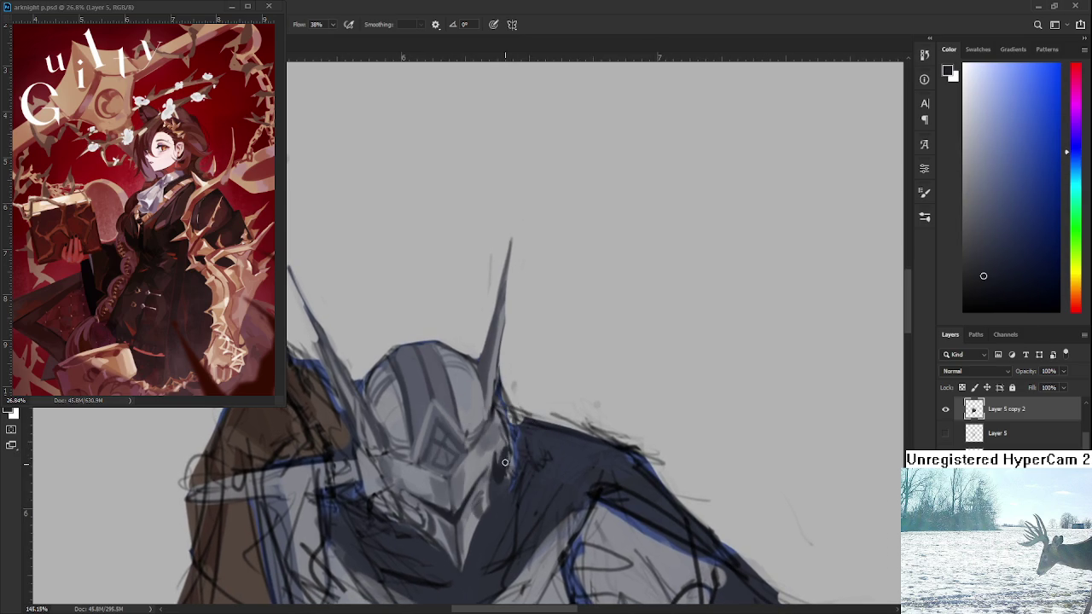
pyautogui.keyDown('alt'); pyautogui.click(504, 480); pyautogui.keyUp('alt')
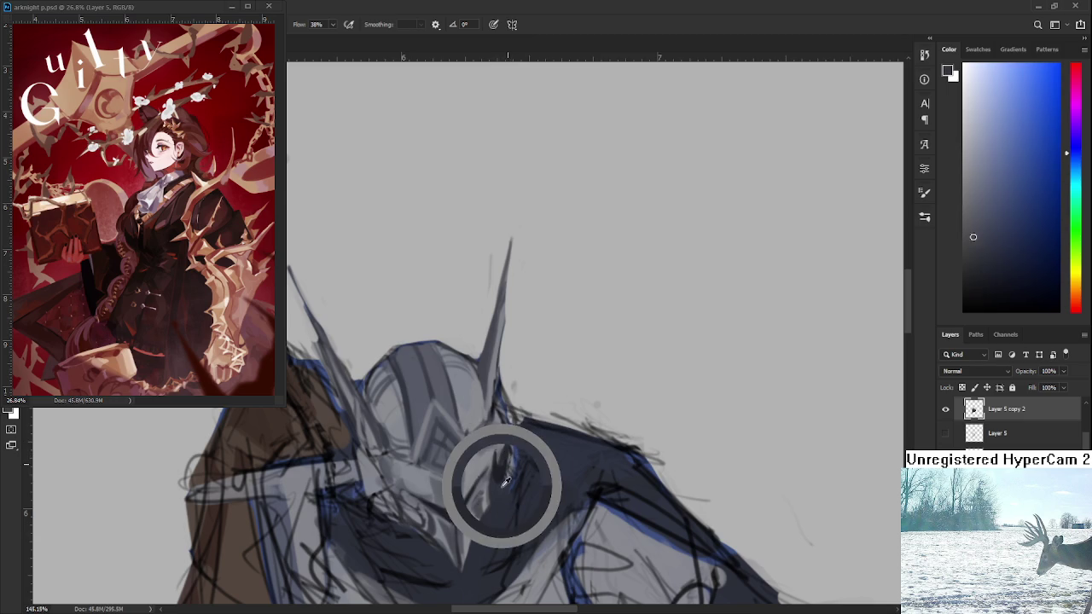
pyautogui.keyDown('alt'); pyautogui.click(518, 439); pyautogui.keyUp('alt')
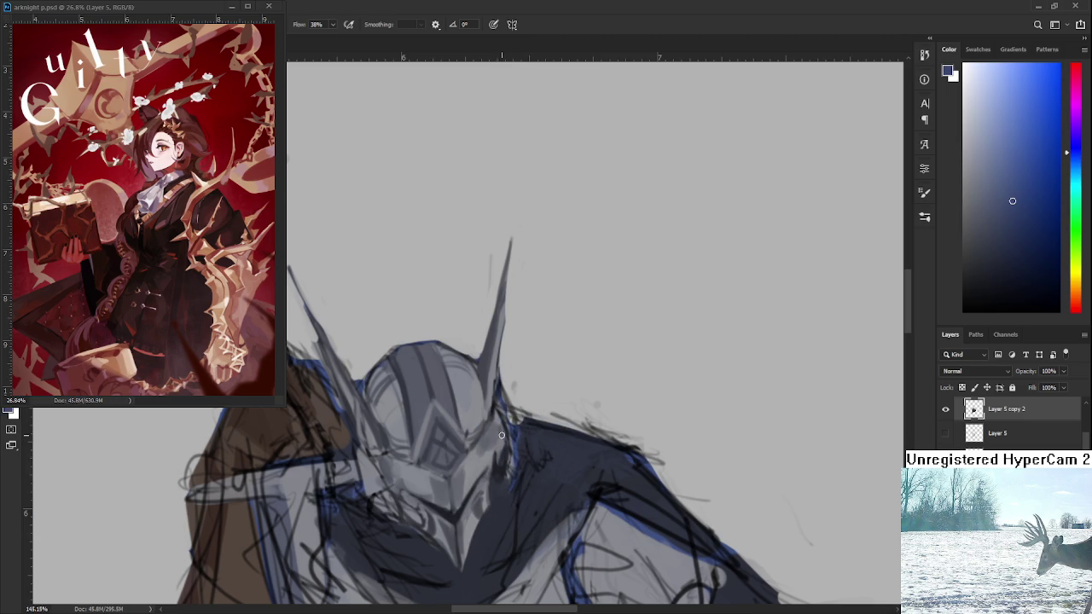
# Paint a blue stroke along the neck below the helmet, then zoom out to 82%
pyautogui.moveTo(503, 418); pyautogui.dragTo(507, 487)
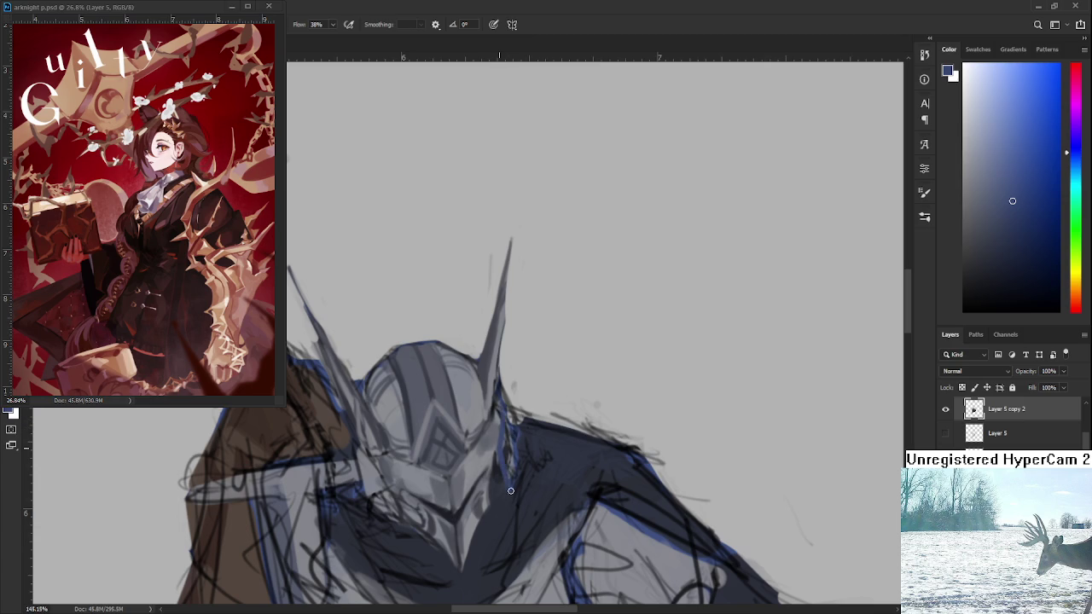
pyautogui.keyDown('alt'); pyautogui.click(497, 425); pyautogui.keyUp('alt')
pyautogui.keyDown('alt'); pyautogui.click(506, 449); pyautogui.keyUp('alt')
pyautogui.scroll(-3, 550, 463)
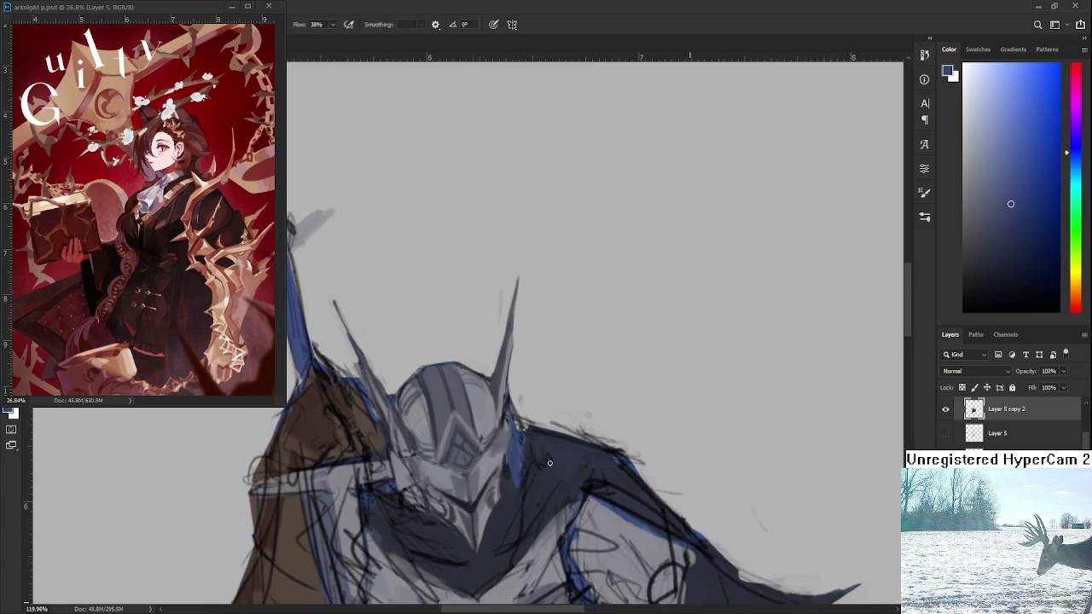
pyautogui.scroll(-2, 550, 463)
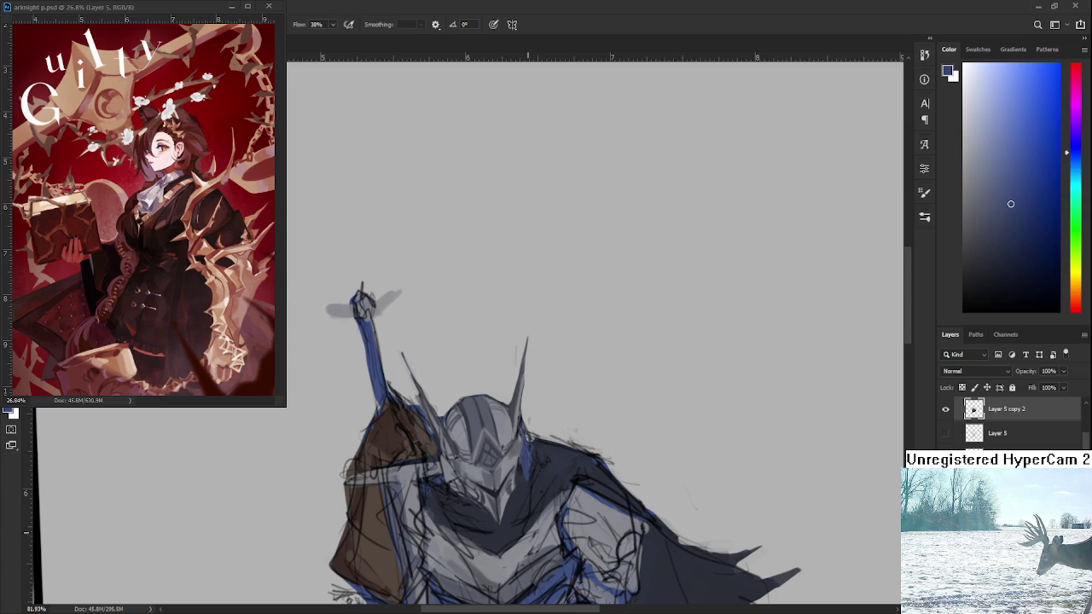
# Eyedrop repeatedly across the helmet until the brush colour is a dark blue-grey
pyautogui.moveTo(479, 493); pyautogui.dragTo(431, 447)
pyautogui.keyDown('alt'); pyautogui.click(445, 444); pyautogui.keyUp('alt')
pyautogui.keyDown('alt'); pyautogui.click(443, 444); pyautogui.keyUp('alt')
pyautogui.keyDown('alt'); pyautogui.click(444, 431); pyautogui.keyUp('alt')
pyautogui.keyDown('alt'); pyautogui.click(435, 436); pyautogui.keyUp('alt')
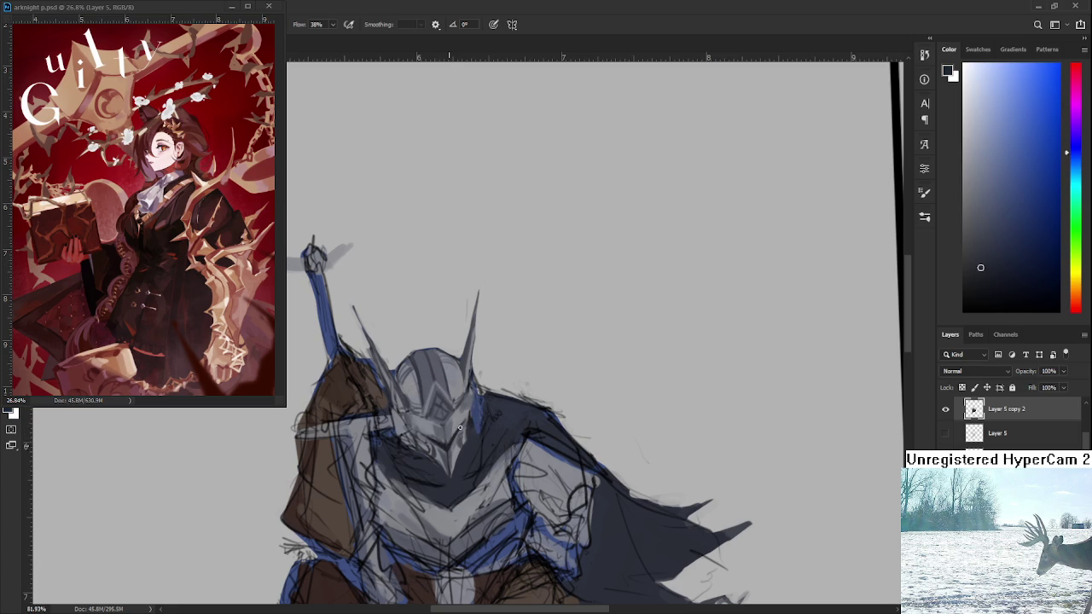
pyautogui.keyDown('alt'); pyautogui.click(442, 442); pyautogui.keyUp('alt')
pyautogui.keyDown('alt'); pyautogui.click(445, 441); pyautogui.keyUp('alt')
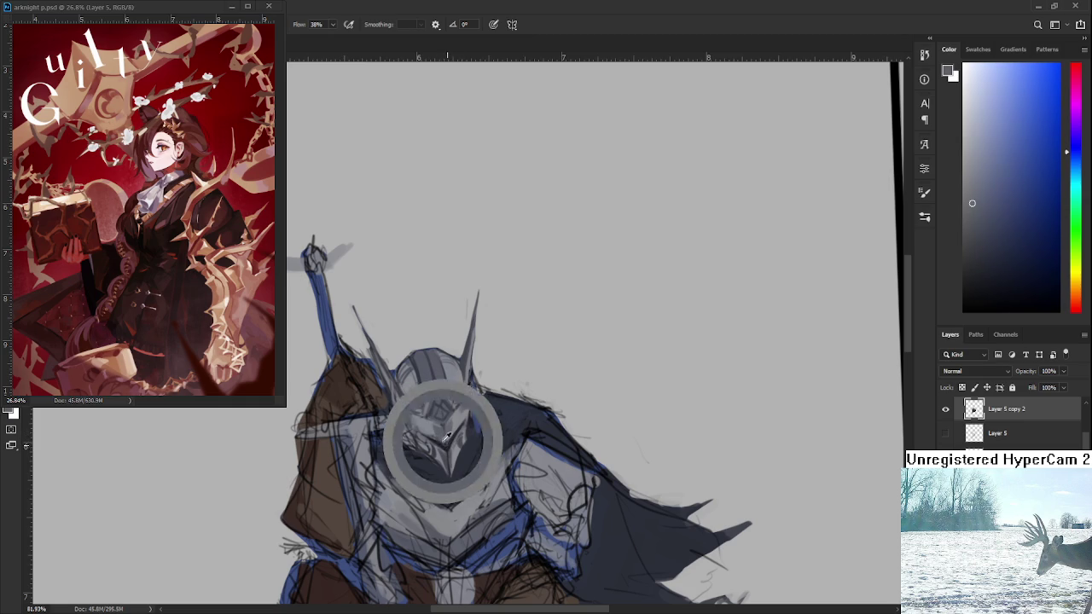
pyautogui.keyDown('alt'); pyautogui.click(452, 438); pyautogui.keyUp('alt')
pyautogui.keyDown('alt'); pyautogui.click(452, 441); pyautogui.keyUp('alt')
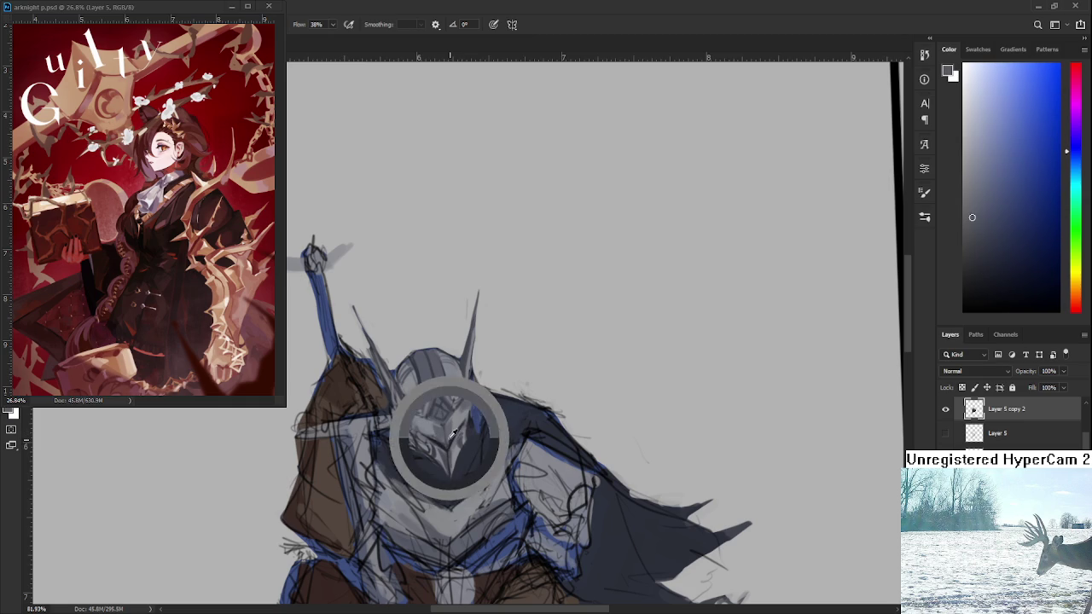
pyautogui.keyDown('alt'); pyautogui.click(453, 442); pyautogui.keyUp('alt')
pyautogui.keyDown('alt'); pyautogui.click(451, 440); pyautogui.keyUp('alt')
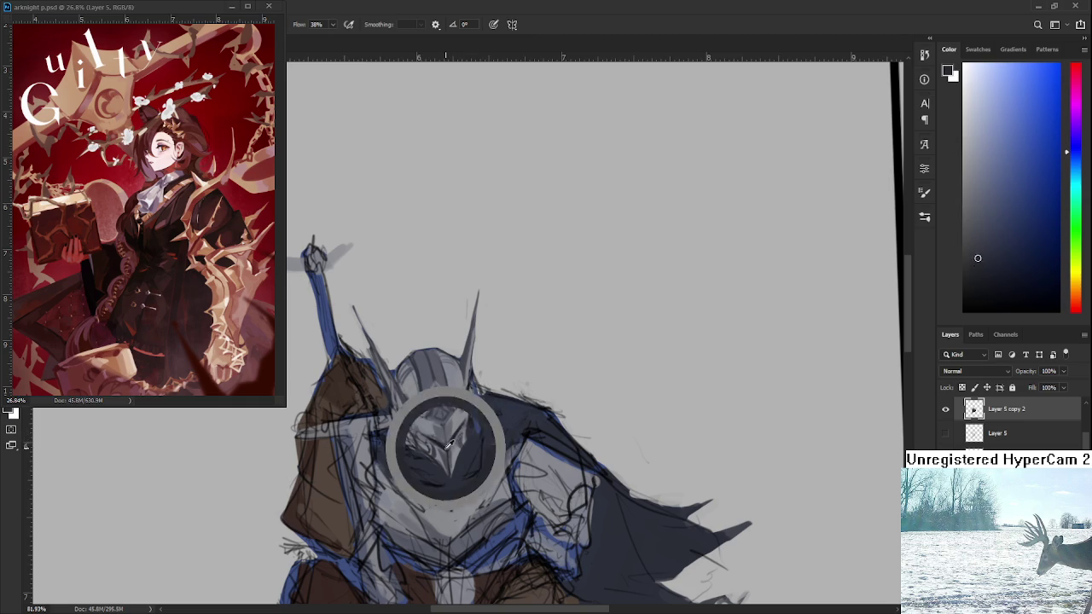
pyautogui.keyDown('alt'); pyautogui.click(448, 441); pyautogui.keyUp('alt')
pyautogui.keyDown('alt'); pyautogui.click(443, 444); pyautogui.keyUp('alt')
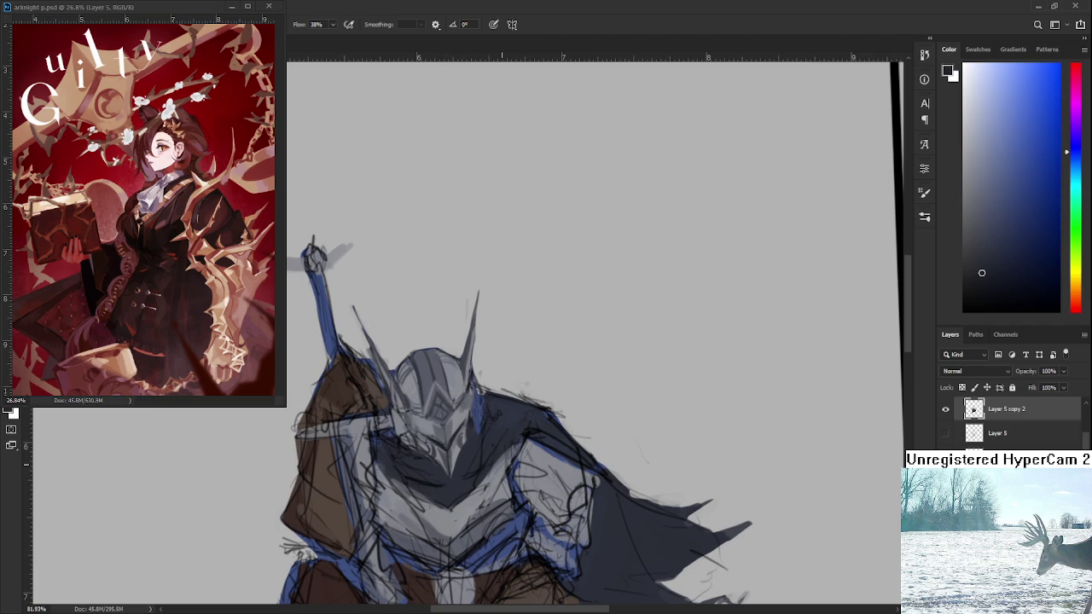
pyautogui.keyDown('alt'); pyautogui.click(448, 438); pyautogui.keyUp('alt')
pyautogui.keyDown('alt'); pyautogui.click(450, 437); pyautogui.keyUp('alt')
pyautogui.moveTo(489, 440); pyautogui.dragTo(474, 452)
# Sample blue-grey tones from the helmet's face with the brush eyedropper
pyautogui.keyDown('alt'); pyautogui.click(474, 452); pyautogui.keyUp('alt')
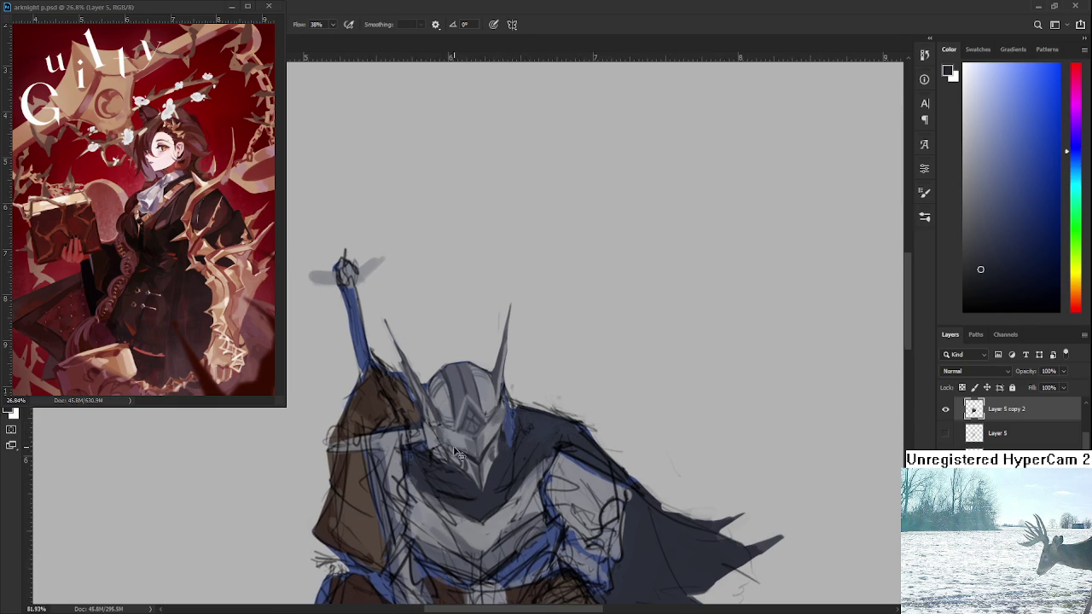
pyautogui.keyDown('alt'); pyautogui.click(509, 418); pyautogui.keyUp('alt')
pyautogui.keyDown('alt'); pyautogui.click(498, 416); pyautogui.keyUp('alt')
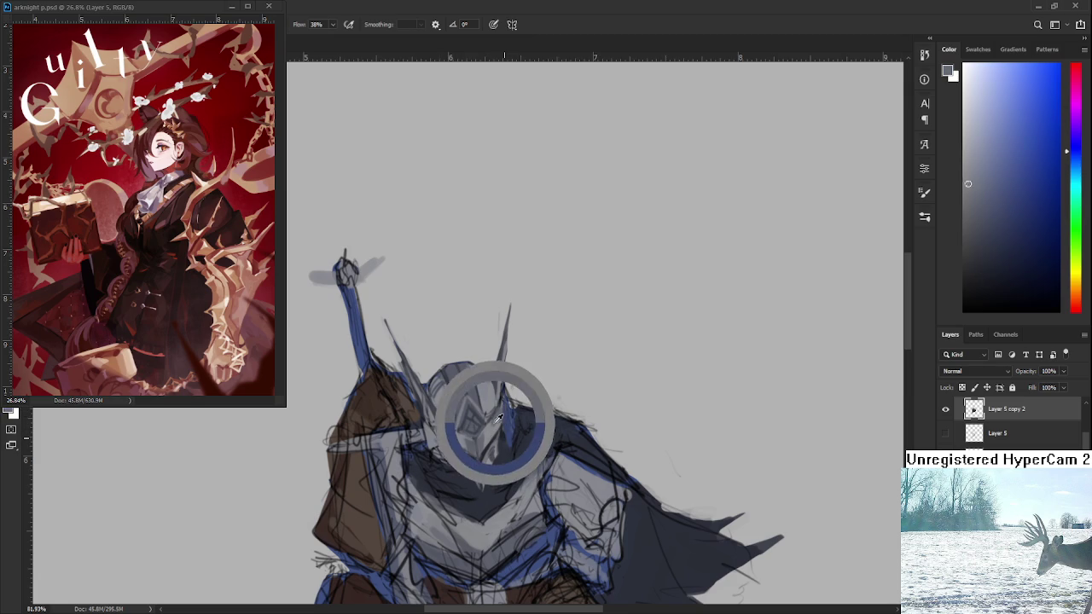
pyautogui.moveTo(499, 416); pyautogui.dragTo(493, 423)
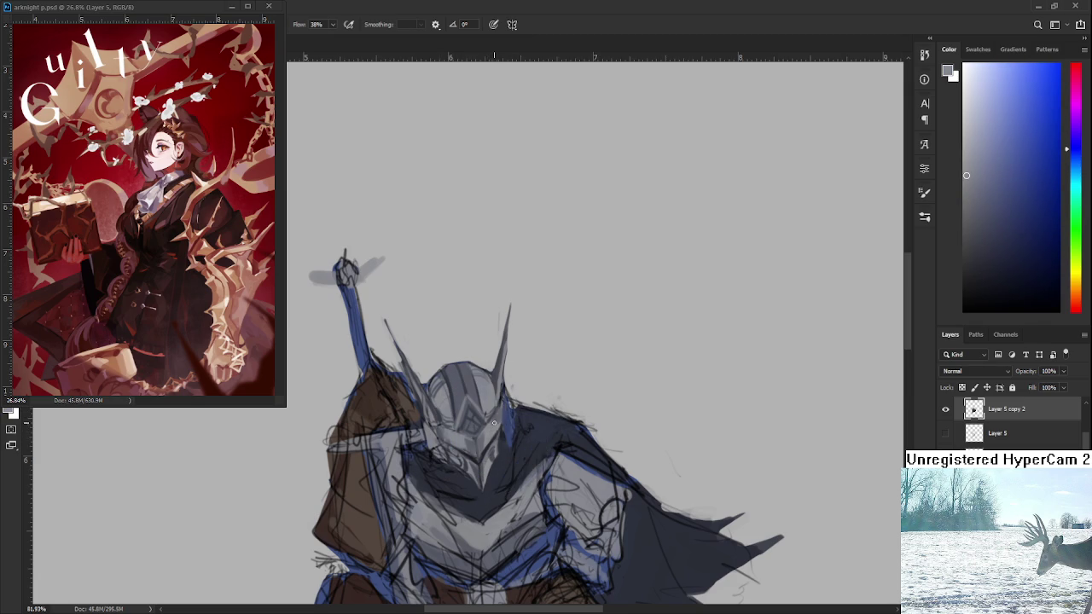
pyautogui.keyDown('alt'); pyautogui.click(502, 416); pyautogui.keyUp('alt')
pyautogui.keyDown('alt'); pyautogui.click(501, 421); pyautogui.keyUp('alt')
pyautogui.keyDown('alt'); pyautogui.click(494, 425); pyautogui.keyUp('alt')
pyautogui.keyDown('alt'); pyautogui.click(500, 393); pyautogui.keyUp('alt')
# Zoom around the knight and sample further colours from the helmet
pyautogui.scroll(-3, 475, 359)
pyautogui.scroll(4, 448, 394)
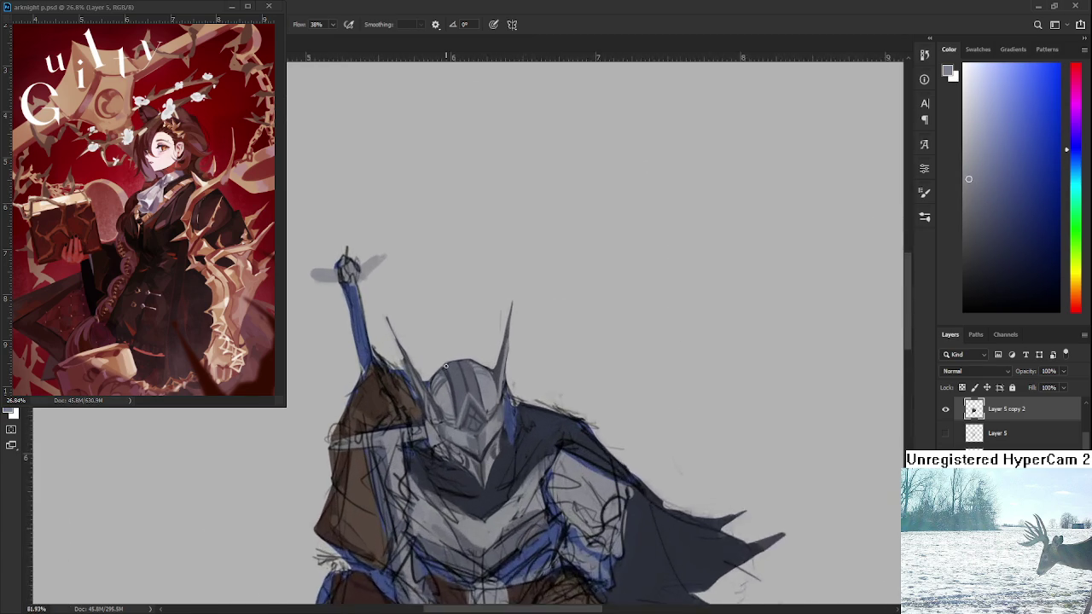
pyautogui.scroll(-1, 448, 394)
pyautogui.keyDown('alt'); pyautogui.click(445, 400); pyautogui.keyUp('alt')
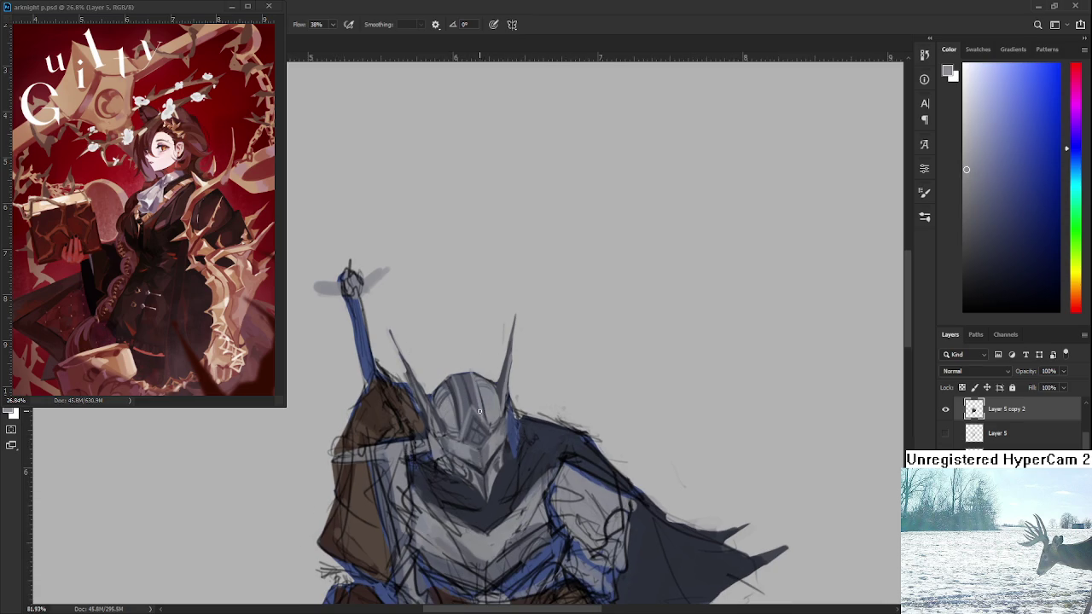
pyautogui.scroll(-1, 480, 411)
pyautogui.scroll(-1, 480, 410)
pyautogui.scroll(-1, 490, 411)
pyautogui.scroll(3, 490, 411)
pyautogui.keyDown('alt'); pyautogui.click(511, 410); pyautogui.keyUp('alt')
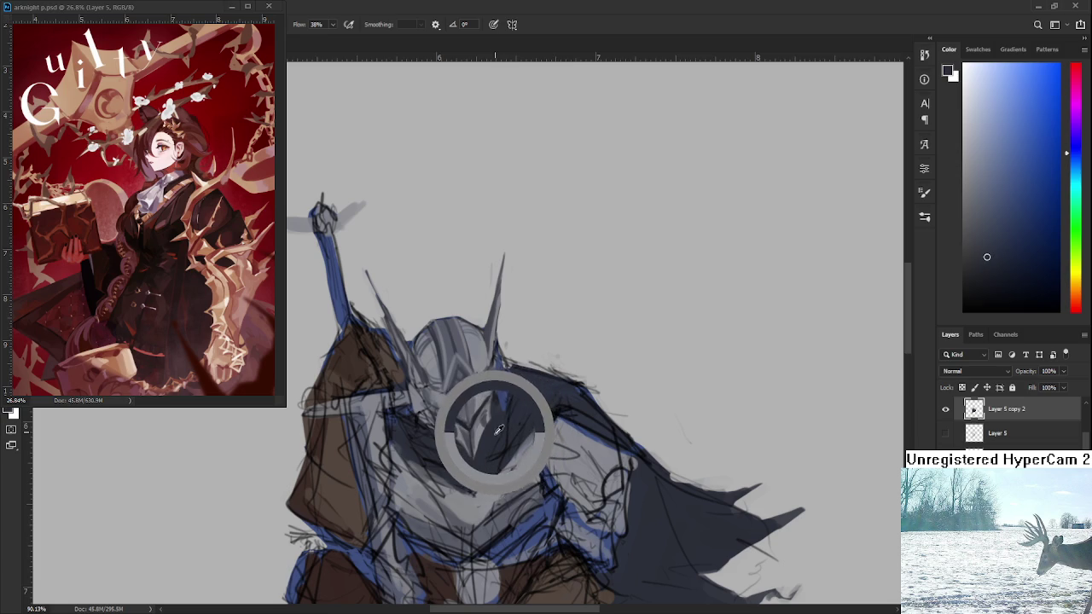
# Darken the colour to navy and shade the helmet's right chin and face
pyautogui.moveTo(967, 286); pyautogui.dragTo(999, 276)
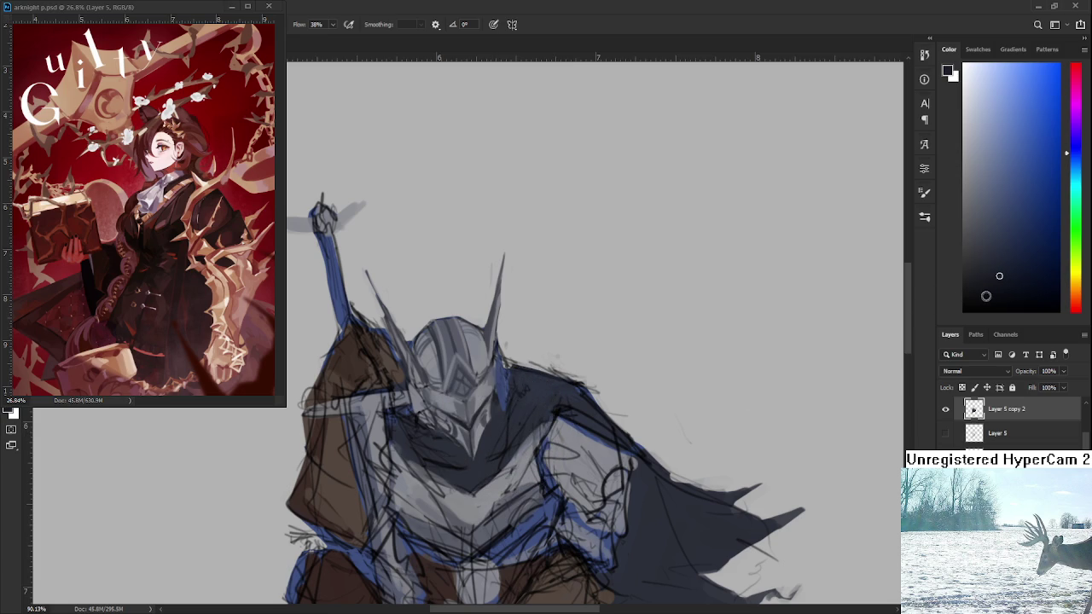
pyautogui.keyDown('alt'); pyautogui.click(474, 464); pyautogui.keyUp('alt')
pyautogui.keyDown('alt'); pyautogui.click(474, 435); pyautogui.keyUp('alt')
pyautogui.moveTo(475, 430)
pyautogui.mouseDown()
pyautogui.moveTo(488, 452)
pyautogui.moveTo(480, 456)
pyautogui.moveTo(515, 435)
pyautogui.moveTo(525, 405)
pyautogui.moveTo(482, 469)
pyautogui.mouseUp()
pyautogui.moveTo(515, 422); pyautogui.dragTo(501, 444)
# Sample a range of lighter and darker tones across the upper right helmet
pyautogui.keyDown('alt'); pyautogui.click(519, 422); pyautogui.keyUp('alt')
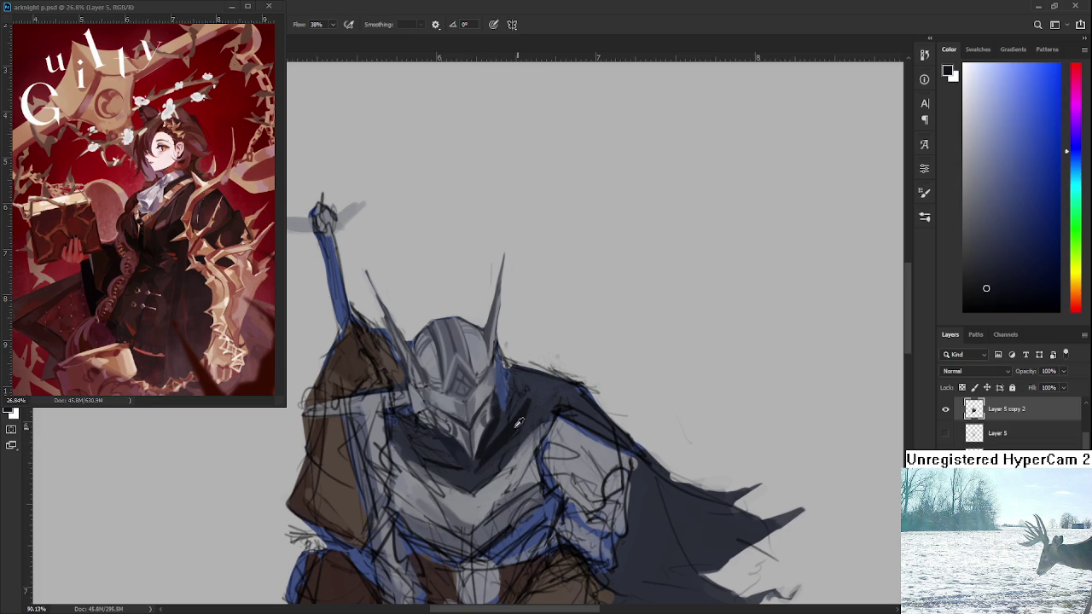
pyautogui.keyDown('alt'); pyautogui.click(518, 399); pyautogui.keyUp('alt')
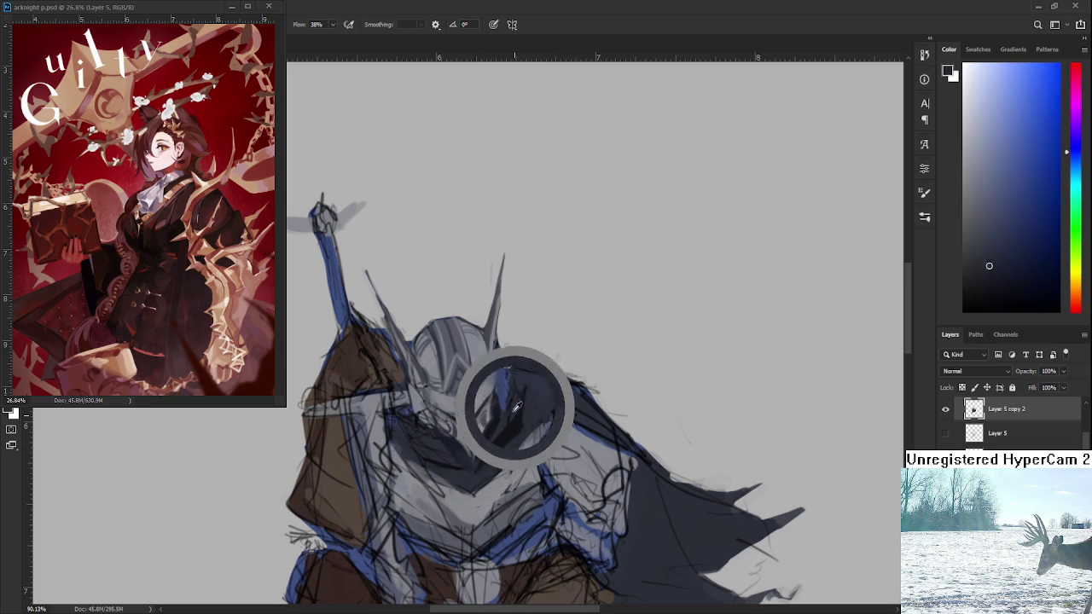
pyautogui.keyDown('alt'); pyautogui.click(517, 391); pyautogui.keyUp('alt')
pyautogui.keyDown('alt'); pyautogui.click(515, 429); pyautogui.keyUp('alt')
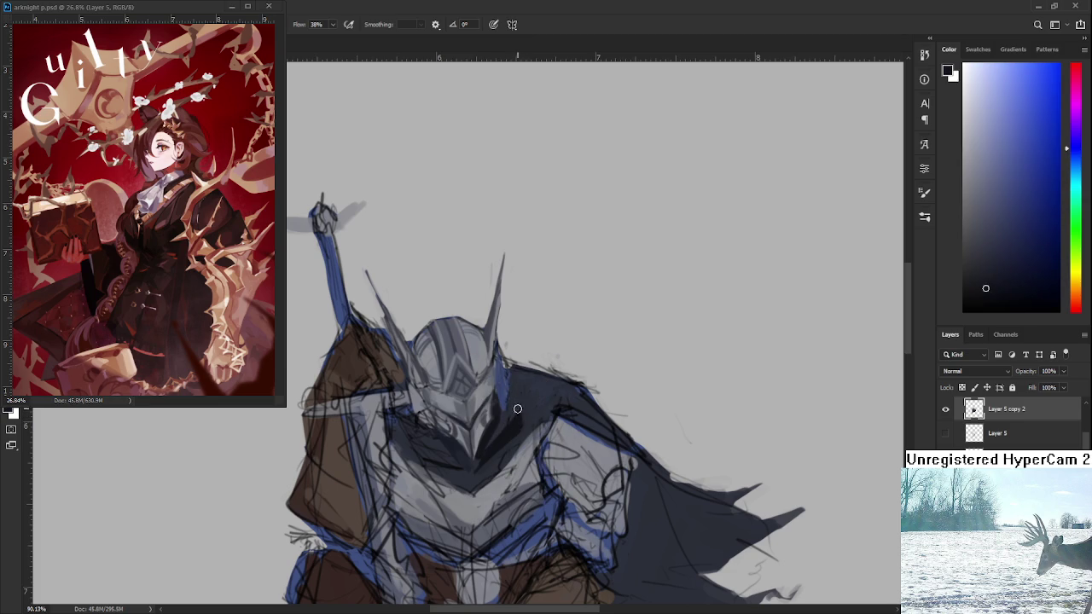
pyautogui.keyDown('alt'); pyautogui.click(513, 394); pyautogui.keyUp('alt')
pyautogui.keyDown('alt'); pyautogui.click(522, 411); pyautogui.keyUp('alt')
pyautogui.keyDown('alt'); pyautogui.click(531, 388); pyautogui.keyUp('alt')
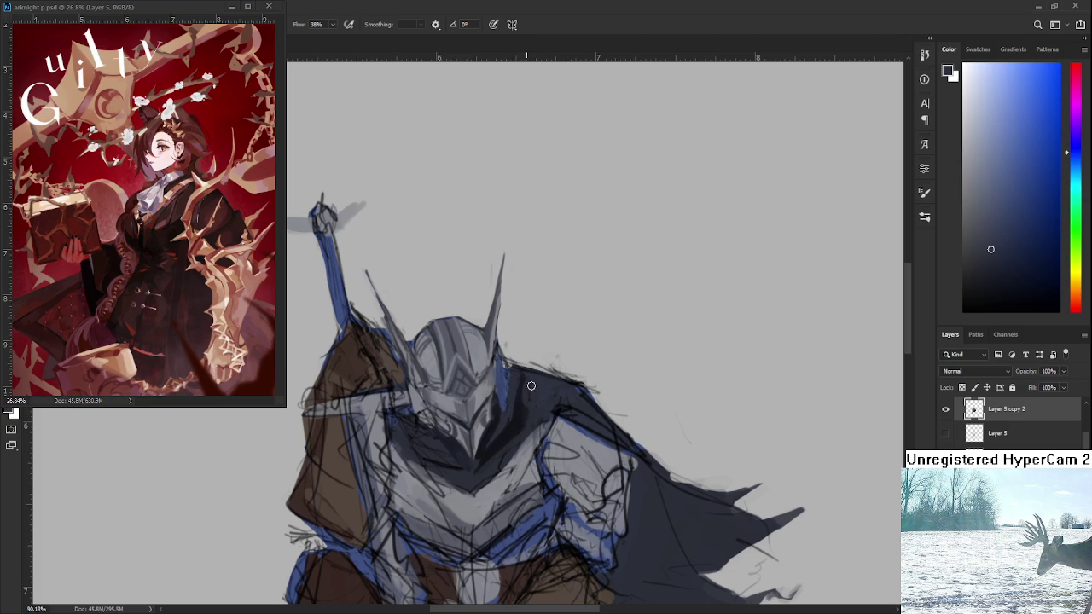
pyautogui.keyDown('alt'); pyautogui.click(524, 395); pyautogui.keyUp('alt')
pyautogui.keyDown('alt'); pyautogui.click(530, 387); pyautogui.keyUp('alt')
pyautogui.keyDown('alt'); pyautogui.click(521, 373); pyautogui.keyUp('alt')
pyautogui.keyDown('alt'); pyautogui.click(560, 384); pyautogui.keyUp('alt')
pyautogui.keyDown('alt'); pyautogui.click(516, 373); pyautogui.keyUp('alt')
pyautogui.keyDown('alt'); pyautogui.click(547, 391); pyautogui.keyUp('alt')
pyautogui.keyDown('alt'); pyautogui.click(545, 379); pyautogui.keyUp('alt')
pyautogui.keyDown('alt'); pyautogui.click(560, 389); pyautogui.keyUp('alt')
pyautogui.scroll(-5, 567, 386)
pyautogui.scroll(1, 566, 375)
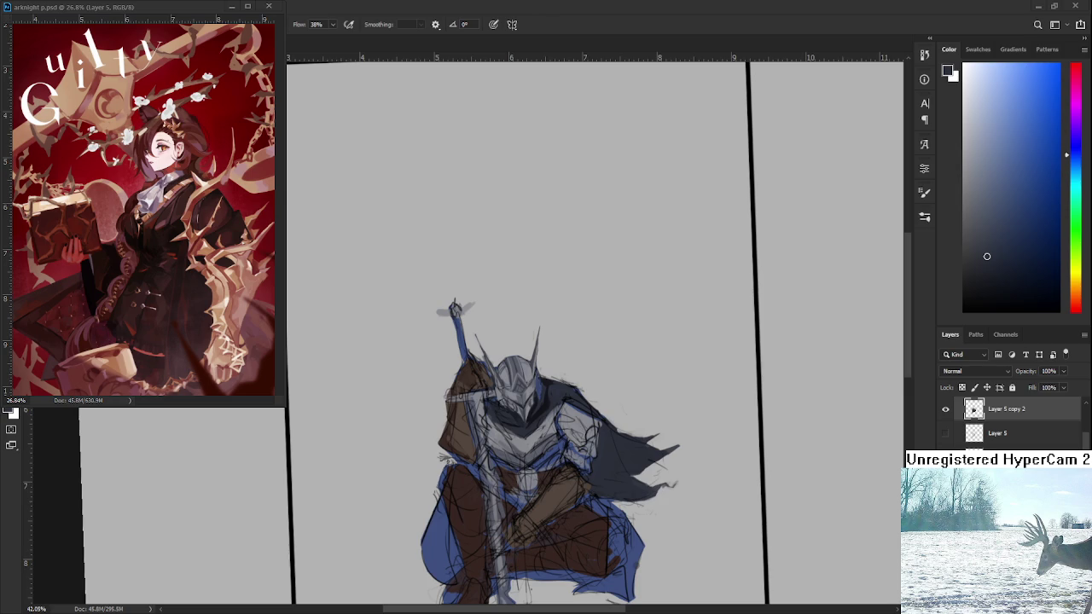
pyautogui.scroll(2, 512, 456)
# Zoom in on the knight and sample a dark colour from the chest
pyautogui.scroll(2, 511, 456)
pyautogui.scroll(1, 512, 456)
pyautogui.keyDown('alt'); pyautogui.click(512, 454); pyautogui.keyUp('alt')
pyautogui.scroll(-2, 512, 455)
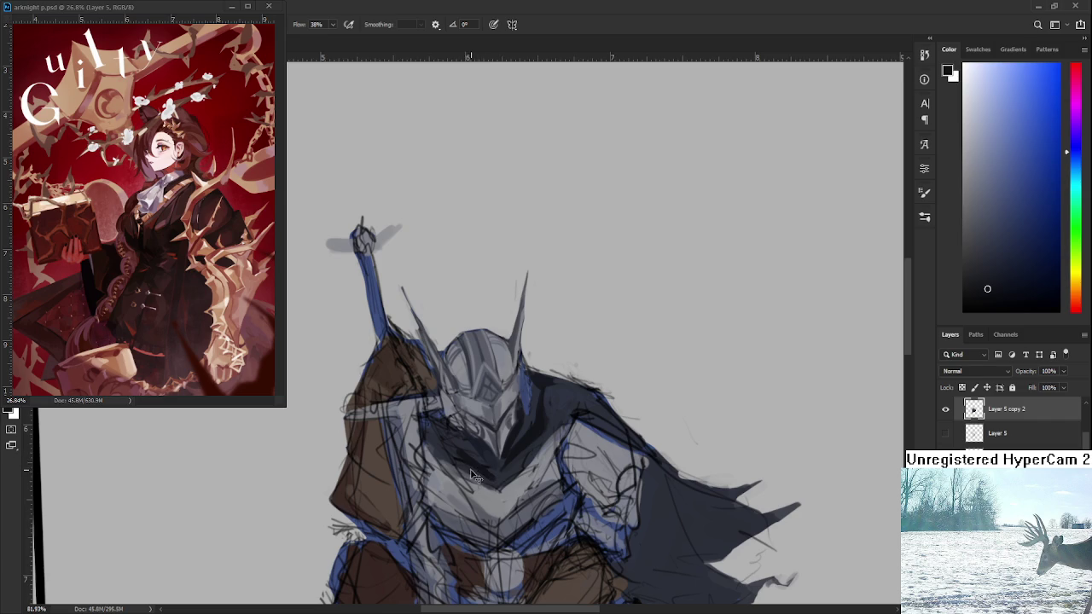
pyautogui.keyDown('alt'); pyautogui.click(485, 461); pyautogui.keyUp('alt')
# Brush a dark horizontal stroke across the chest, then touch it up in light grey
pyautogui.moveTo(469, 499); pyautogui.dragTo(529, 503)
pyautogui.hotkey('ctrl', 'z')
pyautogui.moveTo(460, 486); pyautogui.dragTo(532, 471)
pyautogui.keyDown('alt'); pyautogui.click(502, 497); pyautogui.keyUp('alt')
# Sample further dark and light grey tones from the chest and helmet
pyautogui.keyDown('alt'); pyautogui.click(516, 477); pyautogui.keyUp('alt')
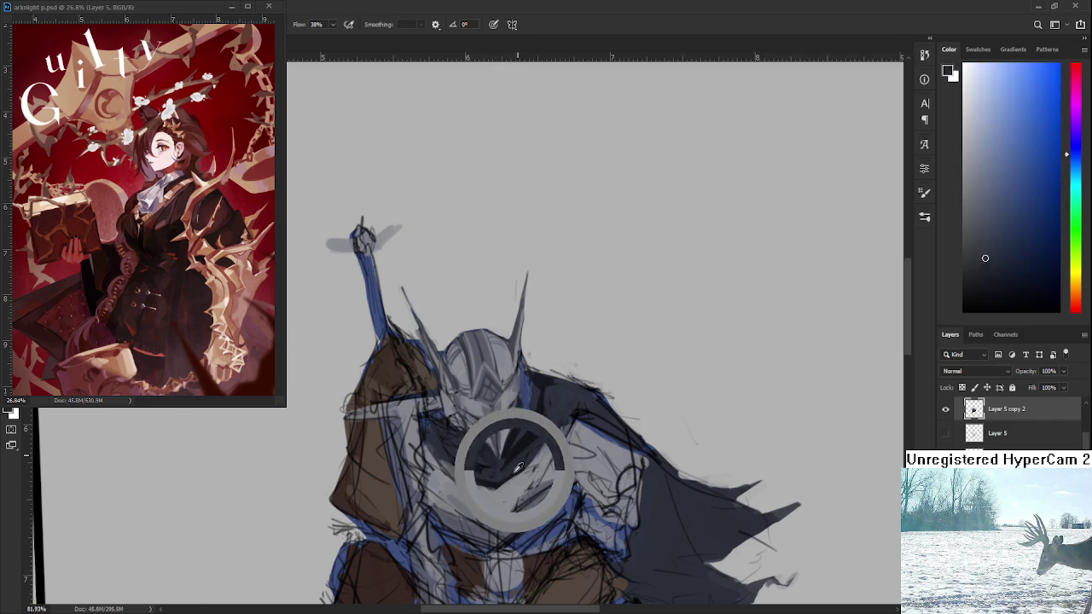
pyautogui.keyDown('alt'); pyautogui.click(514, 474); pyautogui.keyUp('alt')
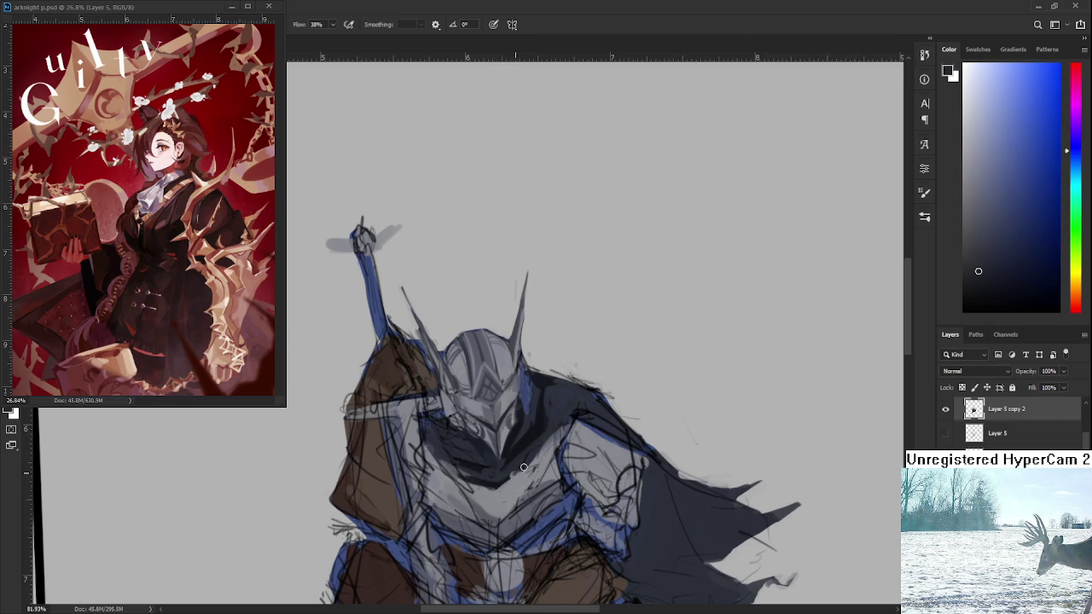
pyautogui.keyDown('alt'); pyautogui.click(521, 445); pyautogui.keyUp('alt')
pyautogui.keyDown('alt'); pyautogui.click(541, 447); pyautogui.keyUp('alt')
pyautogui.keyDown('alt'); pyautogui.click(540, 445); pyautogui.keyUp('alt')
pyautogui.scroll(-3, 524, 465)
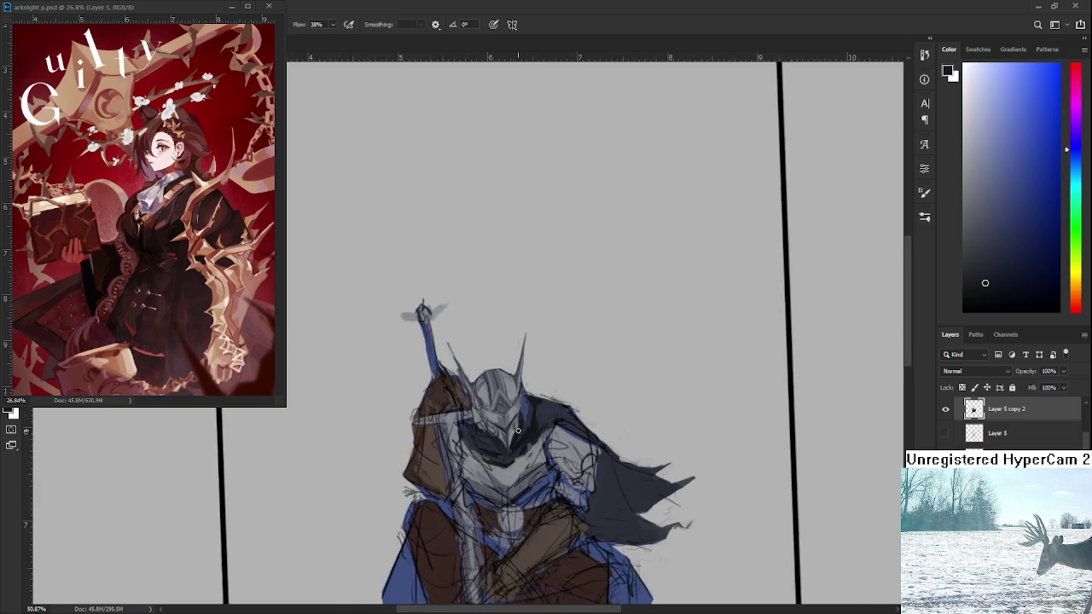
pyautogui.scroll(1, 523, 465)
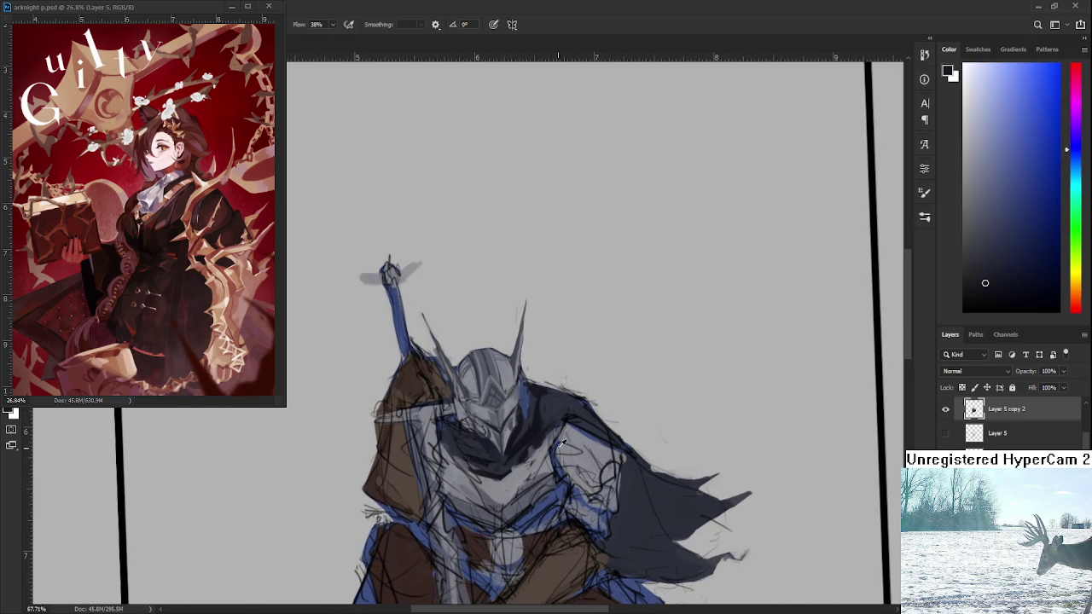
pyautogui.keyDown('alt'); pyautogui.click(540, 429); pyautogui.keyUp('alt')
pyautogui.keyDown('alt'); pyautogui.click(453, 447); pyautogui.keyUp('alt')
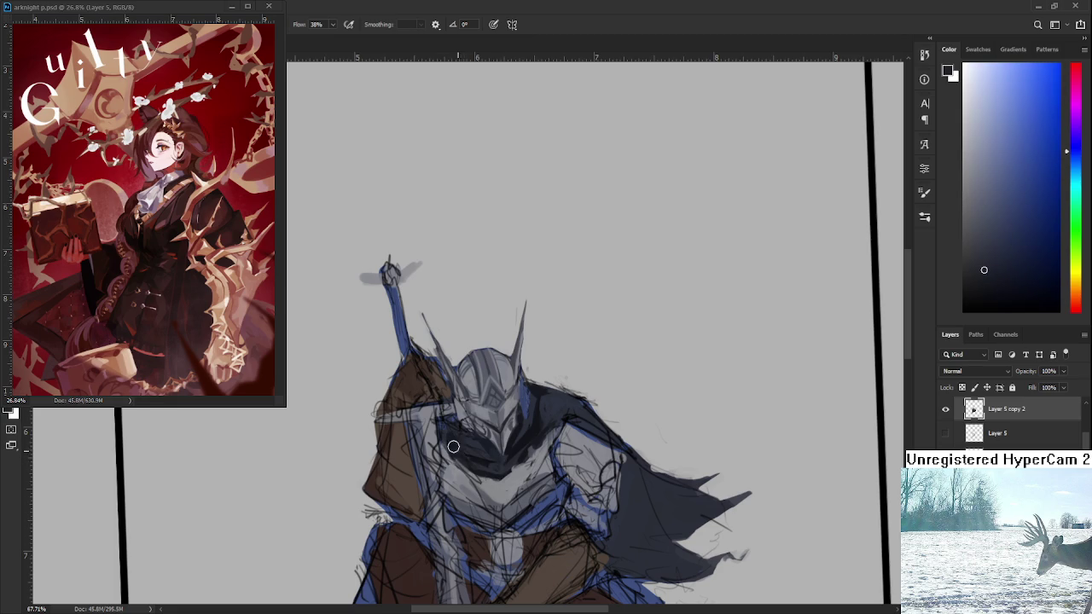
pyautogui.keyDown('alt'); pyautogui.click(467, 451); pyautogui.keyUp('alt')
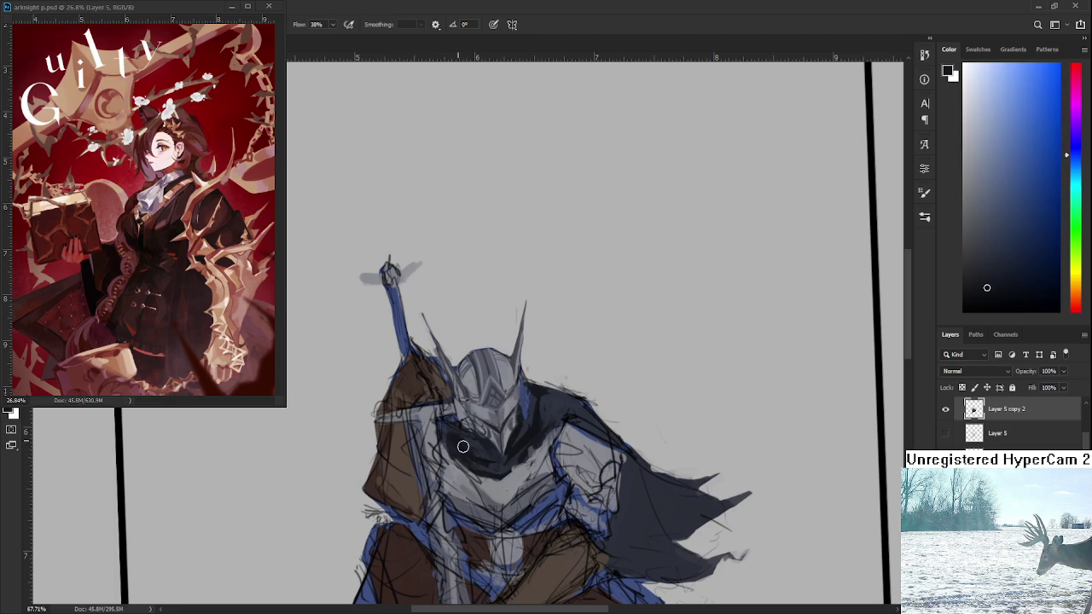
pyautogui.keyDown('alt'); pyautogui.click(520, 444); pyautogui.keyUp('alt')
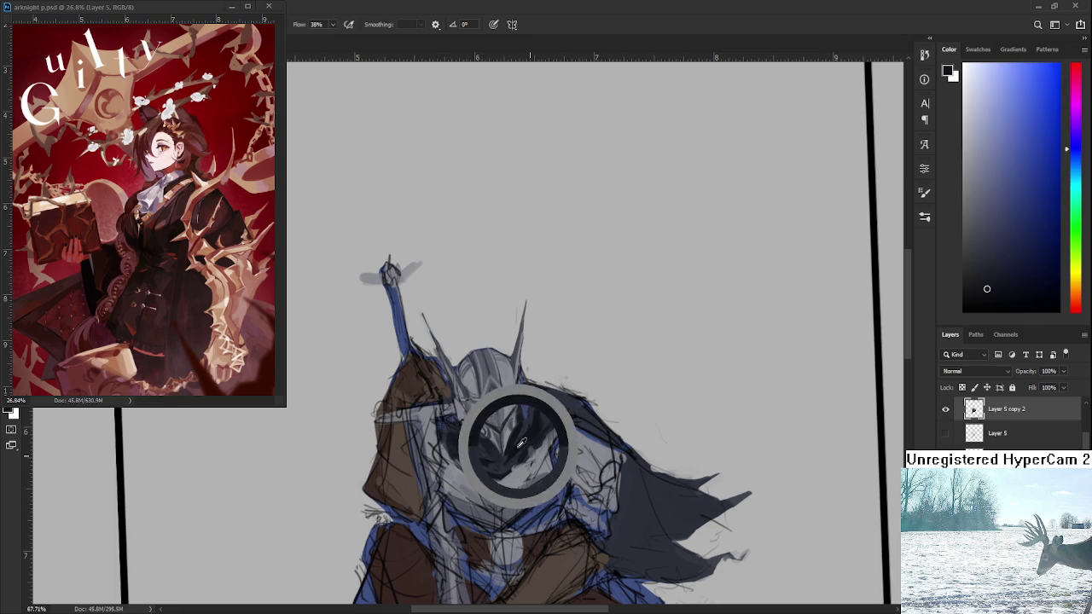
pyautogui.keyDown('alt'); pyautogui.click(557, 398); pyautogui.keyUp('alt')
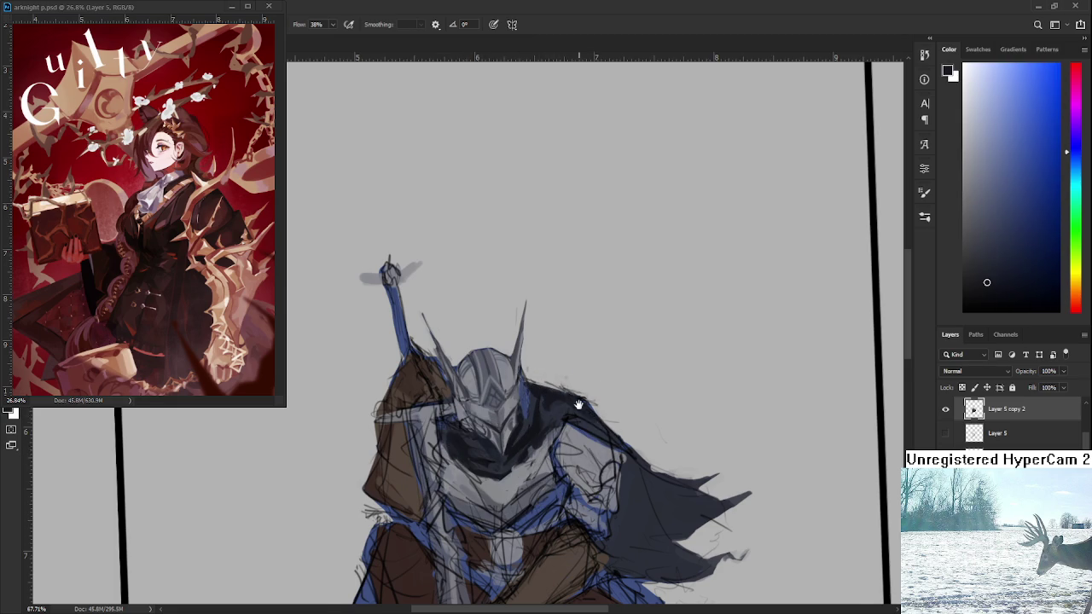
pyautogui.moveTo(545, 414); pyautogui.dragTo(553, 369)
pyautogui.scroll(2, 553, 370)
pyautogui.keyDown('alt'); pyautogui.click(539, 353); pyautogui.keyUp('alt')
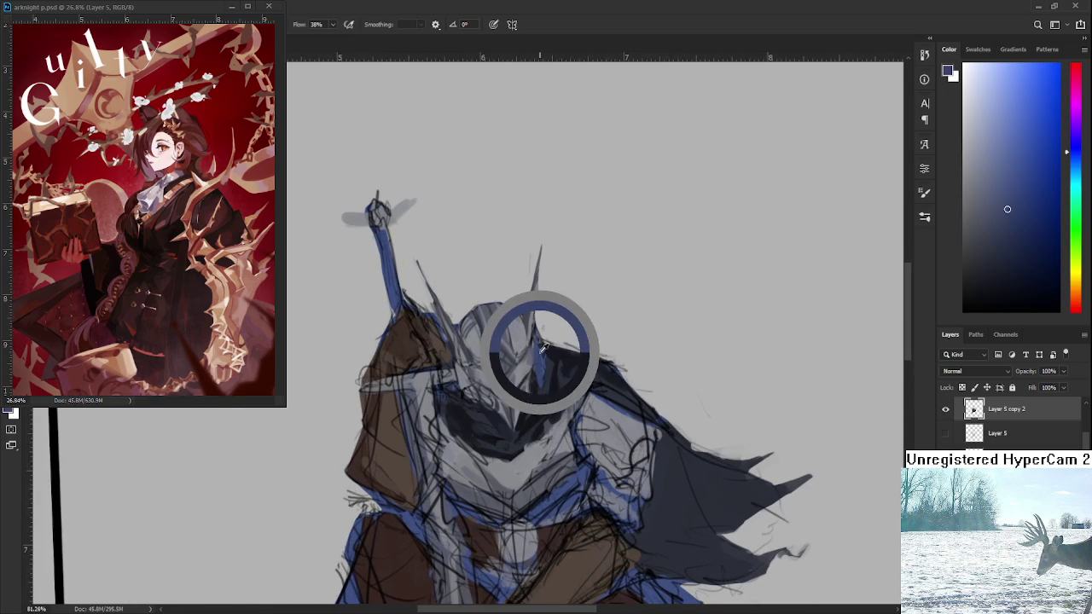
pyautogui.scroll(1, 532, 378)
pyautogui.press('[')
pyautogui.press('[')
pyautogui.press('[')
pyautogui.moveTo(452, 382); pyautogui.dragTo(454, 408)
pyautogui.keyDown('alt'); pyautogui.click(450, 362); pyautogui.keyUp('alt')
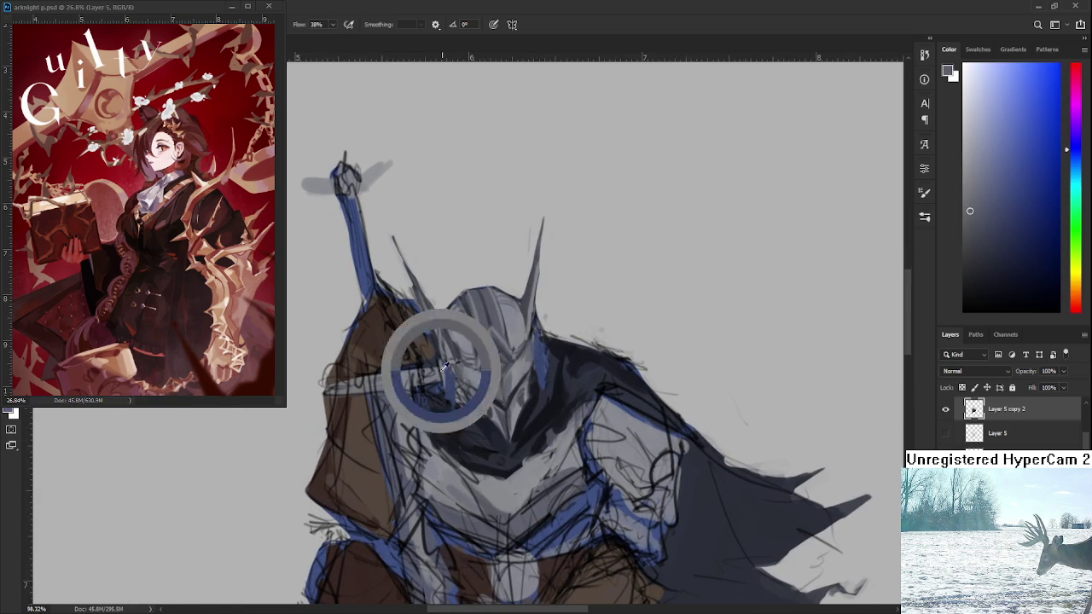
pyautogui.keyDown('alt'); pyautogui.click(464, 413); pyautogui.keyUp('alt')
pyautogui.keyDown('alt'); pyautogui.click(523, 417); pyautogui.keyUp('alt')
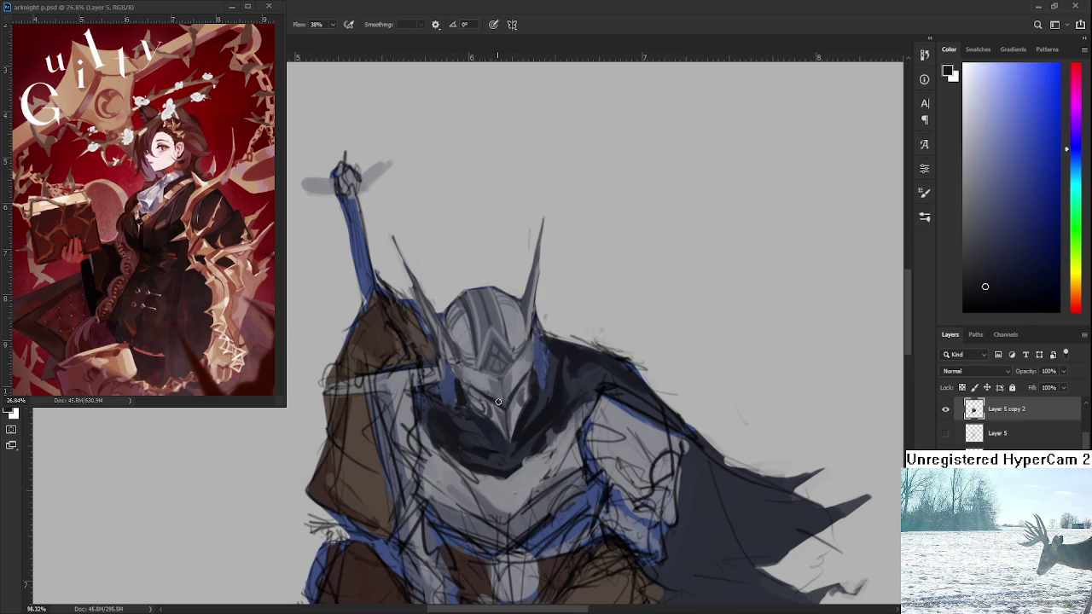
pyautogui.moveTo(536, 369); pyautogui.dragTo(535, 355)
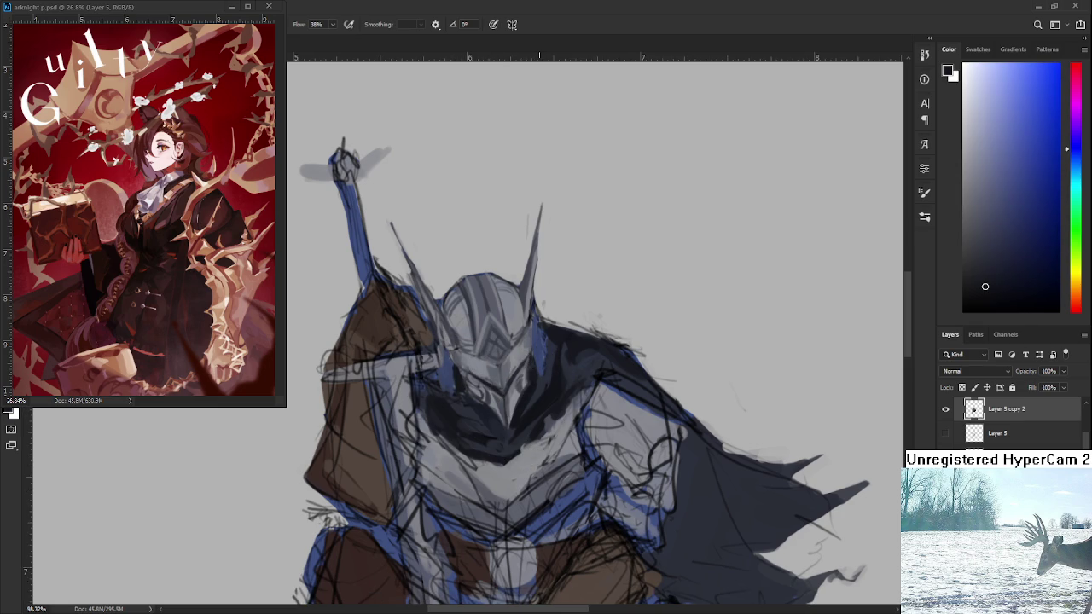
pyautogui.scroll(-3, 537, 372)
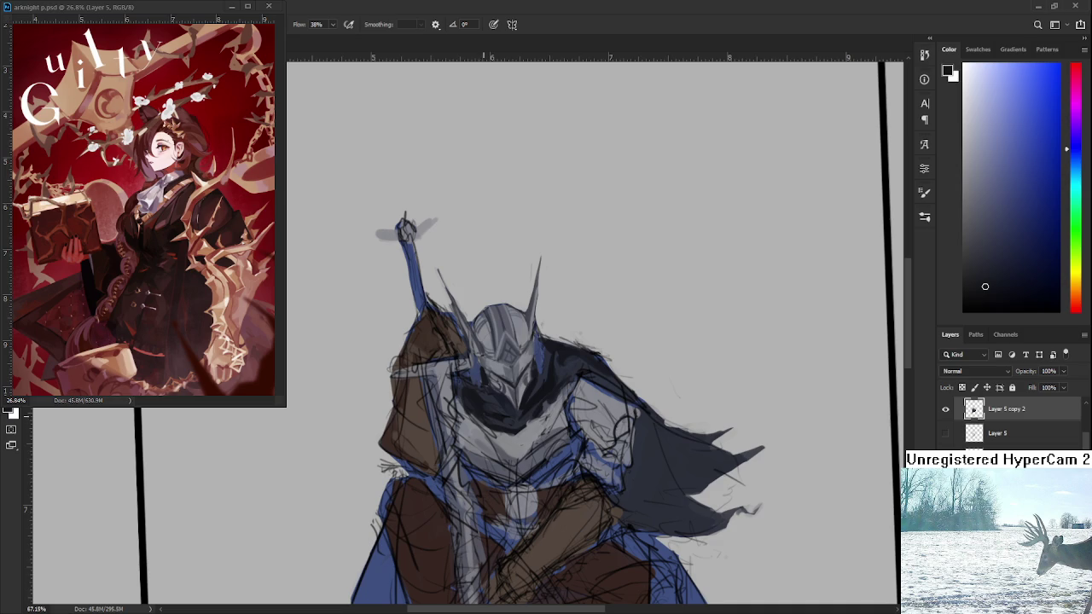
# Sample a lighter grey-blue from the armor and move the view up to the chest
pyautogui.scroll(2, 479, 455)
pyautogui.keyDown('alt'); pyautogui.click(479, 454); pyautogui.keyUp('alt')
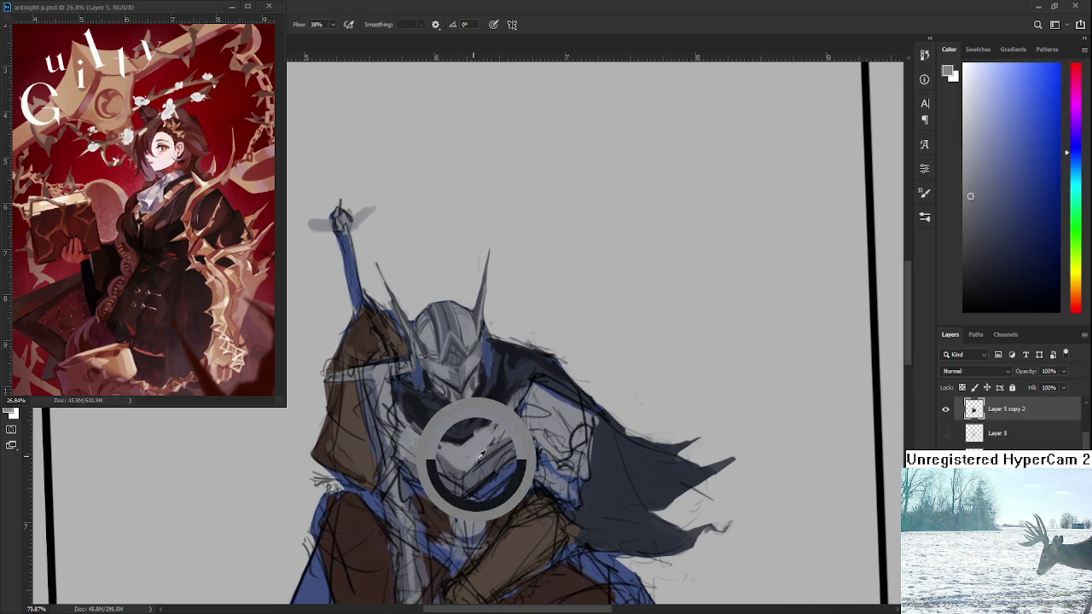
pyautogui.moveTo(479, 454); pyautogui.dragTo(465, 474)
pyautogui.keyDown('alt'); pyautogui.click(463, 473); pyautogui.keyUp('alt')
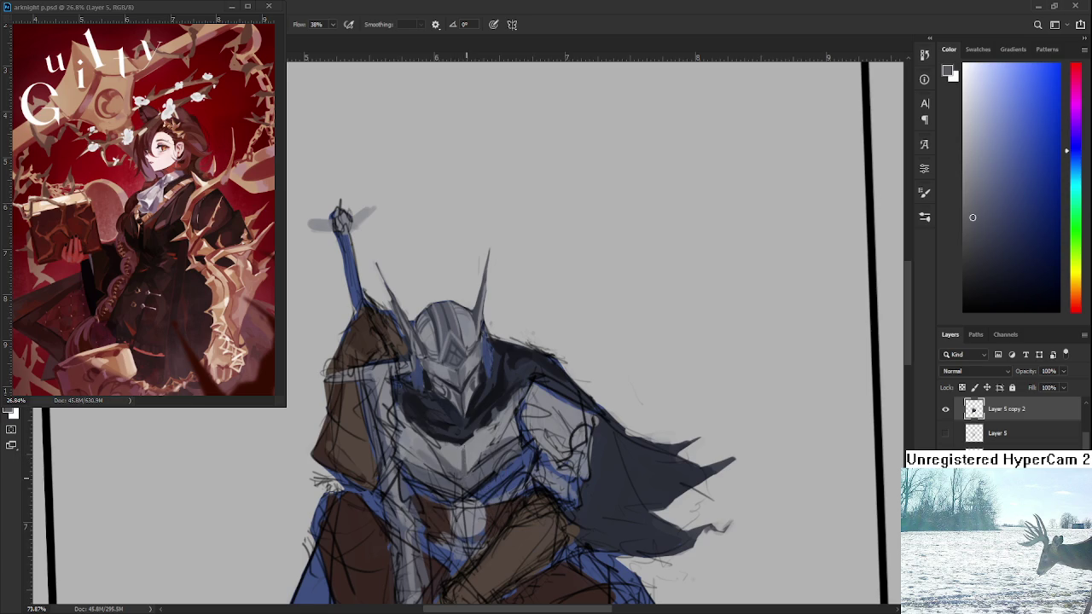
pyautogui.moveTo(473, 465); pyautogui.dragTo(458, 423)
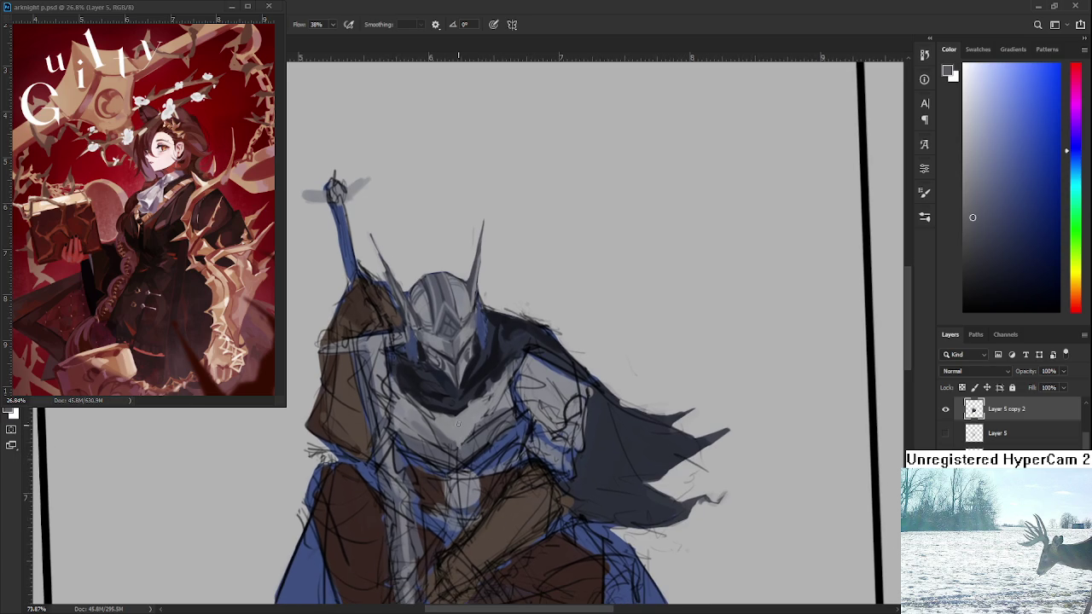
pyautogui.keyDown('alt'); pyautogui.click(460, 419); pyautogui.keyUp('alt')
pyautogui.keyDown('alt'); pyautogui.click(455, 432); pyautogui.keyUp('alt')
# Pick a pale light grey from the chest armor for the highlight
pyautogui.keyDown('alt'); pyautogui.click(461, 422); pyautogui.keyUp('alt')
pyautogui.keyDown('alt'); pyautogui.click(454, 417); pyautogui.keyUp('alt')
pyautogui.click(963, 98)
pyautogui.keyDown('alt'); pyautogui.click(452, 426); pyautogui.keyUp('alt')
pyautogui.keyDown('alt'); pyautogui.click(454, 419); pyautogui.keyUp('alt')
pyautogui.keyDown('alt'); pyautogui.click(462, 418); pyautogui.keyUp('alt')
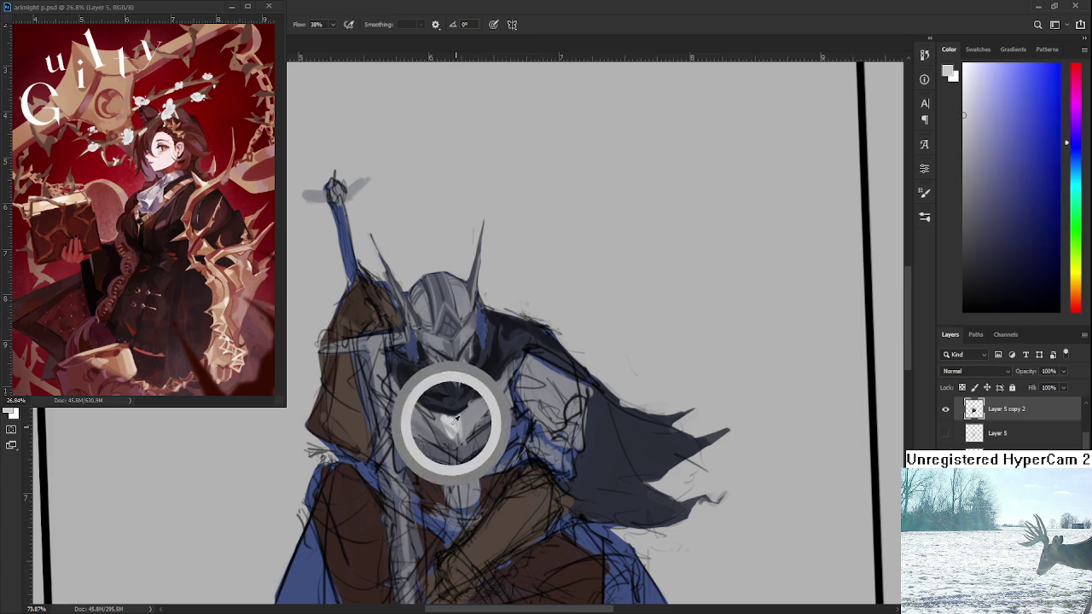
pyautogui.keyDown('alt'); pyautogui.click(463, 422); pyautogui.keyUp('alt')
pyautogui.keyDown('alt'); pyautogui.click(450, 421); pyautogui.keyUp('alt')
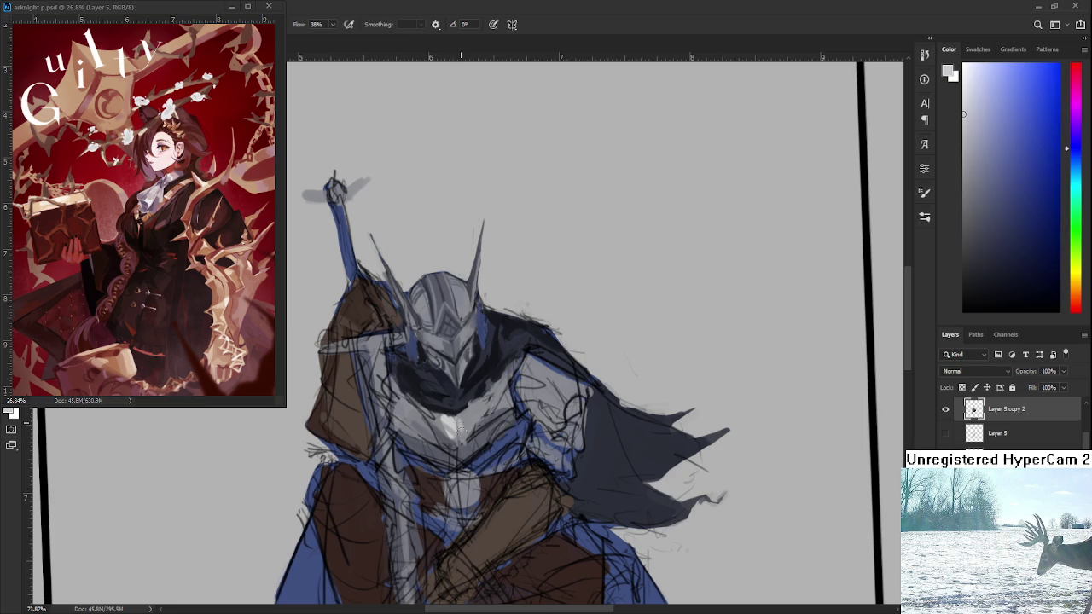
pyautogui.keyDown('alt'); pyautogui.click(460, 424); pyautogui.keyUp('alt')
pyautogui.keyDown('alt'); pyautogui.click(450, 423); pyautogui.keyUp('alt')
# Pick a near-black and paint a dark stroke down the chest armor, comparing with undo/redo
pyautogui.scroll(-5, 453, 424)
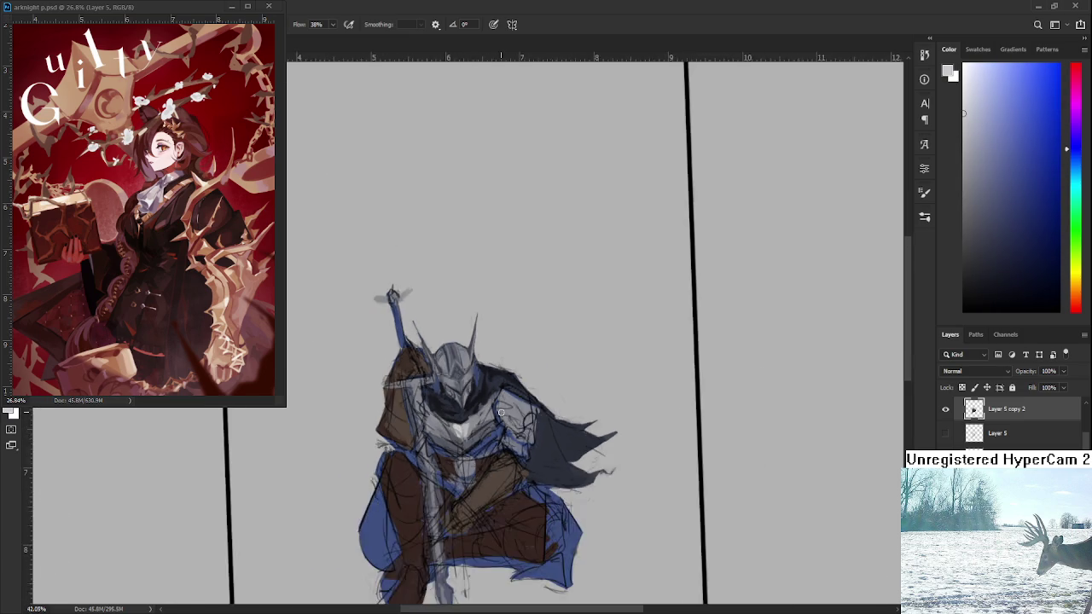
pyautogui.scroll(2, 447, 414)
pyautogui.scroll(1, 447, 414)
pyautogui.scroll(1, 395, 450)
pyautogui.keyDown('alt'); pyautogui.click(406, 455); pyautogui.keyUp('alt')
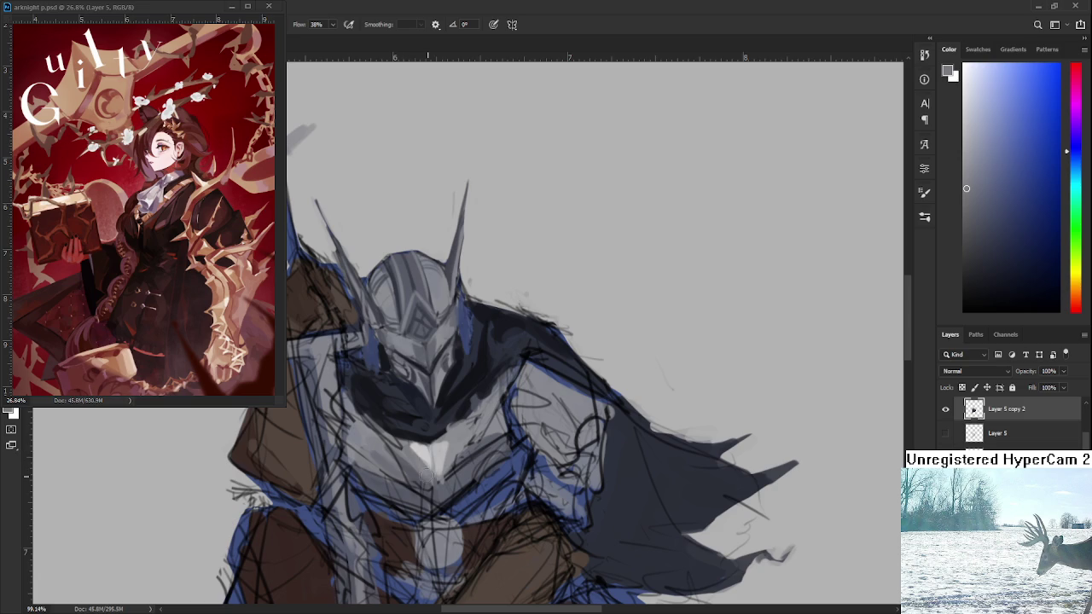
pyautogui.keyDown('alt'); pyautogui.click(418, 451); pyautogui.keyUp('alt')
pyautogui.keyDown('alt'); pyautogui.click(436, 450); pyautogui.keyUp('alt')
pyautogui.keyDown('alt'); pyautogui.click(426, 439); pyautogui.keyUp('alt')
pyautogui.moveTo(438, 459); pyautogui.dragTo(433, 500)
pyautogui.hotkey('ctrl', 'z')
pyautogui.hotkey('ctrl', 'z')
pyautogui.hotkey('ctrl', 'z')
pyautogui.hotkey('ctrl', 'z')
pyautogui.hotkey('ctrl', 'z')
pyautogui.hotkey('ctrl', 'shift', 'z')
# Zoom in and out to review the new dark chest stroke
pyautogui.scroll(-2, 431, 433)
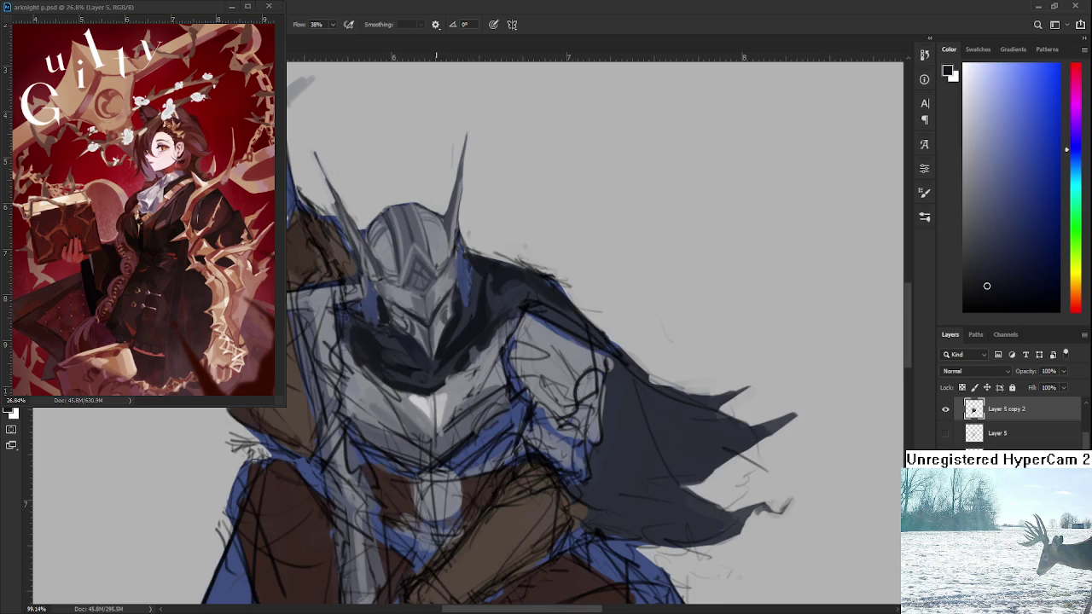
pyautogui.scroll(-3, 415, 391)
pyautogui.scroll(2, 415, 392)
pyautogui.scroll(2, 416, 391)
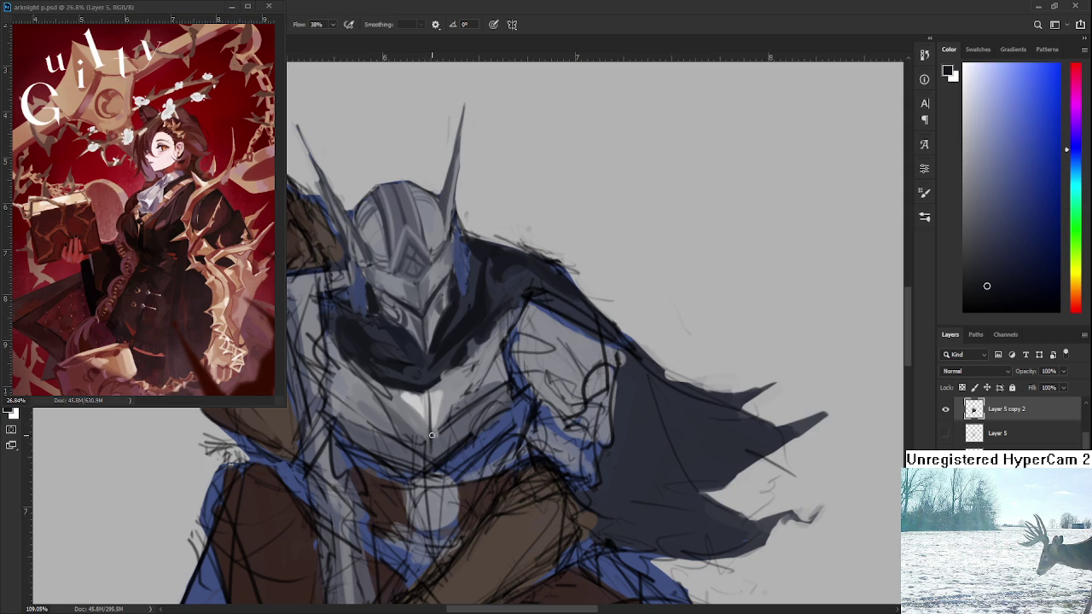
pyautogui.scroll(-2, 420, 427)
pyautogui.scroll(-1, 420, 426)
pyautogui.scroll(1, 421, 427)
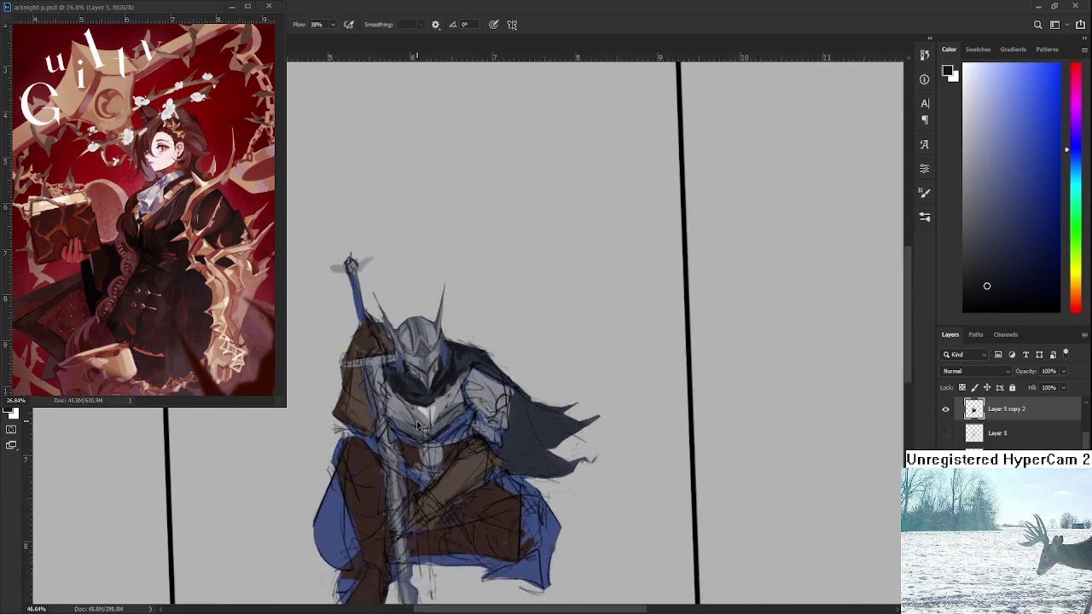
# Sample a grey and paint it over the white highlight below the helmet chin
pyautogui.scroll(1, 420, 426)
pyautogui.keyDown('alt'); pyautogui.click(419, 410); pyautogui.keyUp('alt')
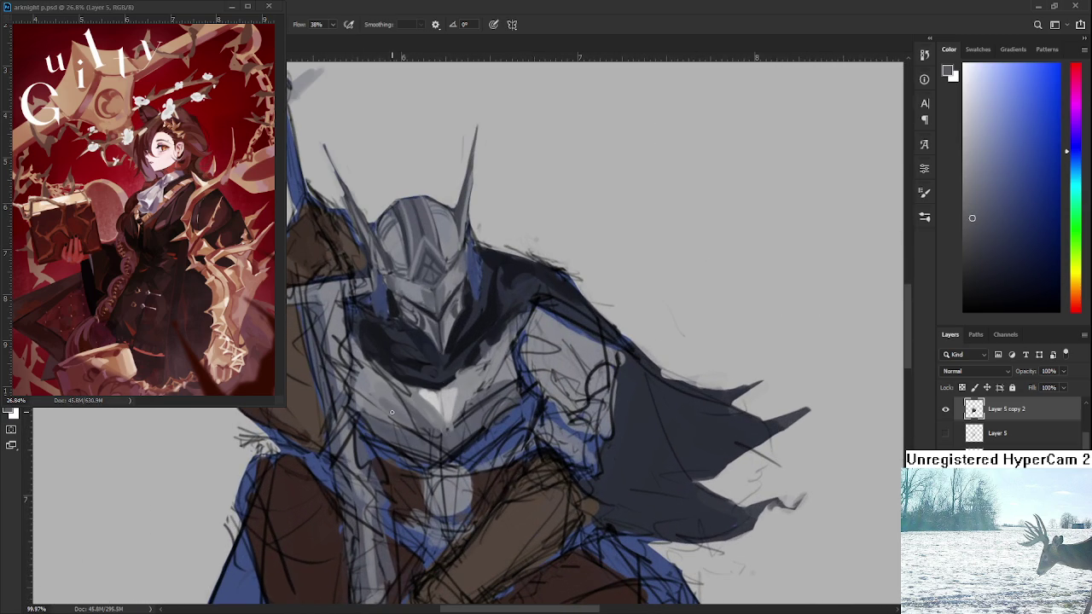
pyautogui.moveTo(421, 415); pyautogui.dragTo(428, 474)
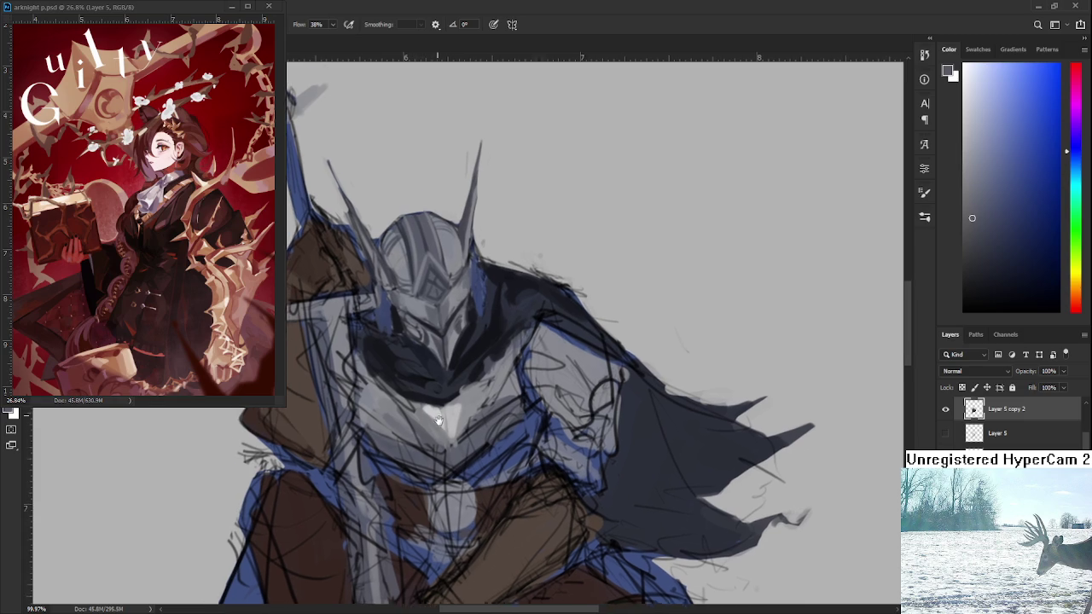
pyautogui.keyDown('alt'); pyautogui.click(481, 402); pyautogui.keyUp('alt')
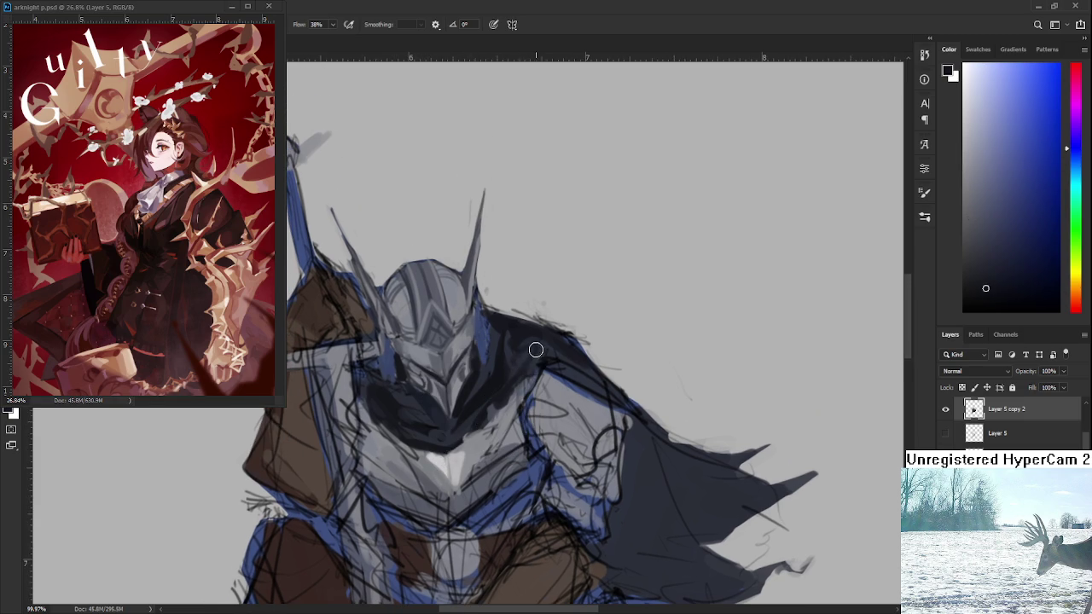
pyautogui.moveTo(510, 361); pyautogui.dragTo(510, 398)
pyautogui.keyDown('alt'); pyautogui.click(451, 392); pyautogui.keyUp('alt')
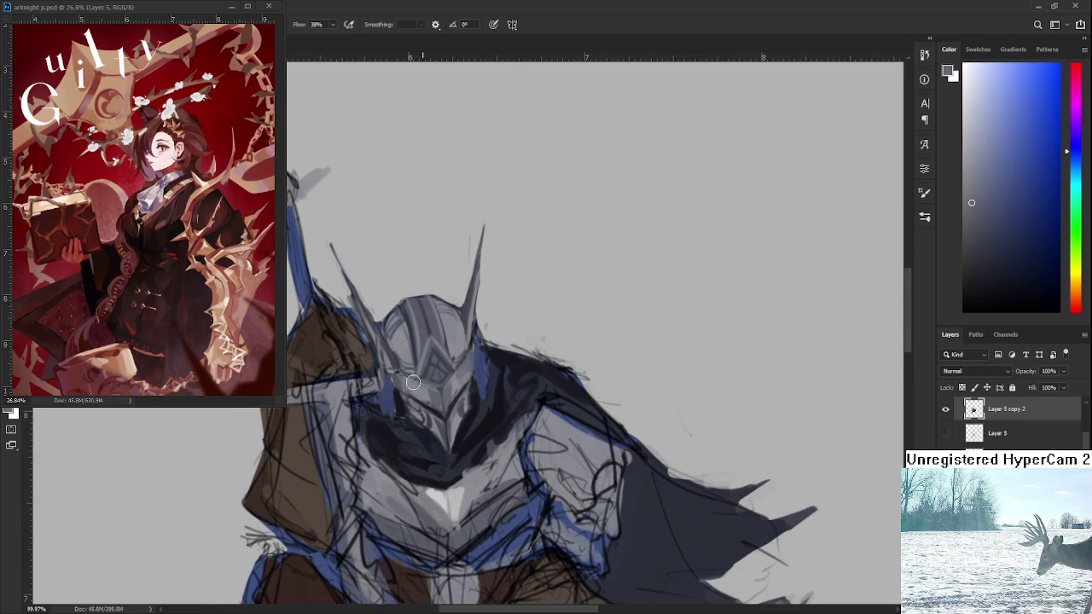
pyautogui.scroll(-3, 440, 439)
pyautogui.keyDown('alt'); pyautogui.click(440, 452); pyautogui.keyUp('alt')
pyautogui.moveTo(431, 445); pyautogui.dragTo(453, 464)
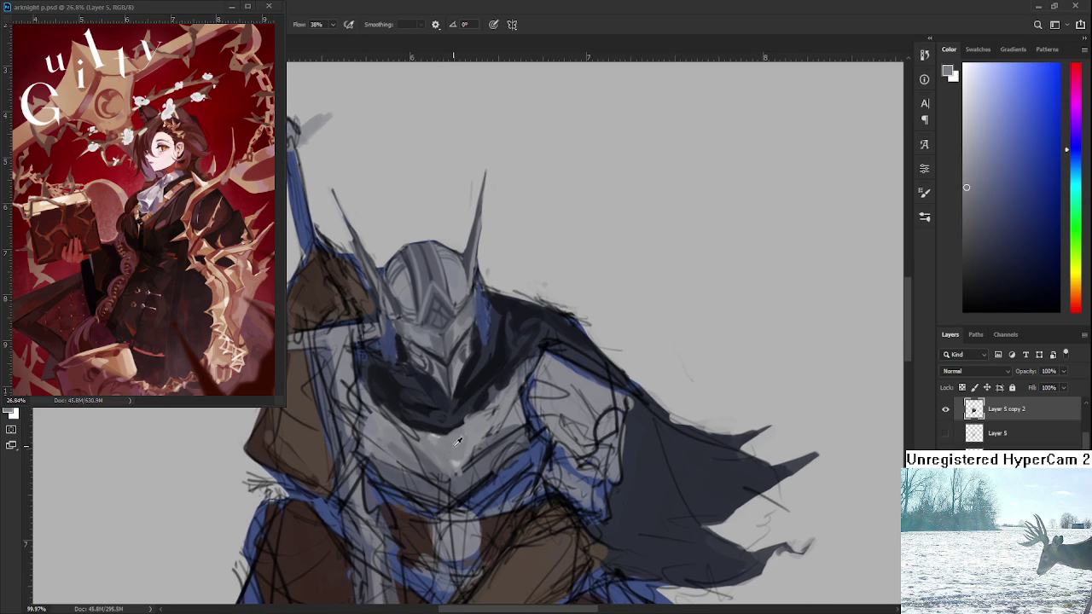
# Deepen the colour to dark navy and extend the shading over the face
pyautogui.moveTo(409, 416)
pyautogui.mouseDown()
pyautogui.moveTo(384, 352)
pyautogui.moveTo(389, 450)
pyautogui.mouseUp()
pyautogui.click(980, 239)
pyautogui.moveTo(381, 449); pyautogui.dragTo(400, 458)
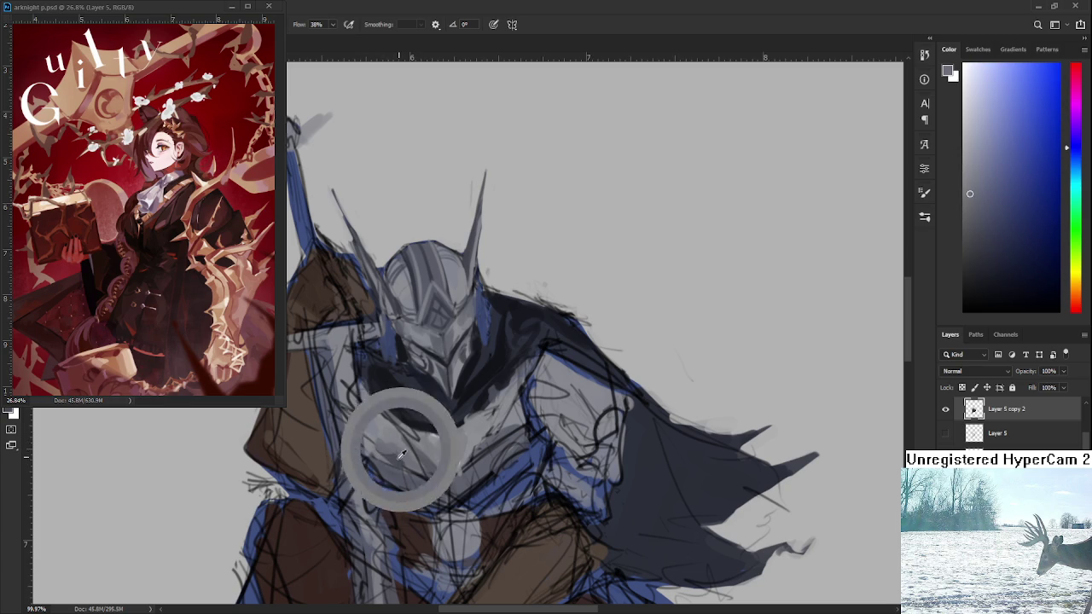
pyautogui.keyDown('alt'); pyautogui.click(401, 456); pyautogui.keyUp('alt')
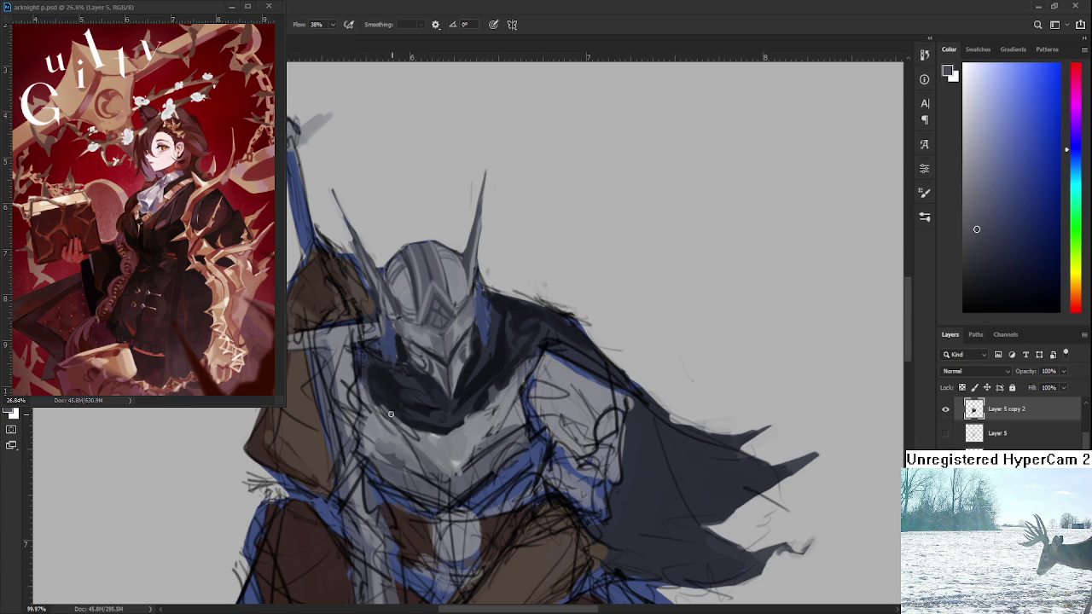
pyautogui.moveTo(362, 386); pyautogui.dragTo(392, 400)
pyautogui.moveTo(459, 410); pyautogui.dragTo(442, 398)
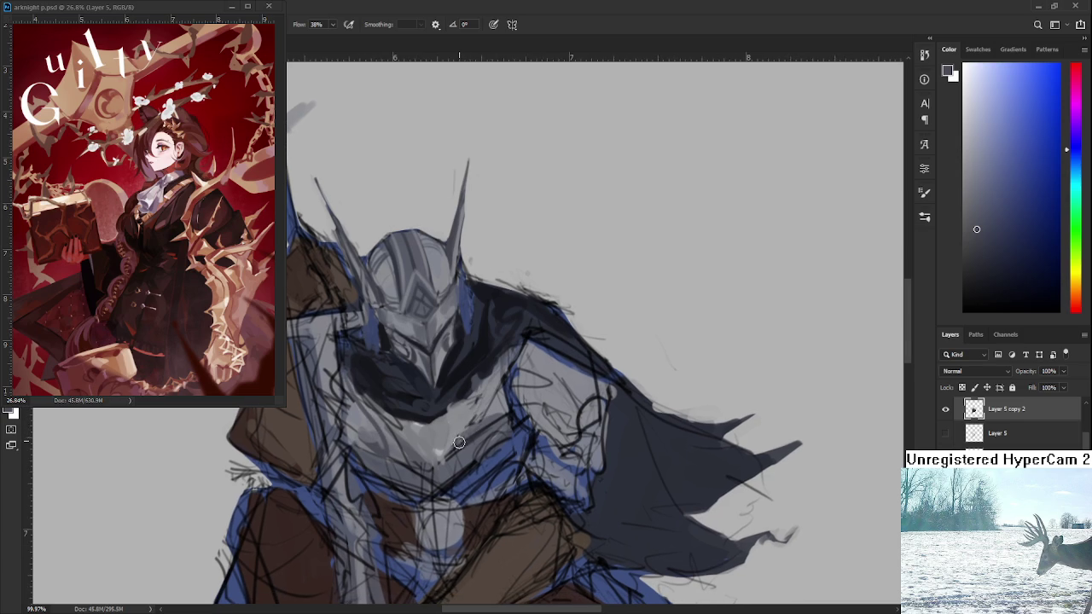
# Sample chest armor tones, settling on a mid grey
pyautogui.keyDown('alt'); pyautogui.click(478, 407); pyautogui.keyUp('alt')
pyautogui.keyDown('alt'); pyautogui.click(472, 421); pyautogui.keyUp('alt')
pyautogui.keyDown('alt'); pyautogui.click(488, 389); pyautogui.keyUp('alt')
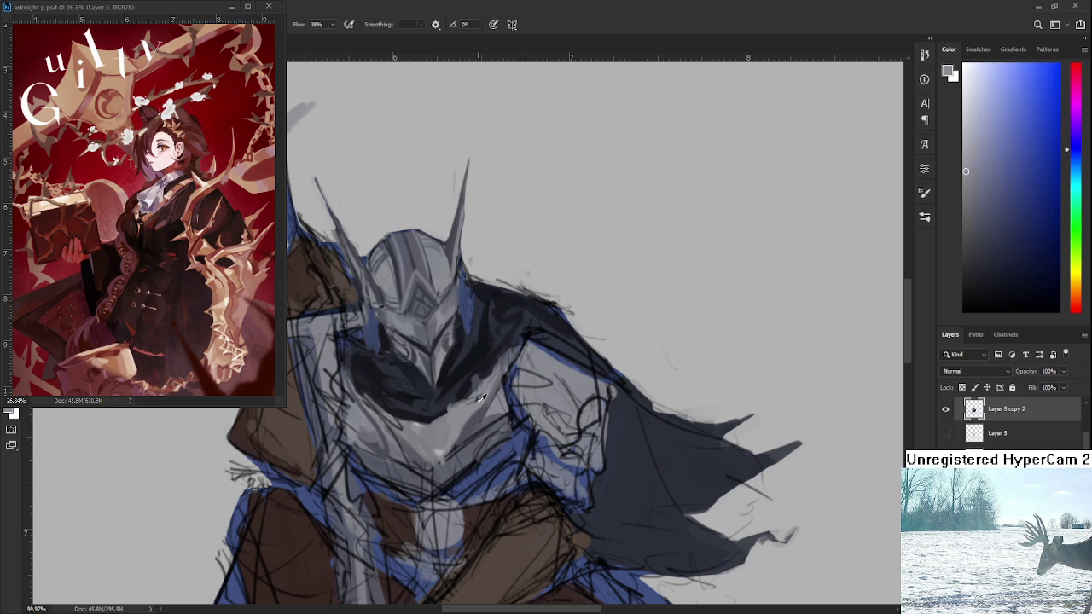
pyautogui.keyDown('alt'); pyautogui.click(473, 415); pyautogui.keyUp('alt')
pyautogui.keyDown('alt'); pyautogui.click(479, 415); pyautogui.keyUp('alt')
pyautogui.keyDown('alt'); pyautogui.click(467, 413); pyautogui.keyUp('alt')
pyautogui.keyDown('alt'); pyautogui.click(432, 427); pyautogui.keyUp('alt')
pyautogui.keyDown('alt'); pyautogui.click(405, 429); pyautogui.keyUp('alt')
pyautogui.keyDown('alt'); pyautogui.click(402, 427); pyautogui.keyUp('alt')
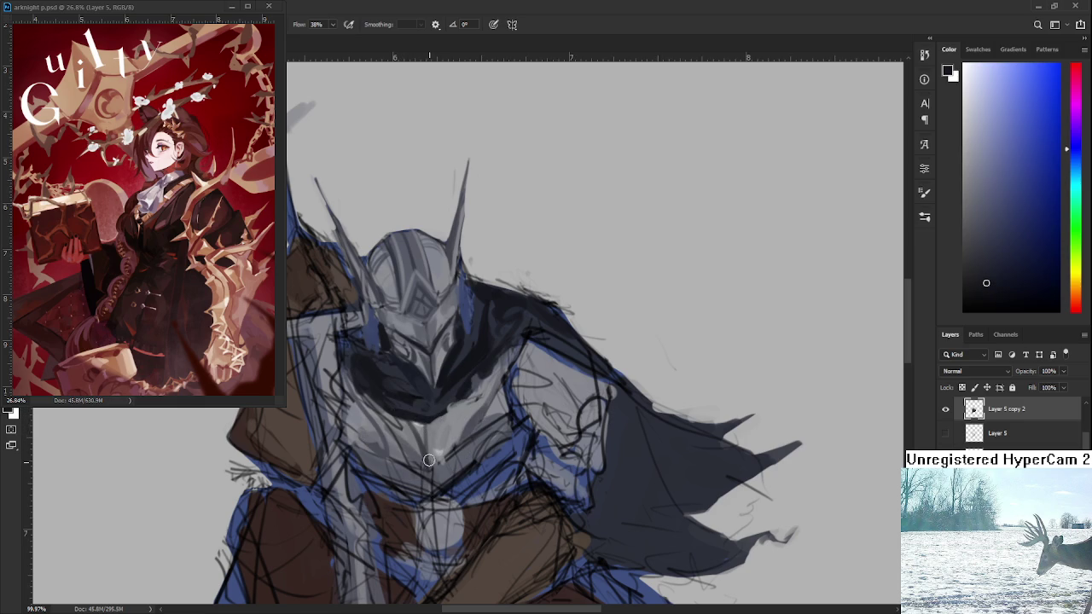
pyautogui.keyDown('alt'); pyautogui.click(440, 428); pyautogui.keyUp('alt')
pyautogui.scroll(-5, 482, 483)
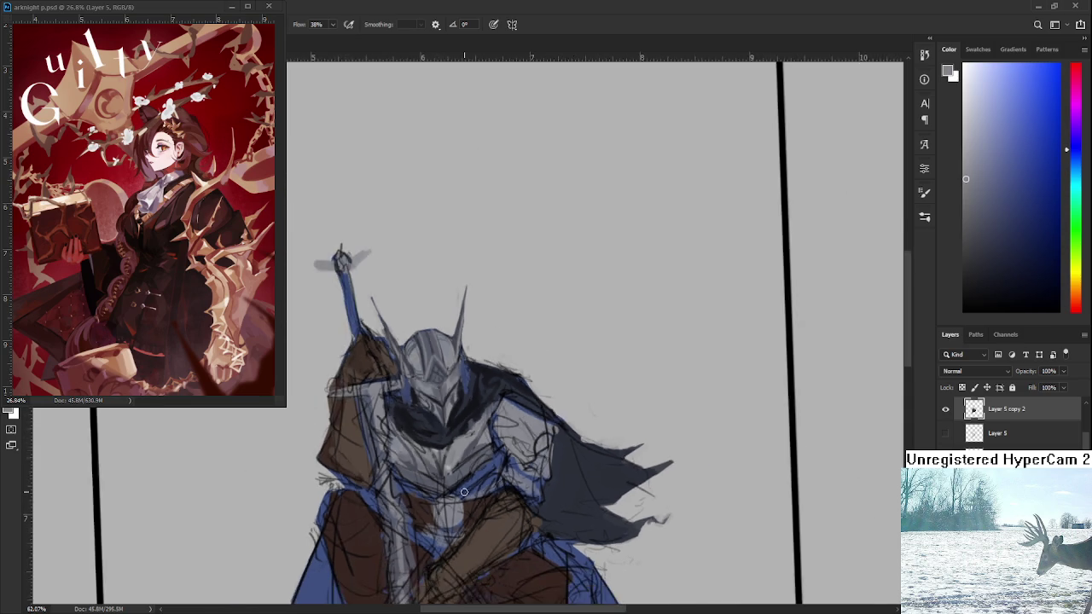
pyautogui.scroll(1, 420, 460)
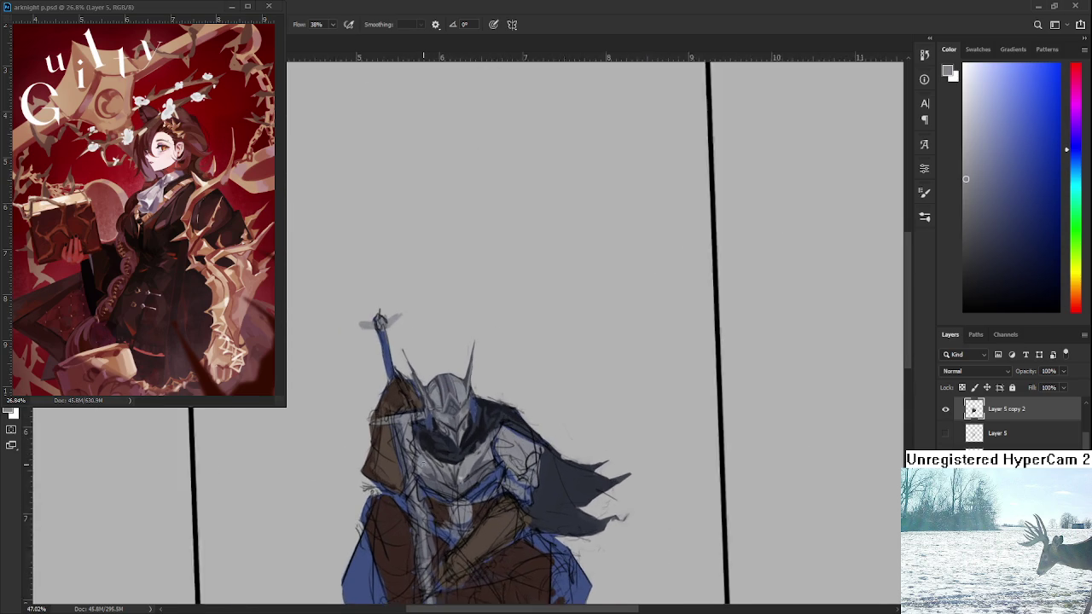
pyautogui.scroll(1, 421, 460)
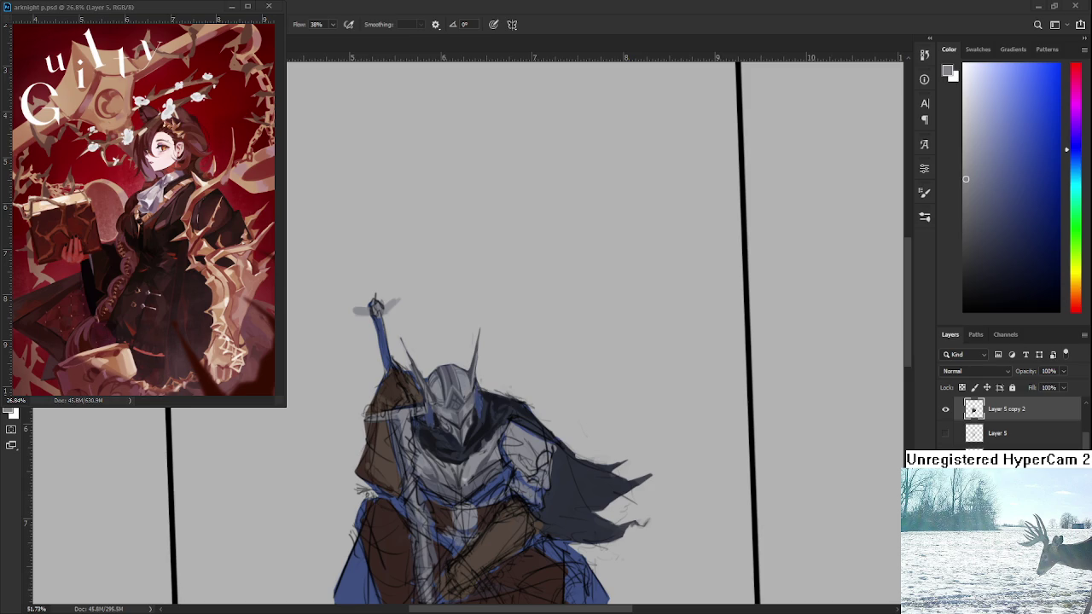
pyautogui.scroll(2, 470, 489)
pyautogui.scroll(2, 470, 488)
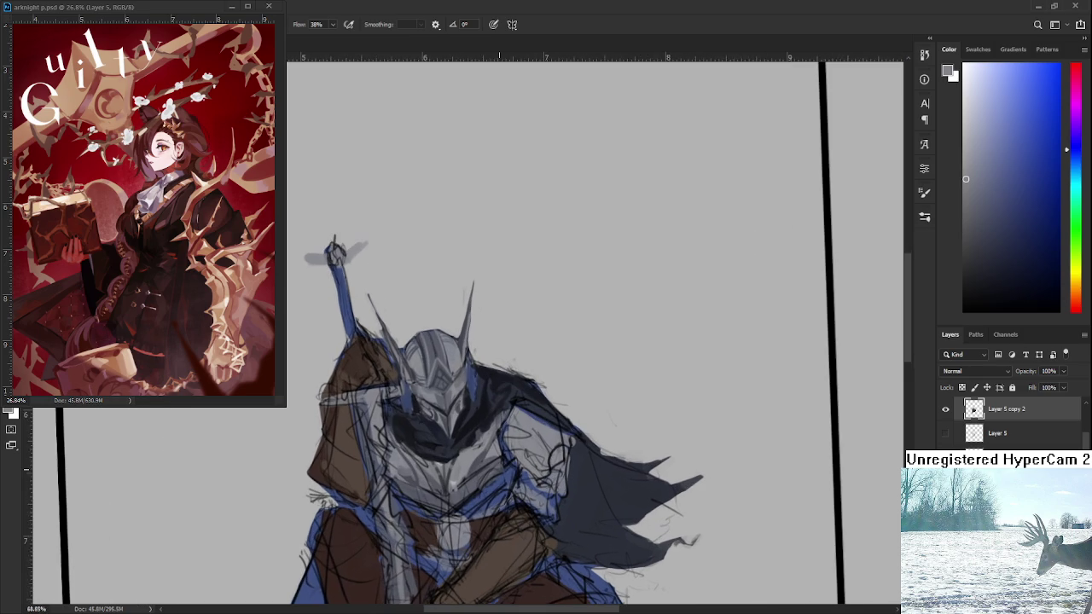
pyautogui.scroll(1, 470, 488)
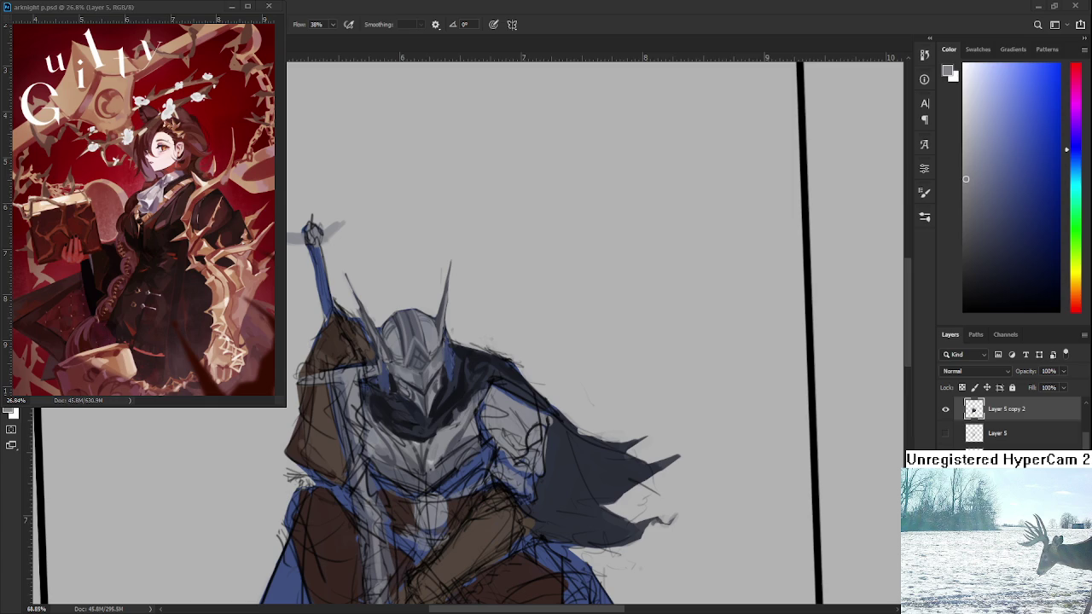
# Sample darker and lighter greys from the armour and helmet, undoing one stray mark
pyautogui.moveTo(506, 428); pyautogui.dragTo(517, 411)
pyautogui.keyDown('alt'); pyautogui.click(448, 422); pyautogui.keyUp('alt')
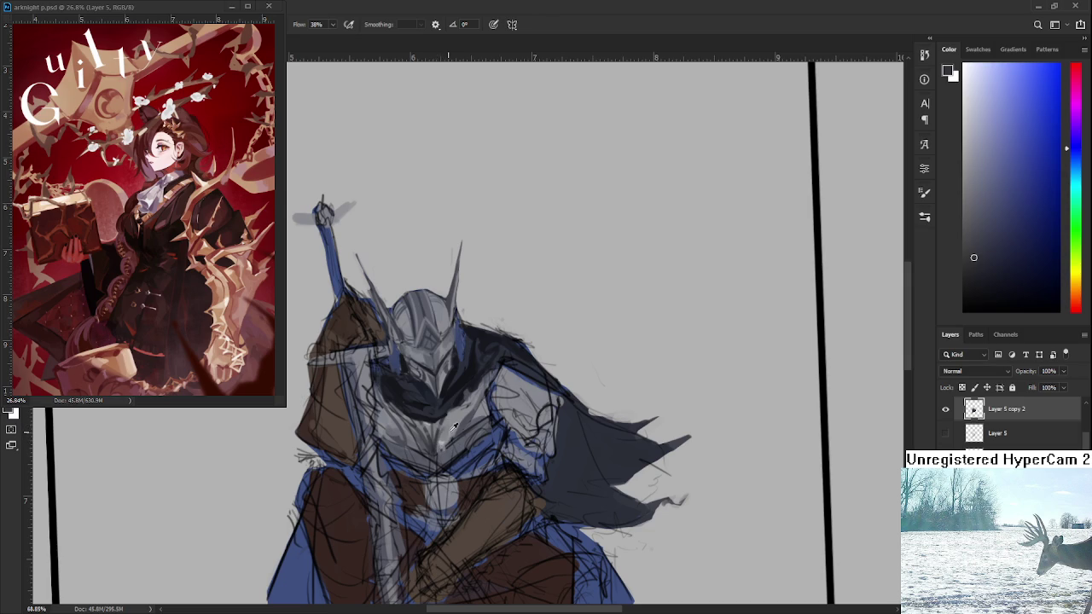
pyautogui.keyDown('alt'); pyautogui.click(445, 378); pyautogui.keyUp('alt')
pyautogui.hotkey('ctrl', 'z')
pyautogui.keyDown('alt'); pyautogui.click(443, 431); pyautogui.keyUp('alt')
# Pick blue-grey highlight, mid-grey and near-black tones from the helmet and armour, then zoom out
pyautogui.click(970, 141)
pyautogui.keyDown('alt'); pyautogui.click(456, 422); pyautogui.keyUp('alt')
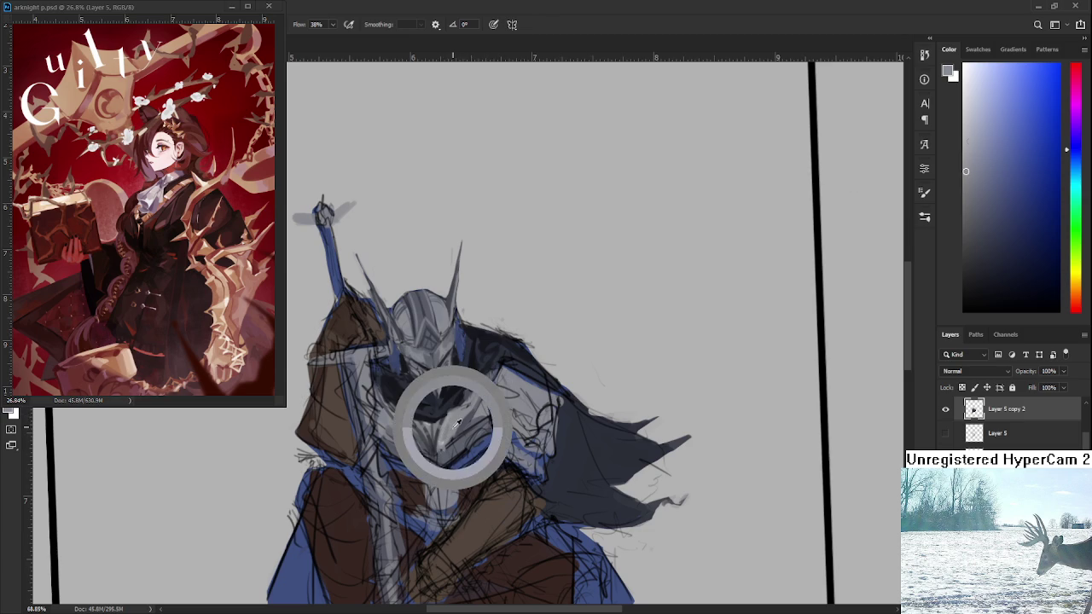
pyautogui.keyDown('alt'); pyautogui.click(438, 426); pyautogui.keyUp('alt')
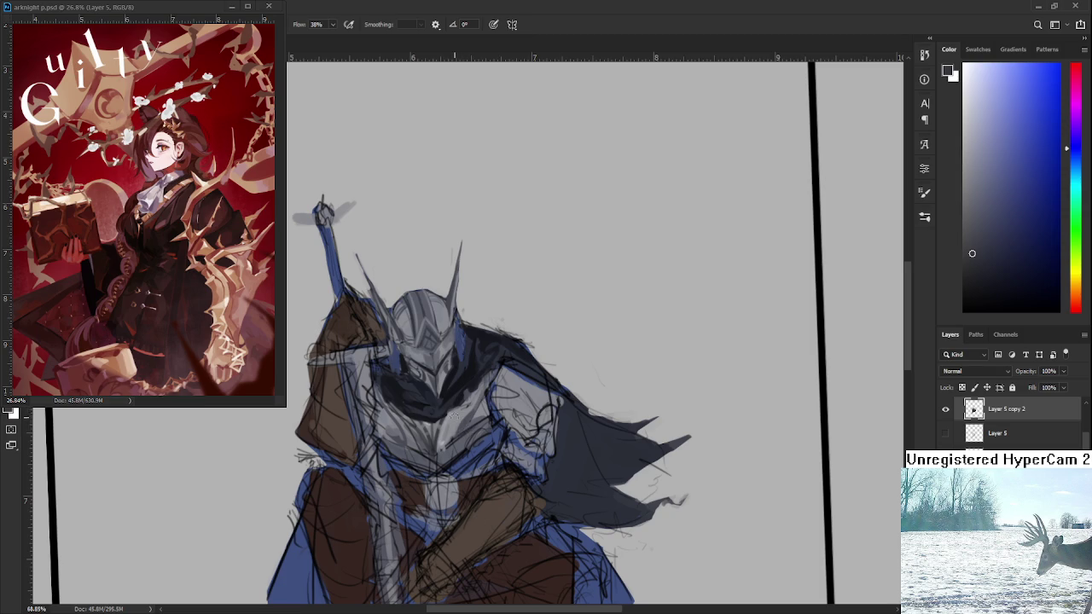
pyautogui.keyDown('alt'); pyautogui.click(462, 405); pyautogui.keyUp('alt')
pyautogui.keyDown('alt'); pyautogui.click(483, 385); pyautogui.keyUp('alt')
pyautogui.keyDown('alt'); pyautogui.click(451, 389); pyautogui.keyUp('alt')
pyautogui.scroll(-2, 485, 418)
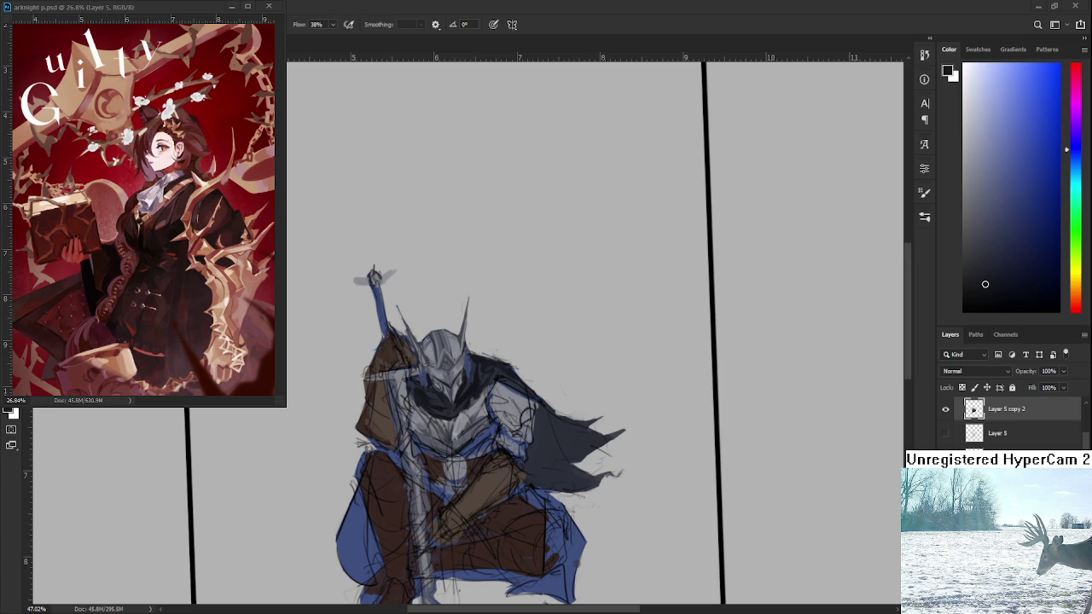
# Sample greys from the knight's armour while nudging the view
pyautogui.moveTo(466, 409); pyautogui.dragTo(487, 431)
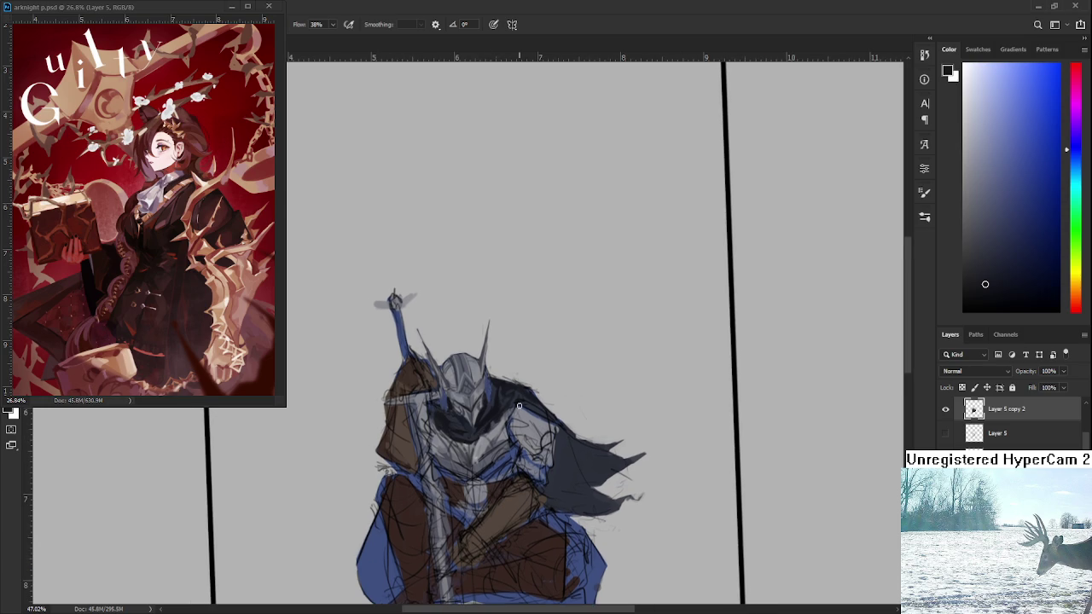
pyautogui.keyDown('alt'); pyautogui.click(480, 439); pyautogui.keyUp('alt')
pyautogui.keyDown('alt'); pyautogui.click(480, 439); pyautogui.keyUp('alt')
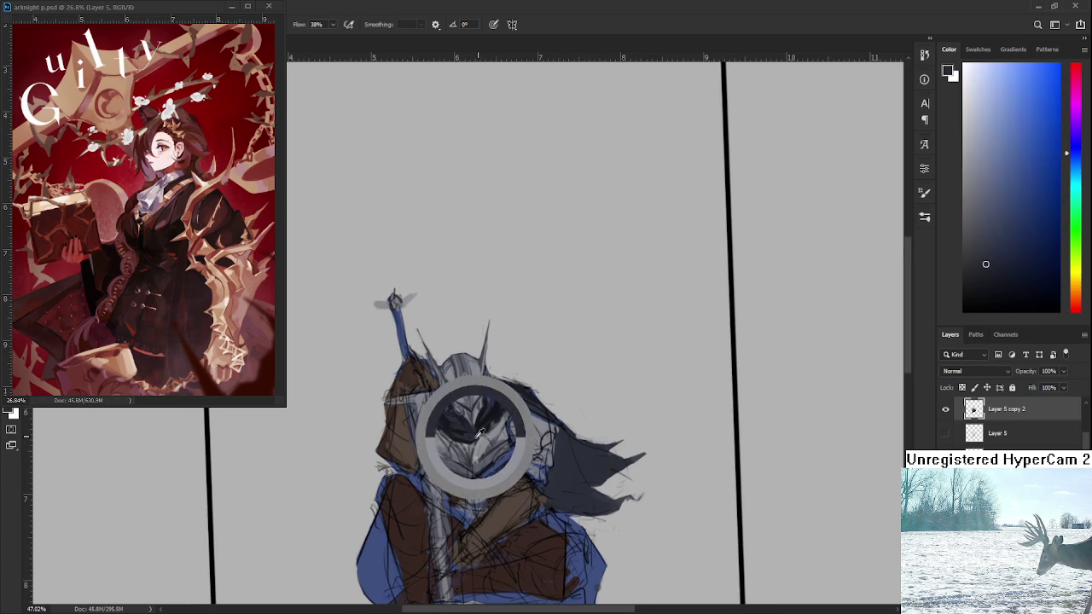
pyautogui.moveTo(480, 439)
pyautogui.mouseDown()
pyautogui.moveTo(469, 421)
pyautogui.moveTo(463, 440)
pyautogui.mouseUp()
pyautogui.keyDown('alt'); pyautogui.click(465, 418); pyautogui.keyUp('alt')
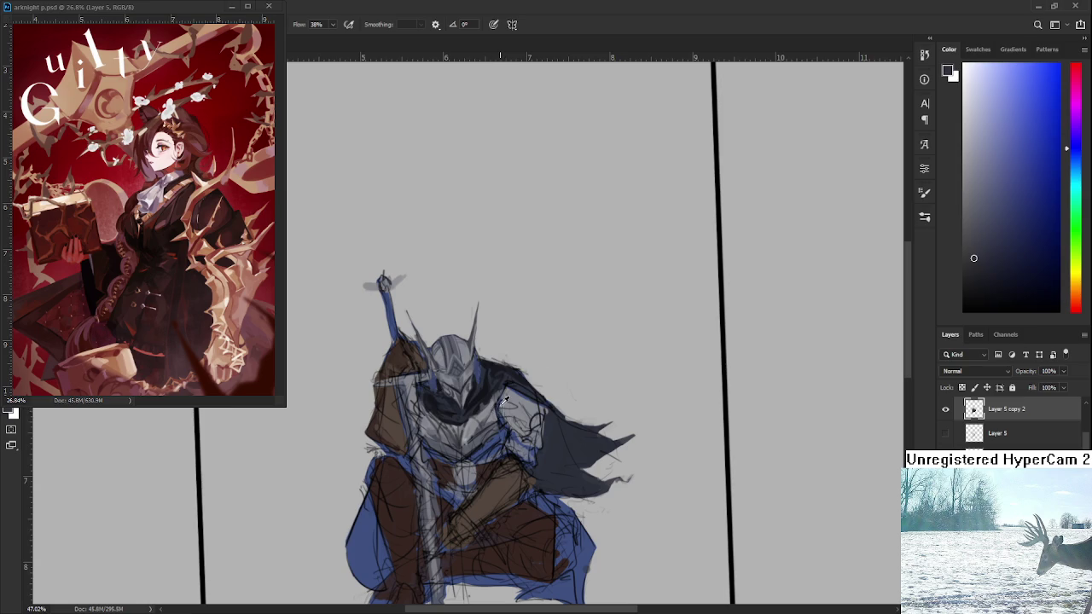
# Pick a lighter highlight grey and a darker grey, then brush a shading stroke on the armour
pyautogui.keyDown('alt'); pyautogui.click(495, 406); pyautogui.keyUp('alt')
pyautogui.keyDown('alt'); pyautogui.click(495, 406); pyautogui.keyUp('alt')
pyautogui.keyDown('alt'); pyautogui.click(487, 416); pyautogui.keyUp('alt')
pyautogui.keyDown('alt'); pyautogui.click(486, 416); pyautogui.keyUp('alt')
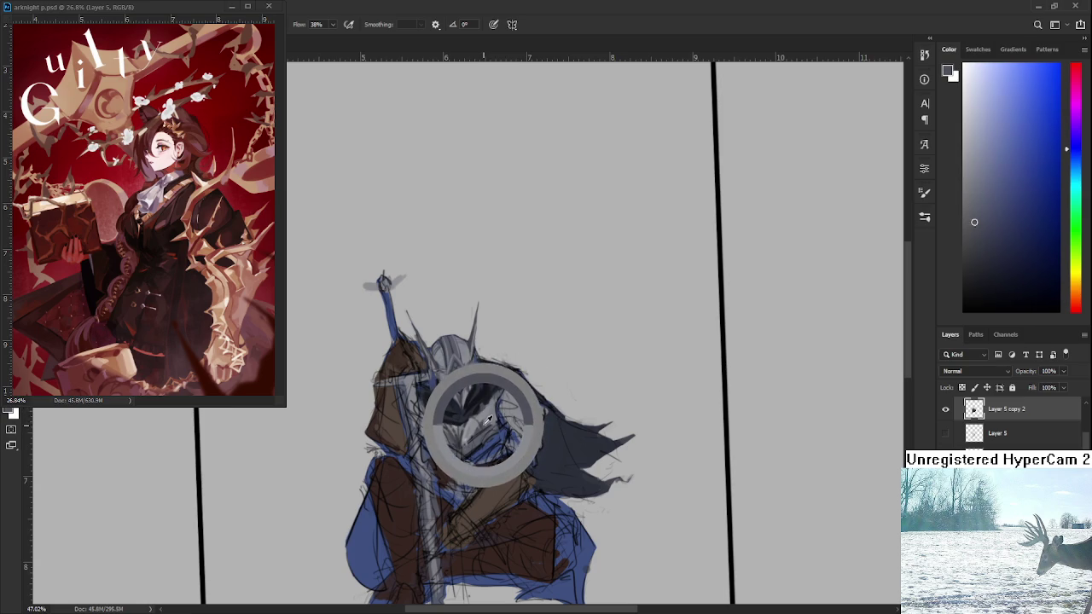
pyautogui.moveTo(487, 419)
pyautogui.mouseDown()
pyautogui.moveTo(478, 424)
pyautogui.moveTo(492, 406)
pyautogui.mouseUp()
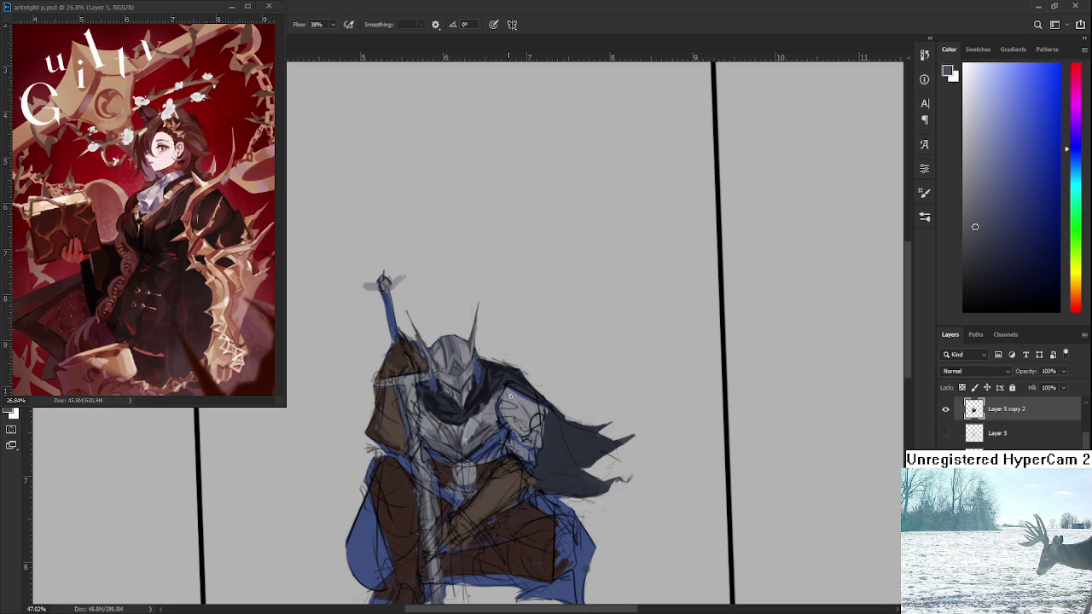
pyautogui.scroll(3, 493, 423)
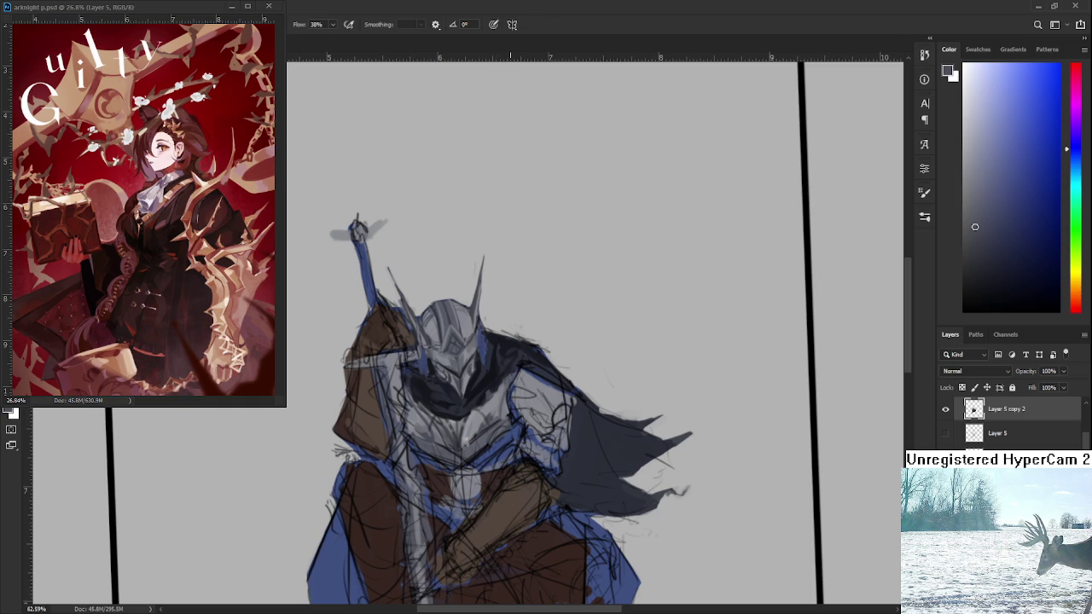
pyautogui.scroll(-3, 510, 386)
pyautogui.scroll(3, 510, 384)
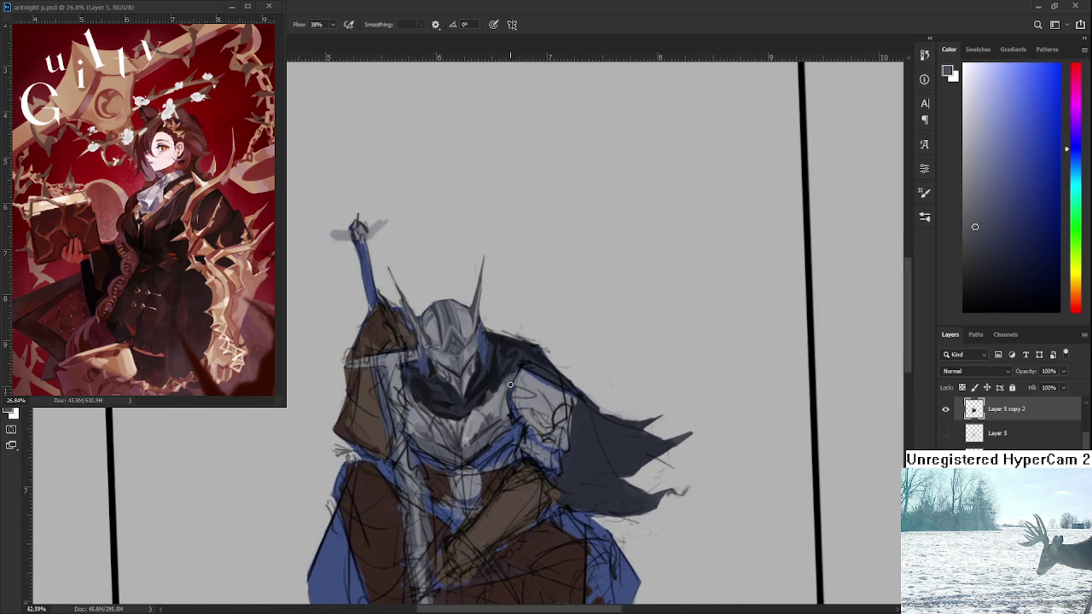
pyautogui.scroll(1, 510, 385)
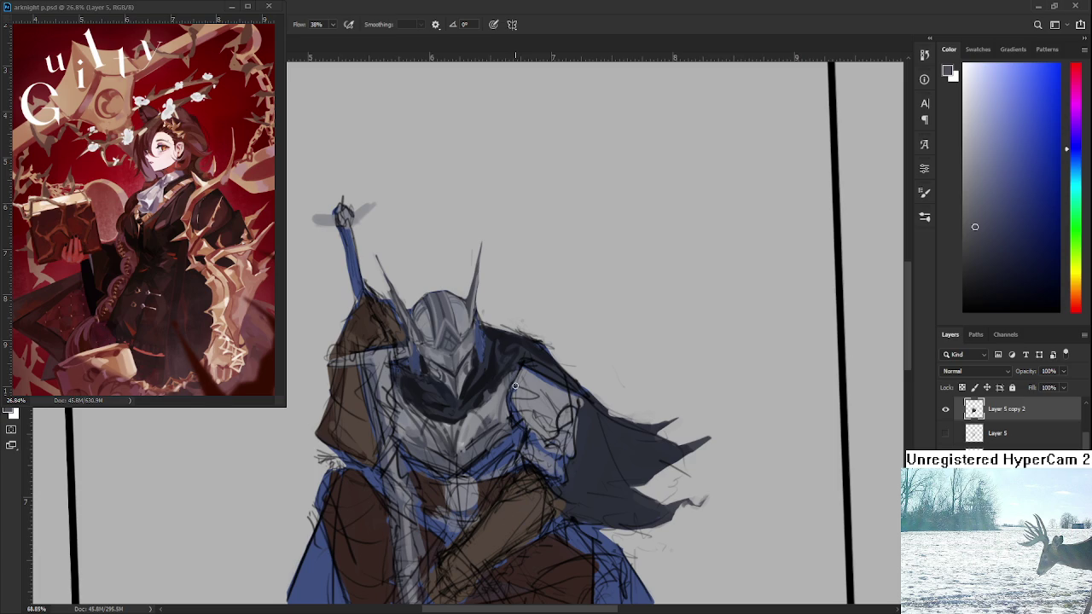
pyautogui.scroll(-3, 515, 384)
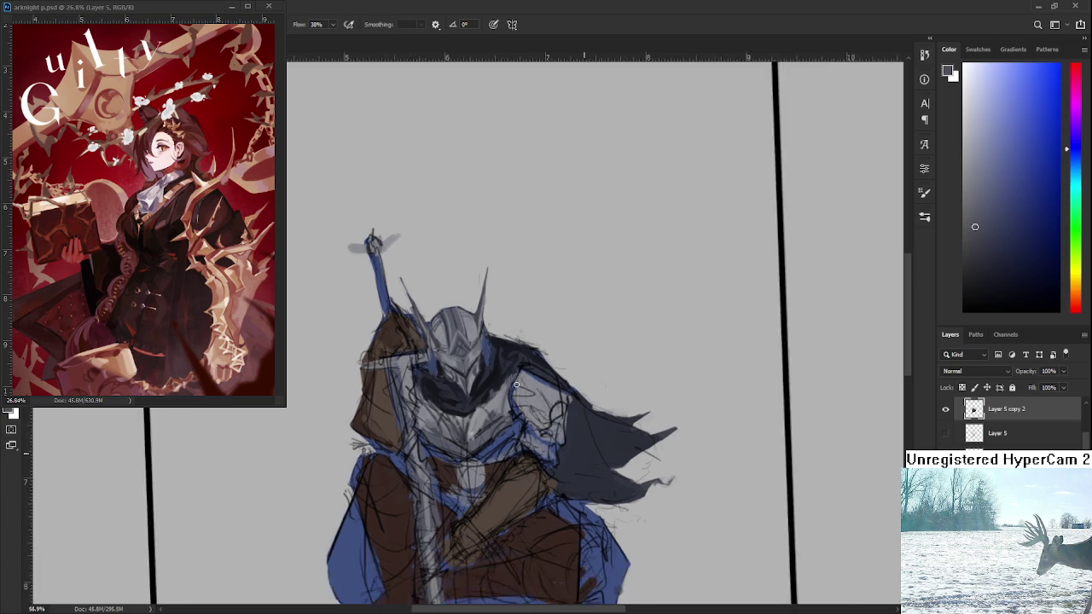
pyautogui.scroll(-2, 522, 415)
pyautogui.scroll(2, 477, 421)
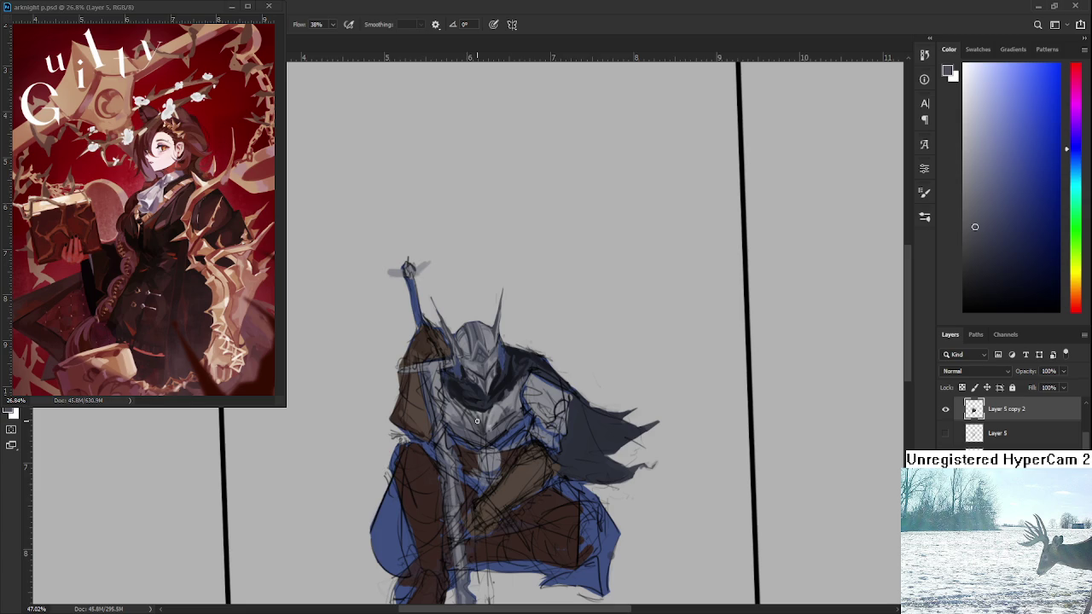
pyautogui.scroll(1, 491, 382)
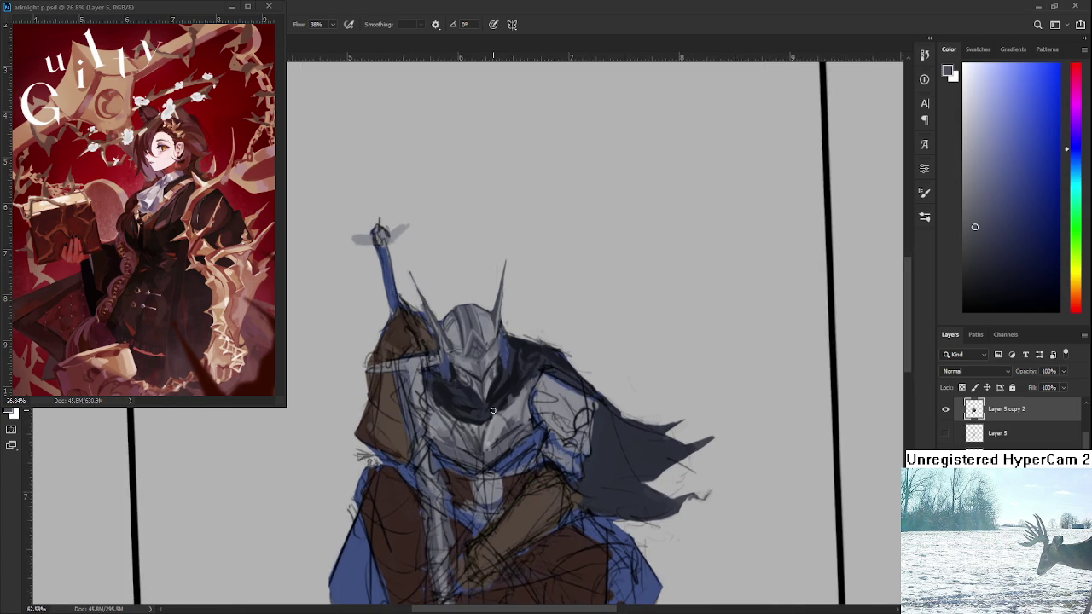
pyautogui.scroll(1, 491, 381)
pyautogui.scroll(1, 491, 382)
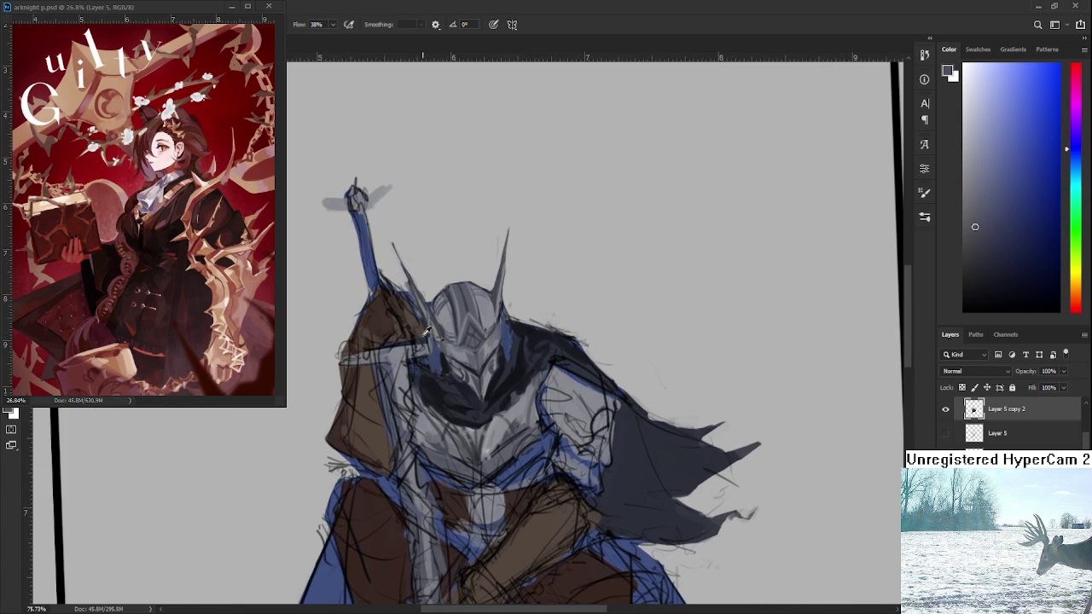
# Sample a dark grey and paint a dark stroke across the visor
pyautogui.keyDown('alt'); pyautogui.click(431, 388); pyautogui.keyUp('alt')
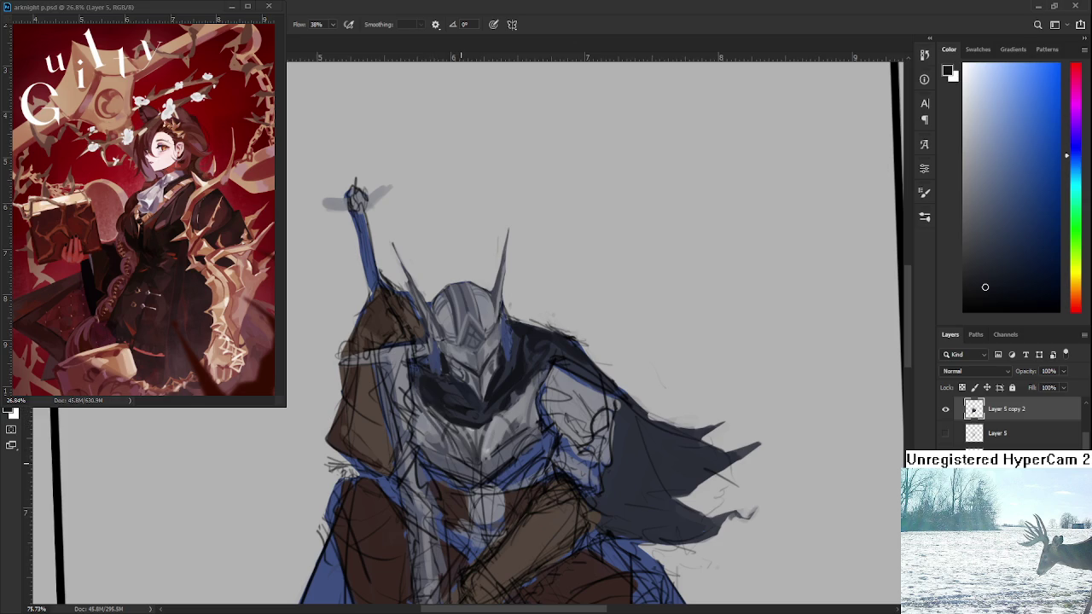
pyautogui.keyDown('alt'); pyautogui.click(461, 457); pyautogui.keyUp('alt')
pyautogui.keyDown('alt'); pyautogui.click(457, 441); pyautogui.keyUp('alt')
pyautogui.keyDown('alt'); pyautogui.click(446, 443); pyautogui.keyUp('alt')
pyautogui.moveTo(426, 391); pyautogui.dragTo(442, 420)
# Sample a darker helmet shade and darken the helmet's lower face with a stroke and dabs
pyautogui.scroll(-2, 443, 420)
pyautogui.scroll(-2, 480, 383)
pyautogui.scroll(3, 481, 383)
pyautogui.scroll(1, 483, 388)
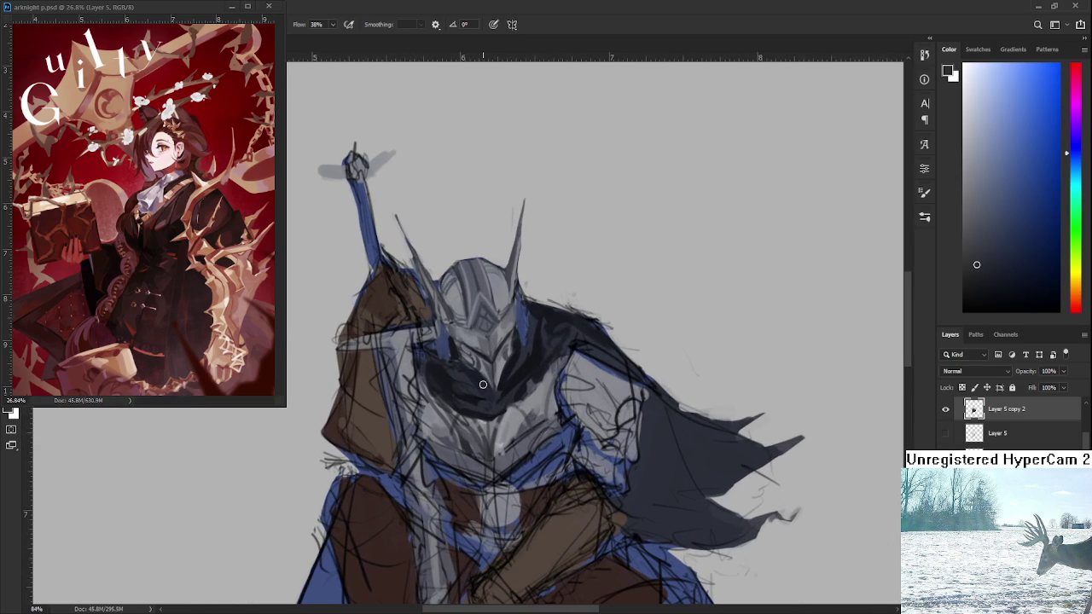
pyautogui.keyDown('alt'); pyautogui.click(502, 419); pyautogui.keyUp('alt')
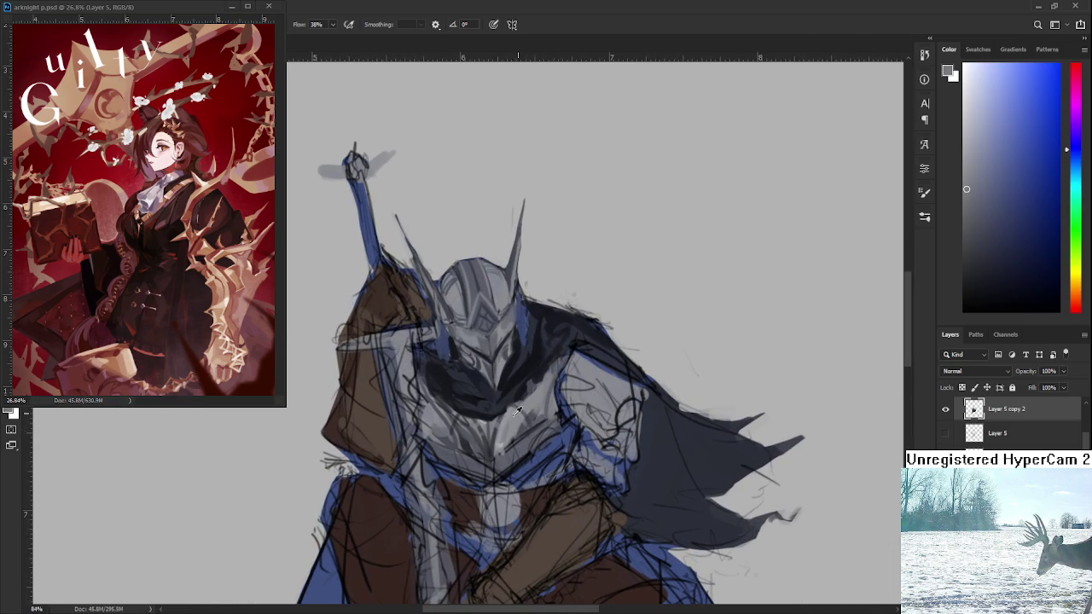
pyautogui.keyDown('alt'); pyautogui.click(527, 426); pyautogui.keyUp('alt')
pyautogui.keyDown('alt'); pyautogui.click(528, 421); pyautogui.keyUp('alt')
pyautogui.moveTo(435, 367); pyautogui.dragTo(554, 375)
pyautogui.keyDown('alt'); pyautogui.click(522, 400); pyautogui.keyUp('alt')
# Resample nearby greys and add faint light-grey marks on the armour
pyautogui.keyDown('alt'); pyautogui.click(525, 421); pyautogui.keyUp('alt')
pyautogui.keyDown('alt'); pyautogui.click(524, 423); pyautogui.keyUp('alt')
pyautogui.keyDown('alt'); pyautogui.click(524, 428); pyautogui.keyUp('alt')
pyautogui.keyDown('alt'); pyautogui.click(526, 418); pyautogui.keyUp('alt')
pyautogui.keyDown('alt'); pyautogui.click(518, 430); pyautogui.keyUp('alt')
pyautogui.moveTo(527, 418)
pyautogui.mouseDown()
pyautogui.moveTo(546, 408)
pyautogui.moveTo(515, 430)
pyautogui.mouseUp()
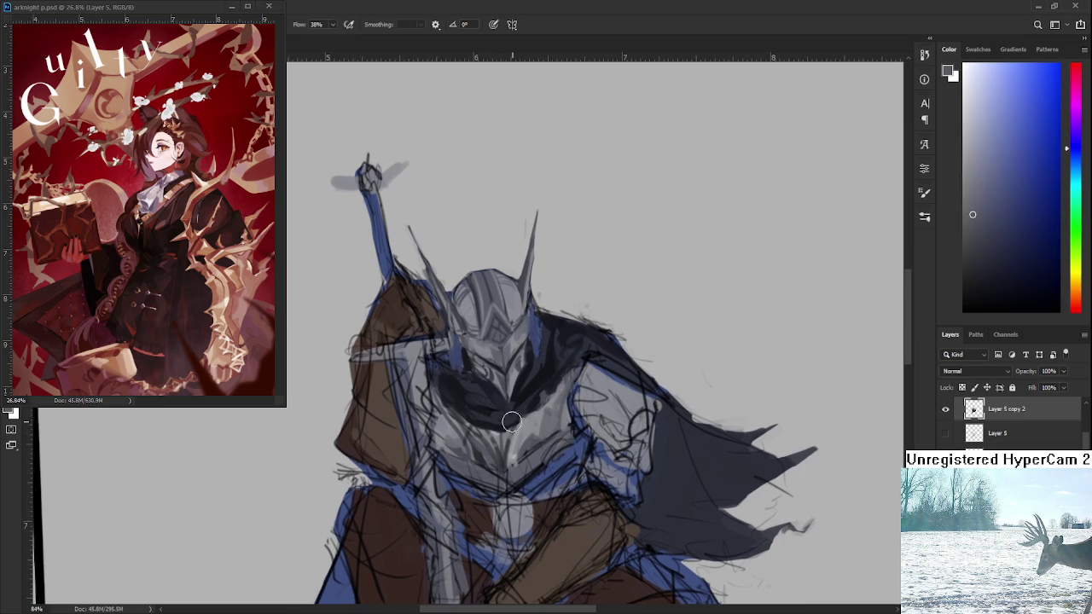
# Pick a lighter armour grey and add small highlights, checking them at different zooms
pyautogui.keyDown('alt'); pyautogui.click(457, 427); pyautogui.keyUp('alt')
pyautogui.moveTo(444, 431); pyautogui.dragTo(443, 435)
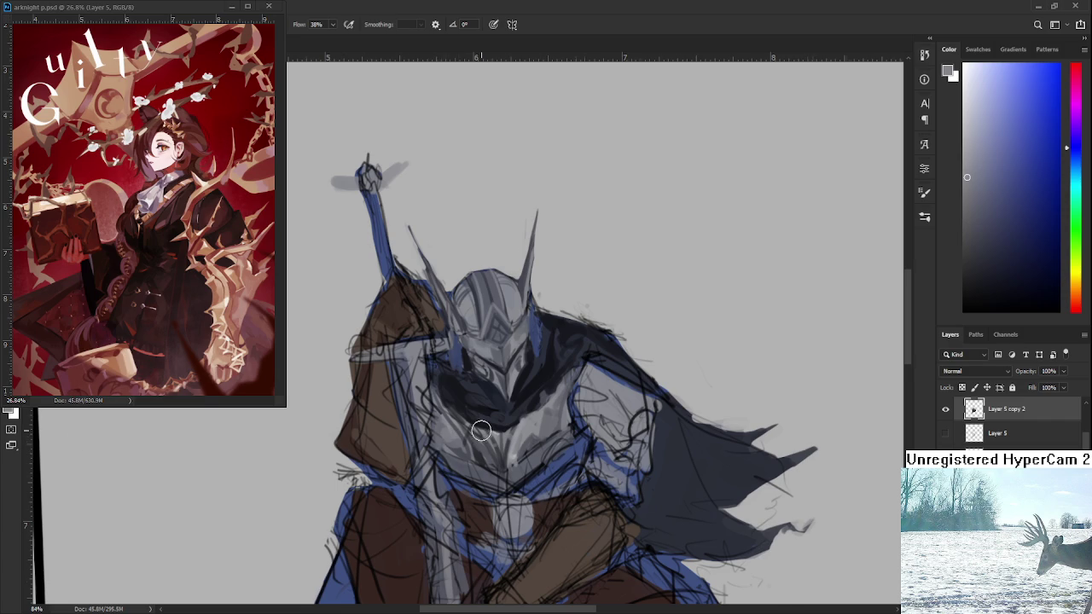
pyautogui.scroll(-3, 486, 427)
pyautogui.scroll(1, 486, 422)
pyautogui.scroll(1, 495, 422)
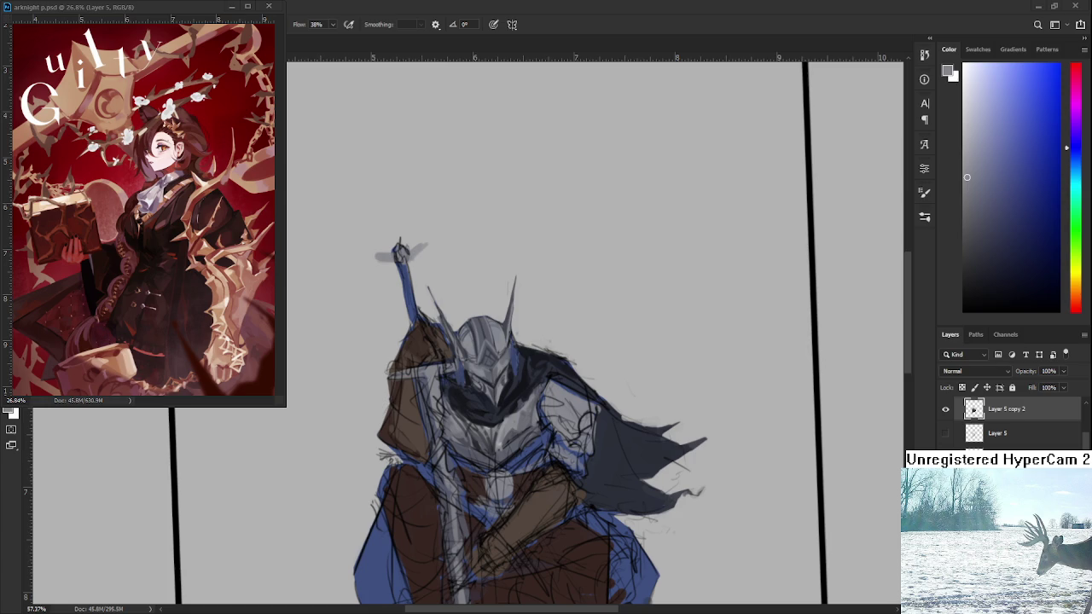
# Sample a dark blue-grey from the chest and paint dark strokes under the helmet chin
pyautogui.scroll(-1, 516, 477)
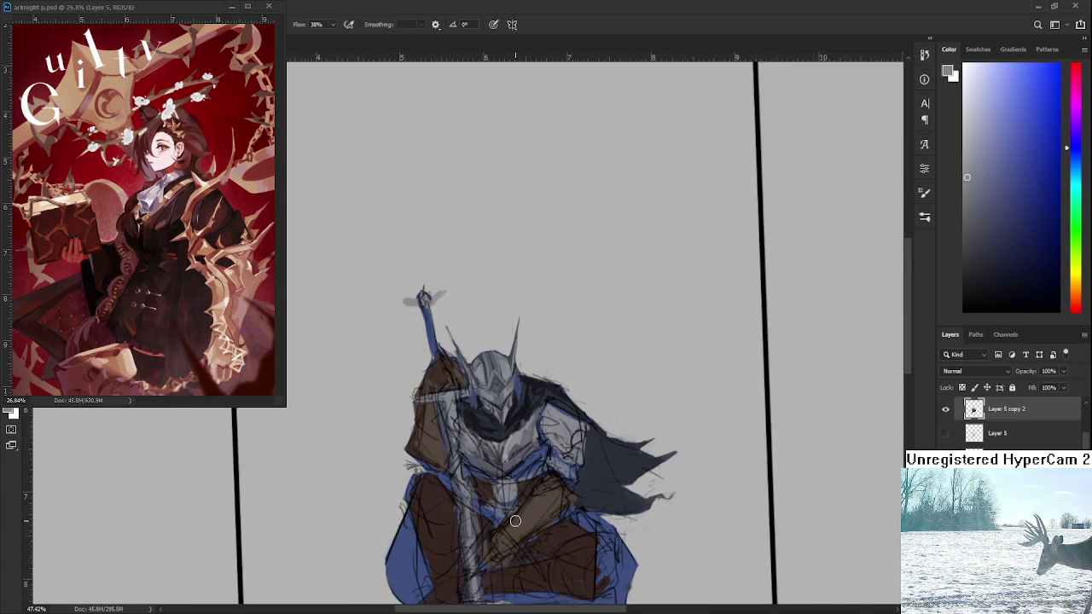
pyautogui.scroll(2, 516, 476)
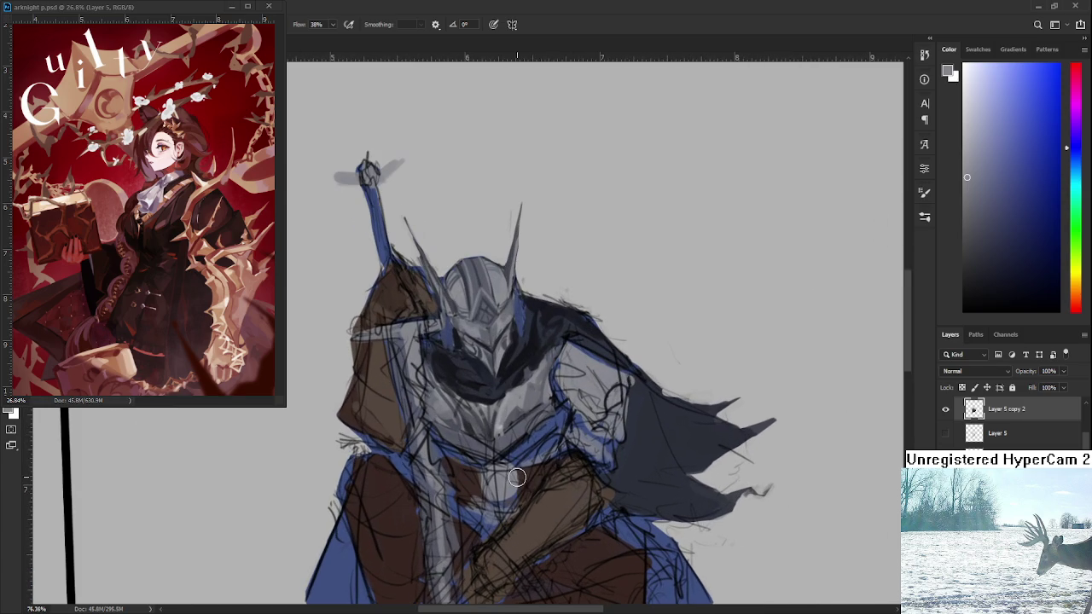
pyautogui.keyDown('alt'); pyautogui.click(487, 390); pyautogui.keyUp('alt')
pyautogui.moveTo(503, 380); pyautogui.dragTo(470, 436)
pyautogui.moveTo(464, 435); pyautogui.dragTo(534, 412)
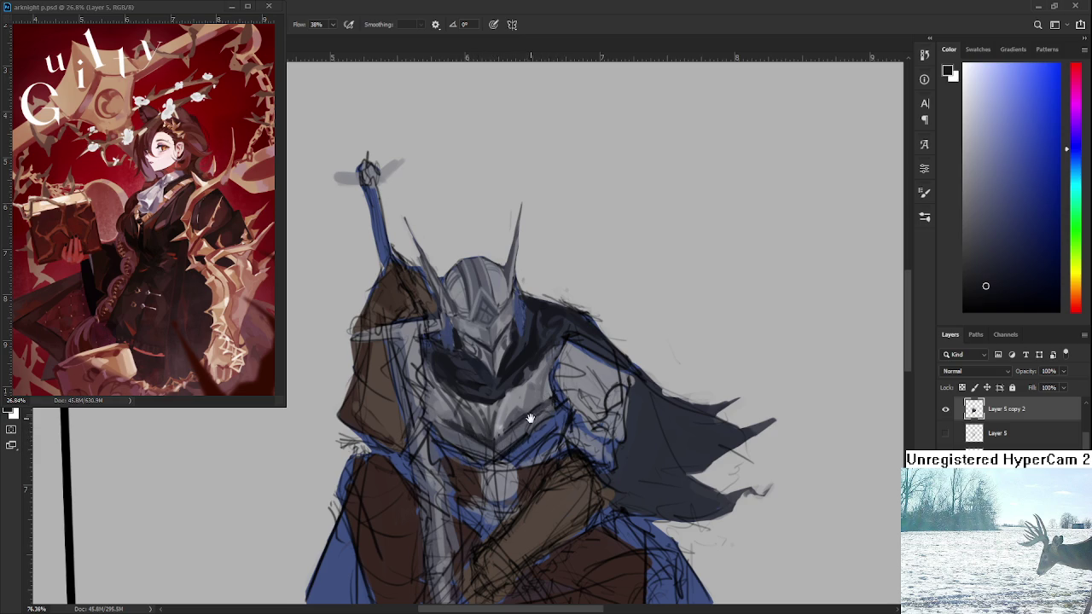
# Add light strokes left of the chin and cover the chest with sampled grey-blue
pyautogui.moveTo(532, 417); pyautogui.dragTo(514, 421)
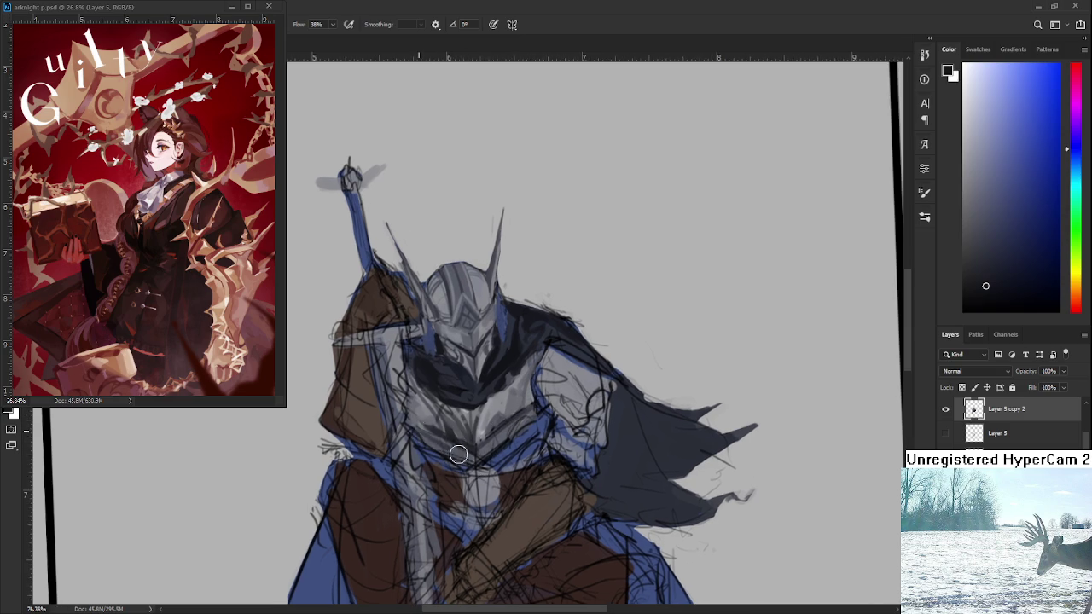
pyautogui.moveTo(460, 450); pyautogui.dragTo(477, 458)
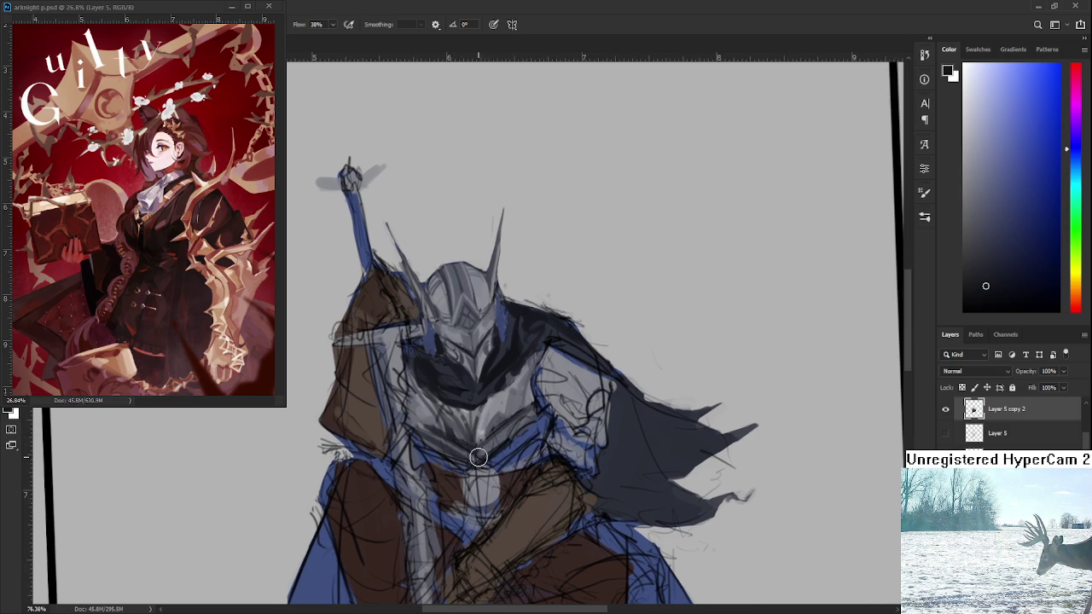
pyautogui.keyDown('alt'); pyautogui.click(516, 435); pyautogui.keyUp('alt')
pyautogui.moveTo(515, 431); pyautogui.dragTo(490, 444)
pyautogui.scroll(-1, 519, 442)
pyautogui.scroll(-3, 519, 441)
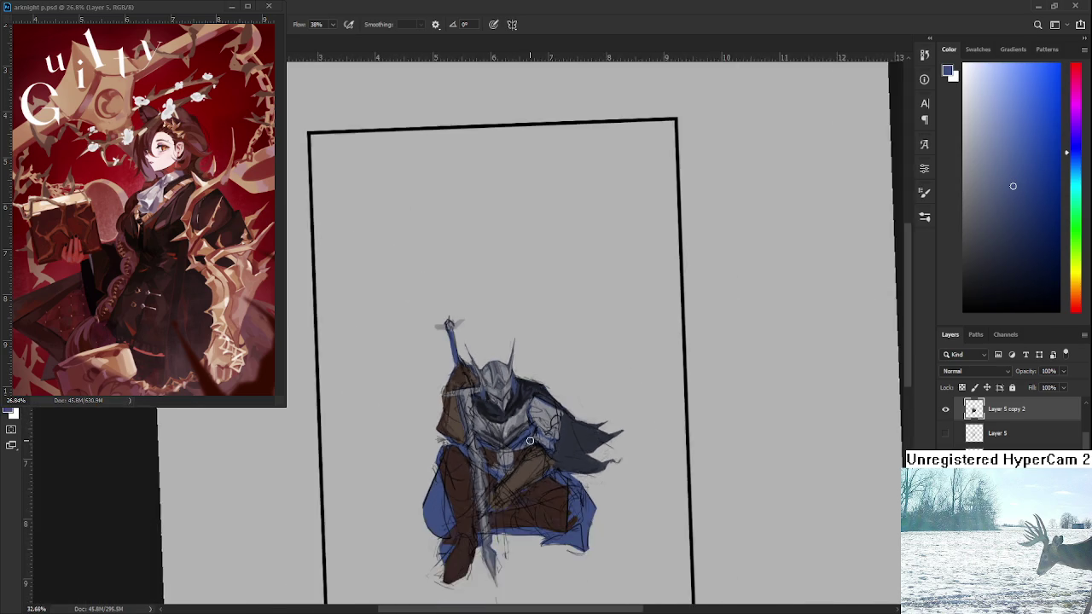
pyautogui.scroll(4, 519, 441)
pyautogui.scroll(1, 519, 442)
pyautogui.keyDown('alt'); pyautogui.click(520, 434); pyautogui.keyUp('alt')
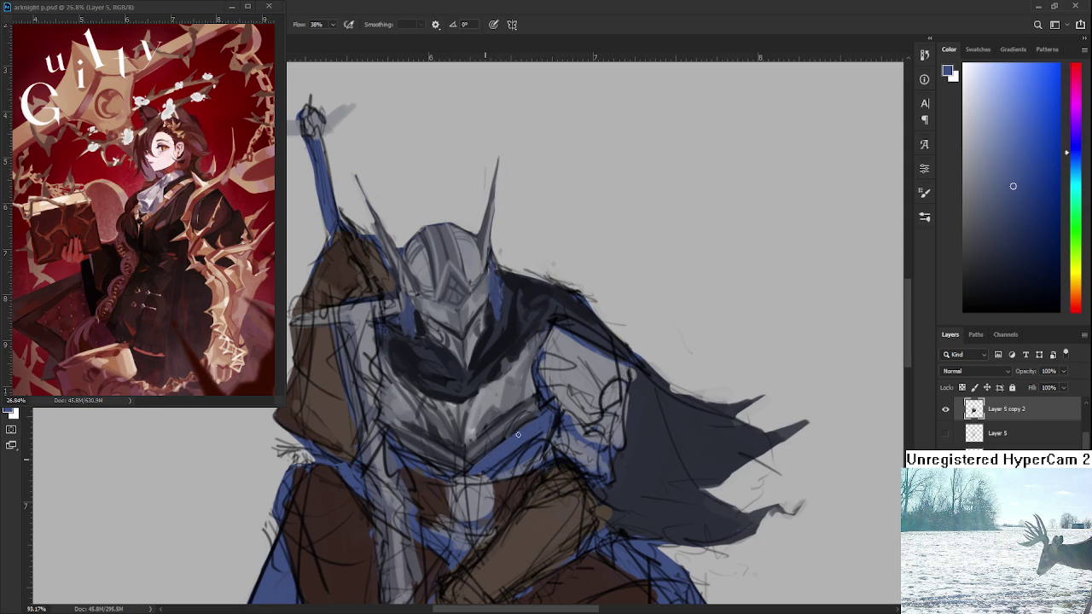
# Sample darker blue-grey and brighter blue tones from across the knight's chest
pyautogui.keyDown('alt'); pyautogui.click(504, 440); pyautogui.keyUp('alt')
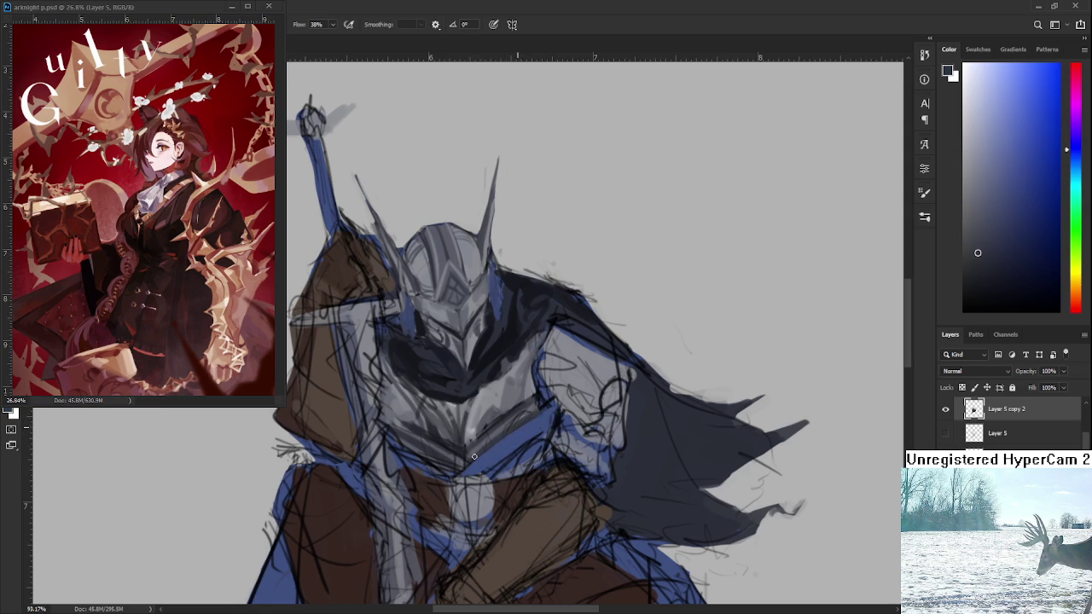
pyautogui.keyDown('alt'); pyautogui.click(512, 432); pyautogui.keyUp('alt')
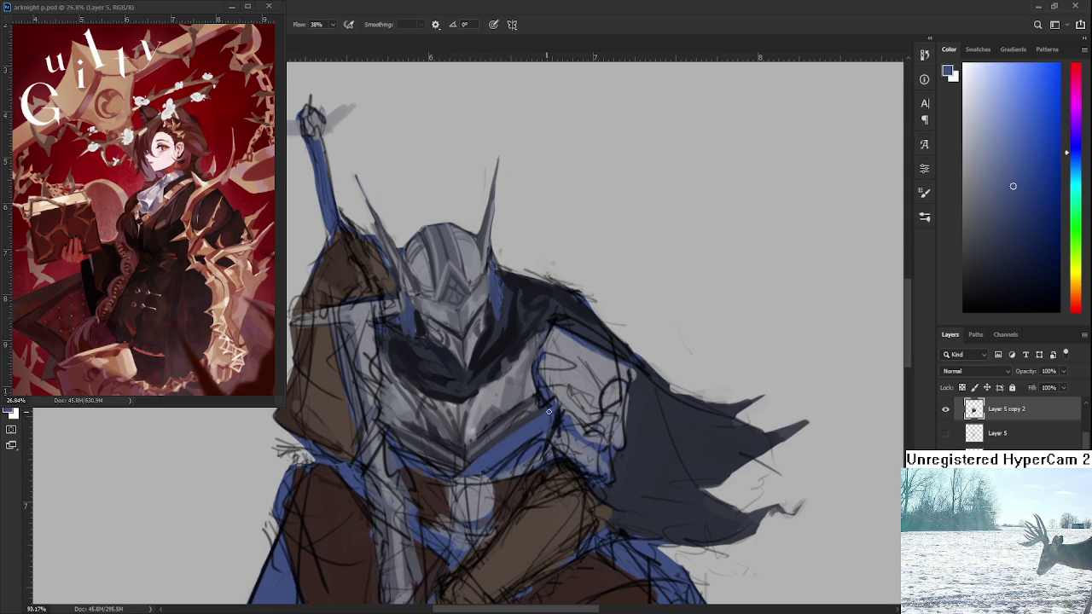
pyautogui.keyDown('alt'); pyautogui.click(487, 451); pyautogui.keyUp('alt')
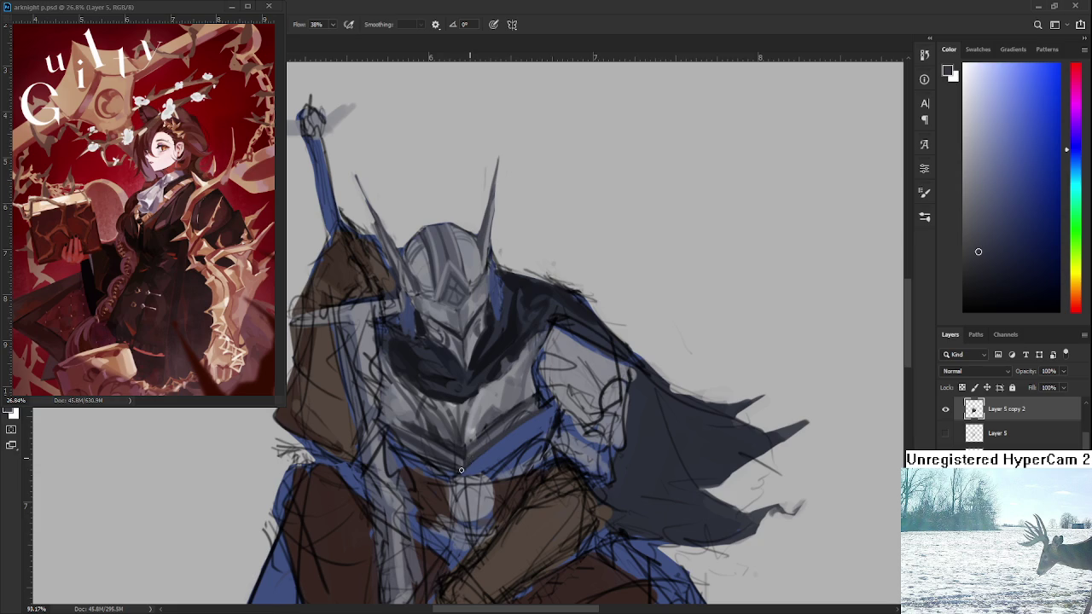
pyautogui.keyDown('alt'); pyautogui.click(402, 460); pyautogui.keyUp('alt')
pyautogui.keyDown('alt'); pyautogui.click(479, 468); pyautogui.keyUp('alt')
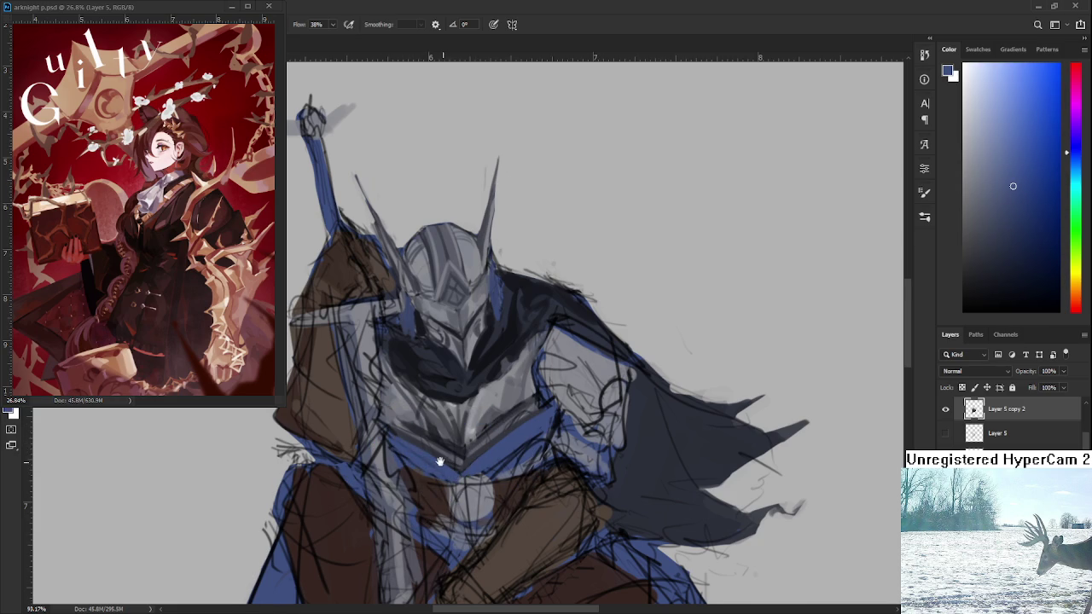
pyautogui.moveTo(450, 465); pyautogui.dragTo(457, 477)
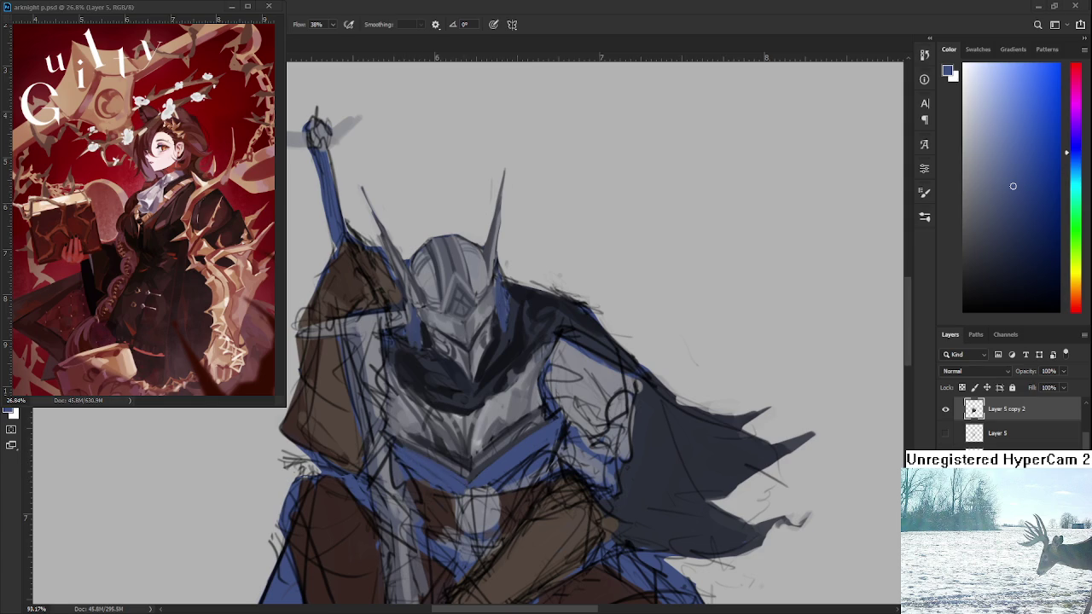
pyautogui.scroll(-2, 413, 474)
pyautogui.scroll(-1, 451, 433)
# Keep resampling lighter blues and darker blue-greys from the chest while zooming to compare
pyautogui.keyDown('alt'); pyautogui.click(449, 433); pyautogui.keyUp('alt')
pyautogui.scroll(-1, 452, 443)
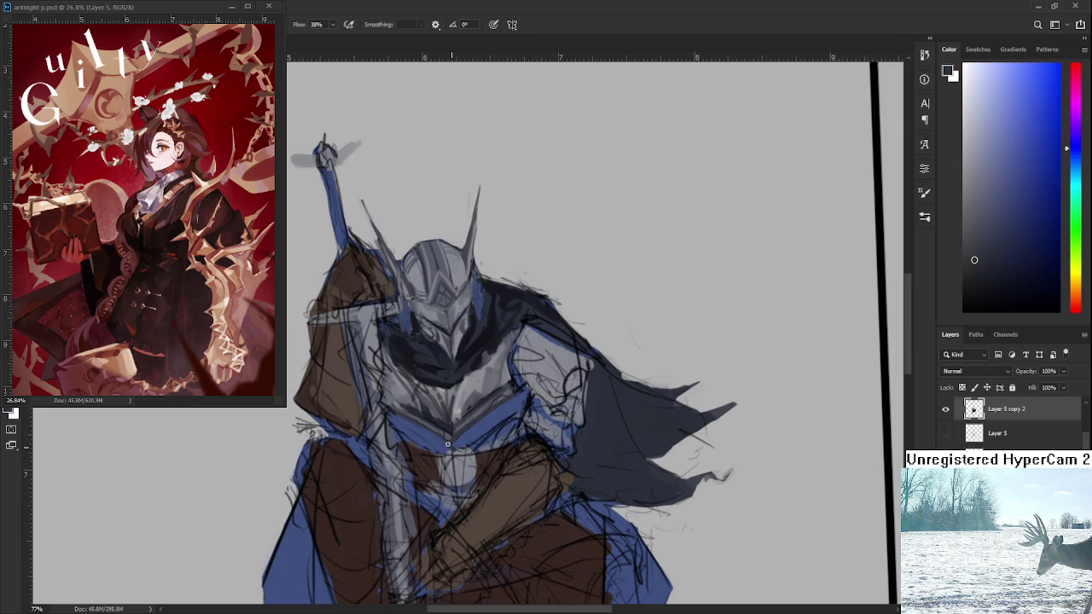
pyautogui.keyDown('alt'); pyautogui.click(471, 440); pyautogui.keyUp('alt')
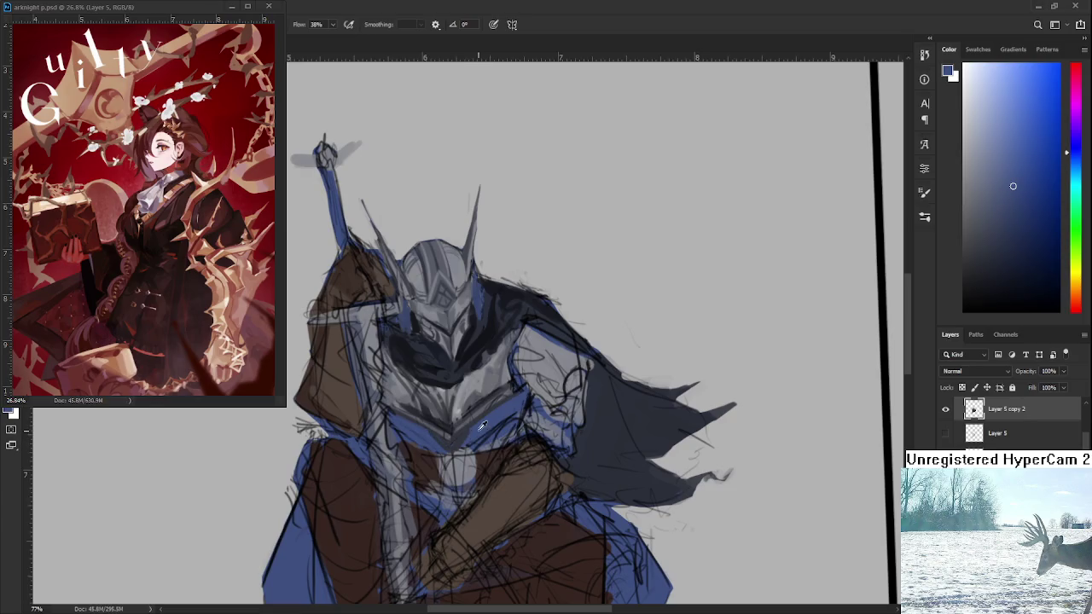
pyautogui.keyDown('alt'); pyautogui.click(441, 440); pyautogui.keyUp('alt')
pyautogui.keyDown('alt'); pyautogui.click(454, 443); pyautogui.keyUp('alt')
pyautogui.keyDown('alt'); pyautogui.click(441, 439); pyautogui.keyUp('alt')
pyautogui.keyDown('alt'); pyautogui.click(471, 439); pyautogui.keyUp('alt')
pyautogui.keyDown('alt'); pyautogui.click(474, 416); pyautogui.keyUp('alt')
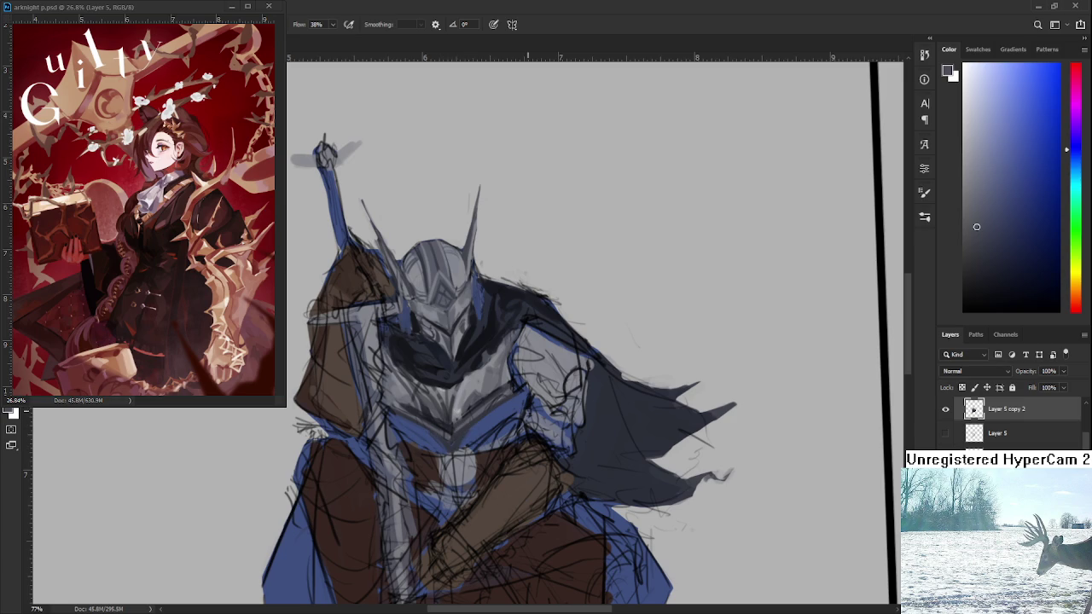
pyautogui.scroll(-2, 581, 402)
pyautogui.scroll(-1, 581, 402)
pyautogui.scroll(2, 546, 401)
pyautogui.scroll(2, 514, 405)
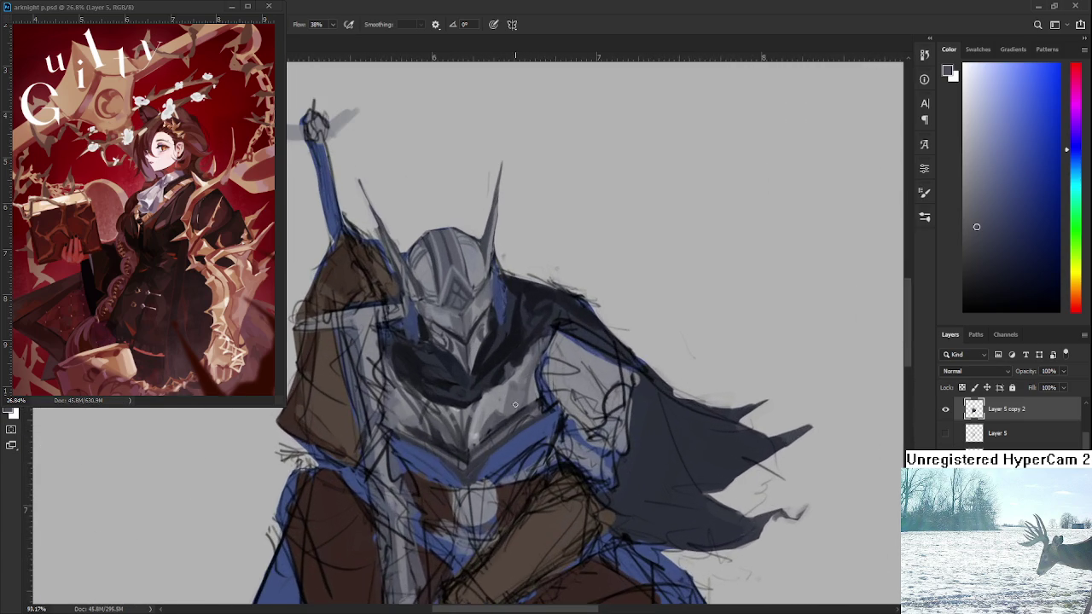
# Shift the colour to reddish-brown, paint two chest marks, then undo them
pyautogui.moveTo(365, 423); pyautogui.dragTo(426, 447)
pyautogui.keyDown('alt'); pyautogui.click(478, 501); pyautogui.keyUp('alt')
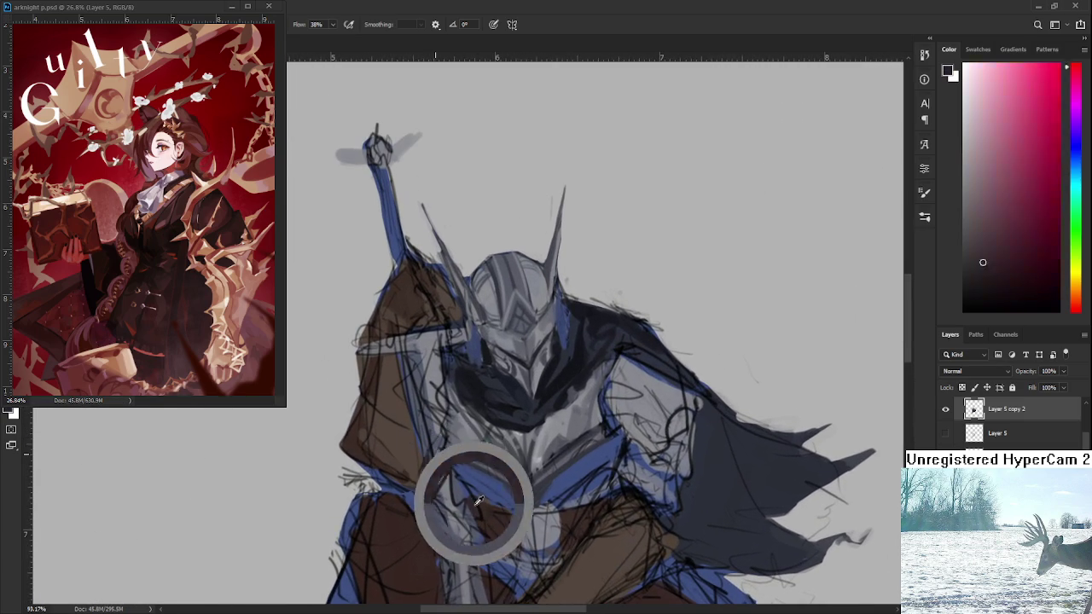
pyautogui.moveTo(478, 501); pyautogui.dragTo(477, 512)
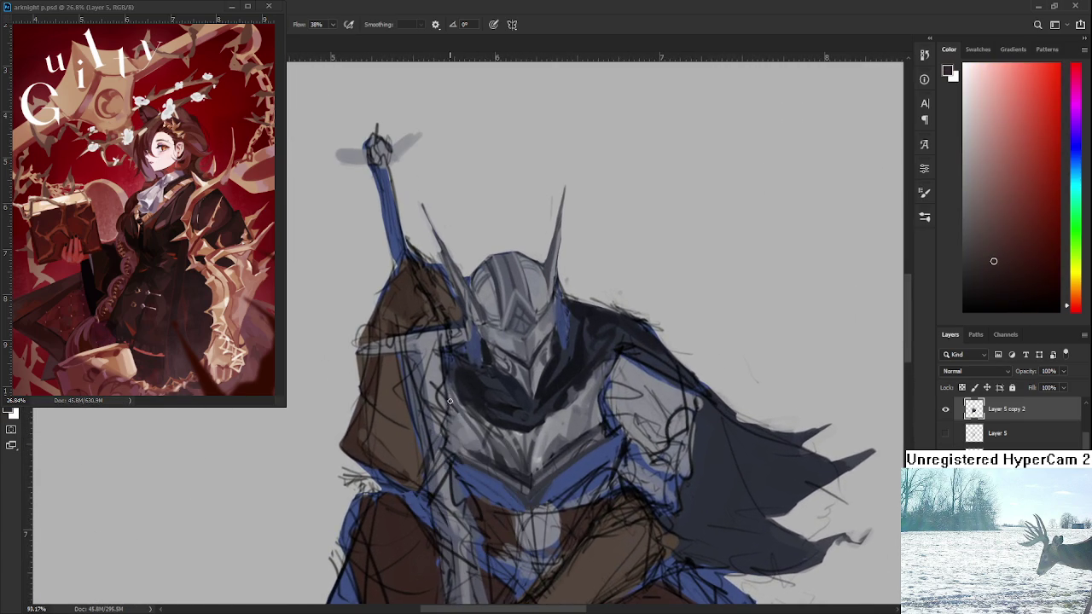
pyautogui.moveTo(460, 411); pyautogui.dragTo(457, 431)
pyautogui.moveTo(456, 410); pyautogui.dragTo(455, 426)
pyautogui.hotkey('ctrl', 'z')
pyautogui.hotkey('ctrl', 'z')
pyautogui.scroll(-3, 512, 426)
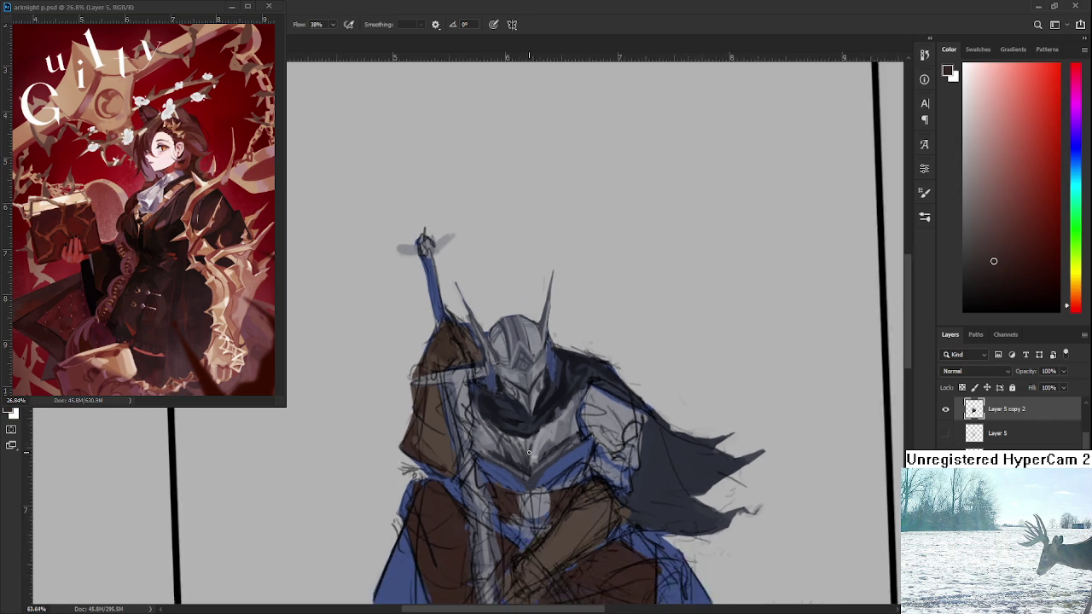
# Sample a blue-grey and paint a light grey-blue arc across the chest
pyautogui.scroll(-3, 559, 448)
pyautogui.scroll(3, 563, 452)
pyautogui.scroll(3, 546, 454)
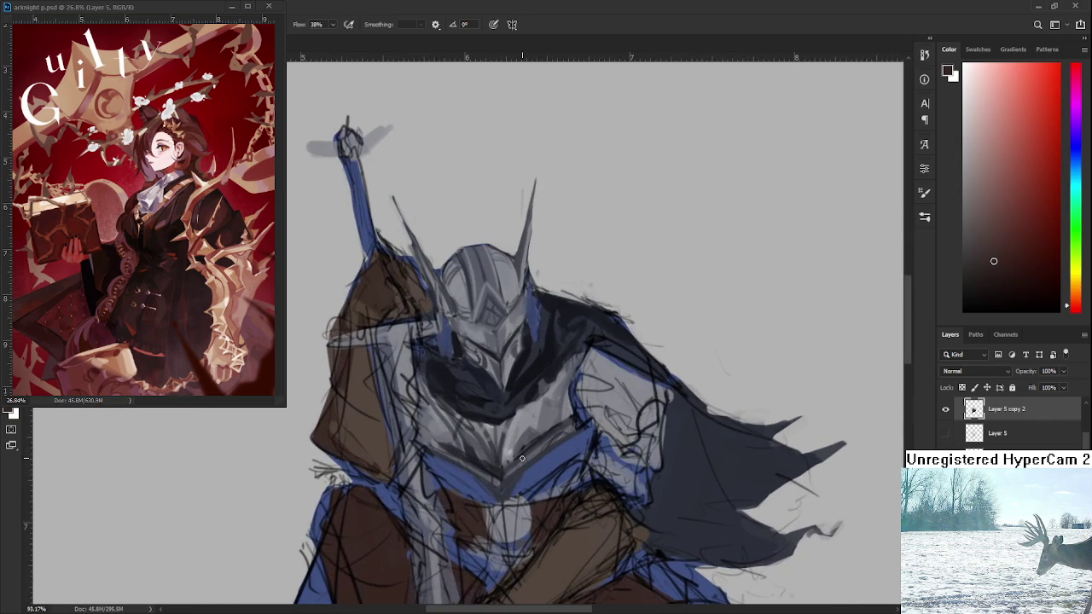
pyautogui.moveTo(483, 479); pyautogui.dragTo(518, 429)
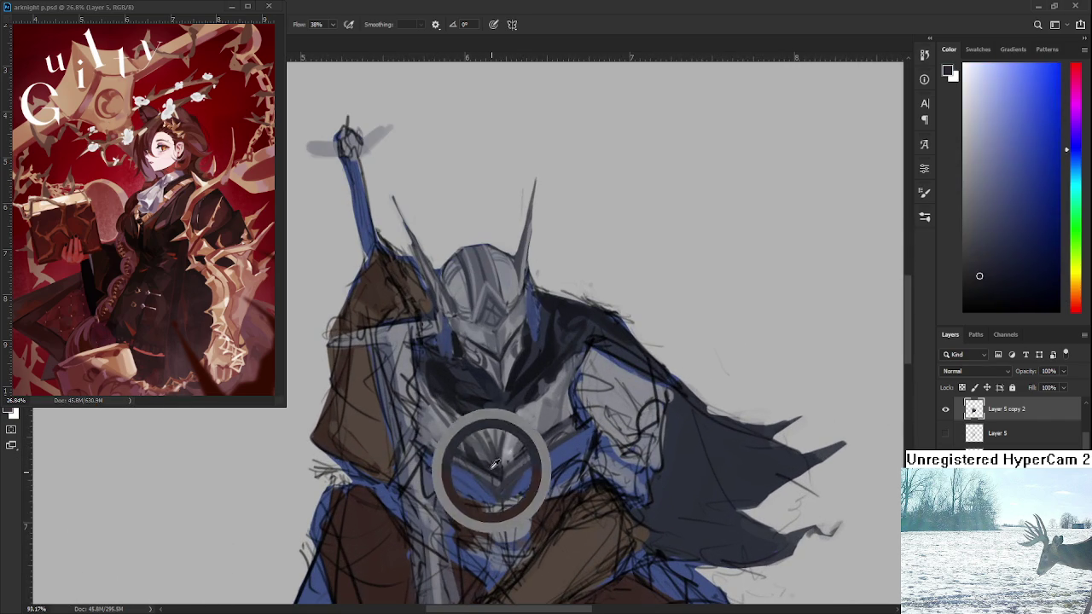
pyautogui.scroll(-1, 417, 451)
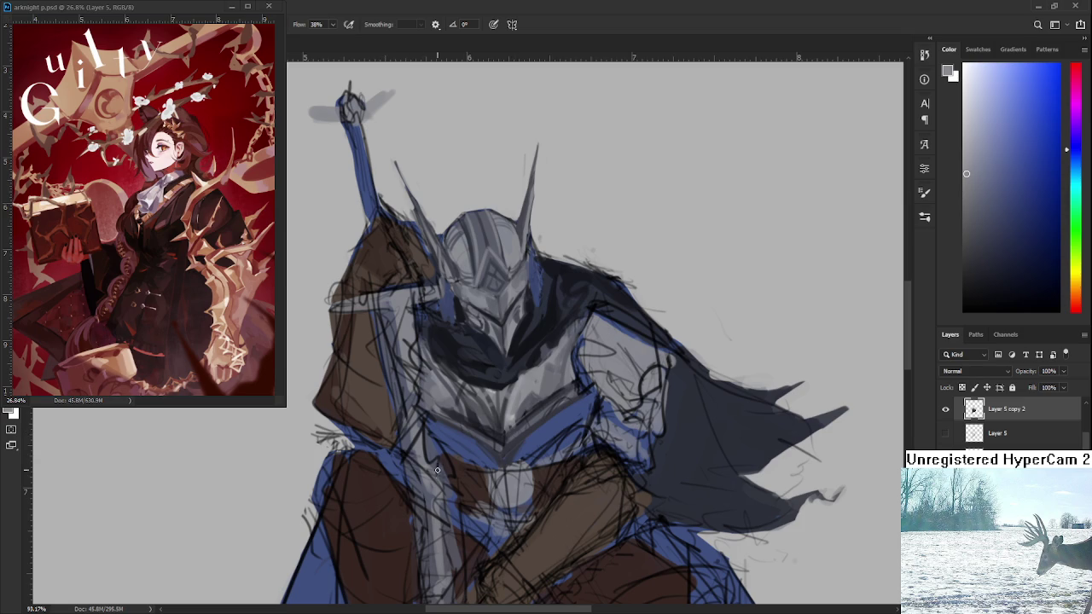
pyautogui.moveTo(448, 459)
pyautogui.mouseDown()
pyautogui.moveTo(487, 458)
pyautogui.moveTo(464, 460)
pyautogui.moveTo(481, 466)
pyautogui.mouseUp()
# Sample chin-area colours, then retry a light grey stroke lower and undo it
pyautogui.keyDown('alt'); pyautogui.click(458, 469); pyautogui.keyUp('alt')
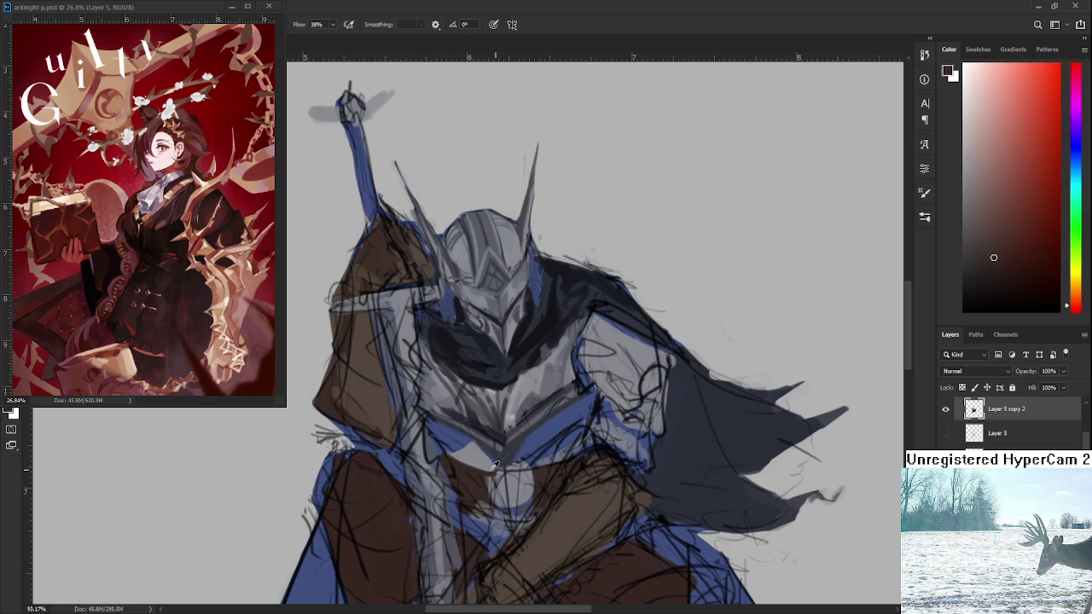
pyautogui.keyDown('alt'); pyautogui.click(470, 459); pyautogui.keyUp('alt')
pyautogui.moveTo(525, 449)
pyautogui.mouseDown()
pyautogui.moveTo(512, 440)
pyautogui.moveTo(516, 462)
pyautogui.moveTo(569, 421)
pyautogui.mouseUp()
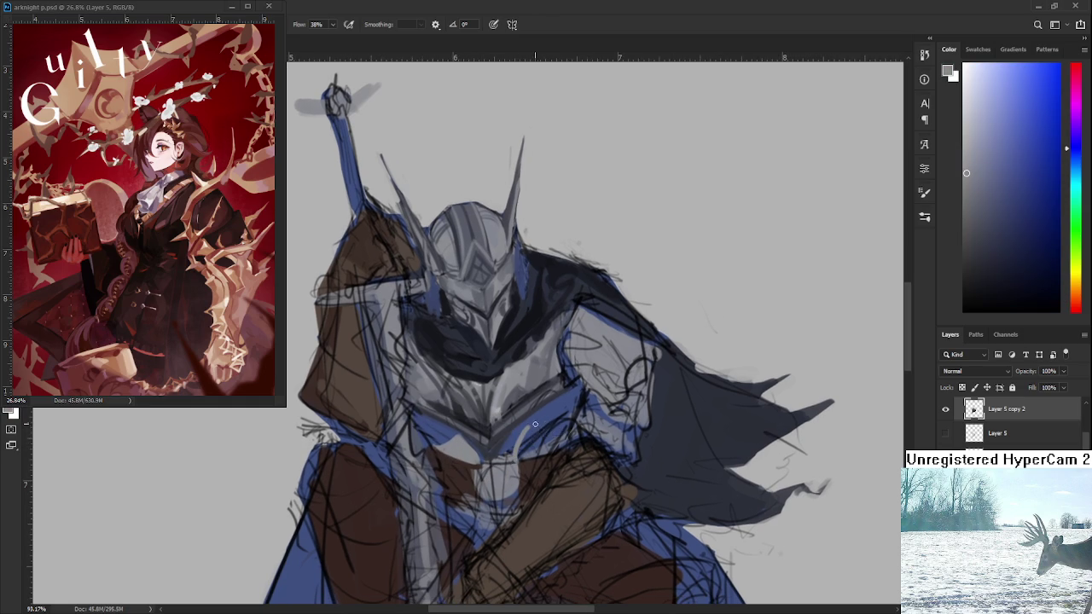
pyautogui.hotkey('ctrl', 'z')
pyautogui.moveTo(578, 429)
pyautogui.mouseDown()
pyautogui.moveTo(538, 437)
pyautogui.moveTo(560, 445)
pyautogui.mouseUp()
pyautogui.hotkey('ctrl', 'z')
# Resample blue, light grey and darker chest tones repeatedly to find the right shade
pyautogui.keyDown('alt'); pyautogui.click(515, 443); pyautogui.keyUp('alt')
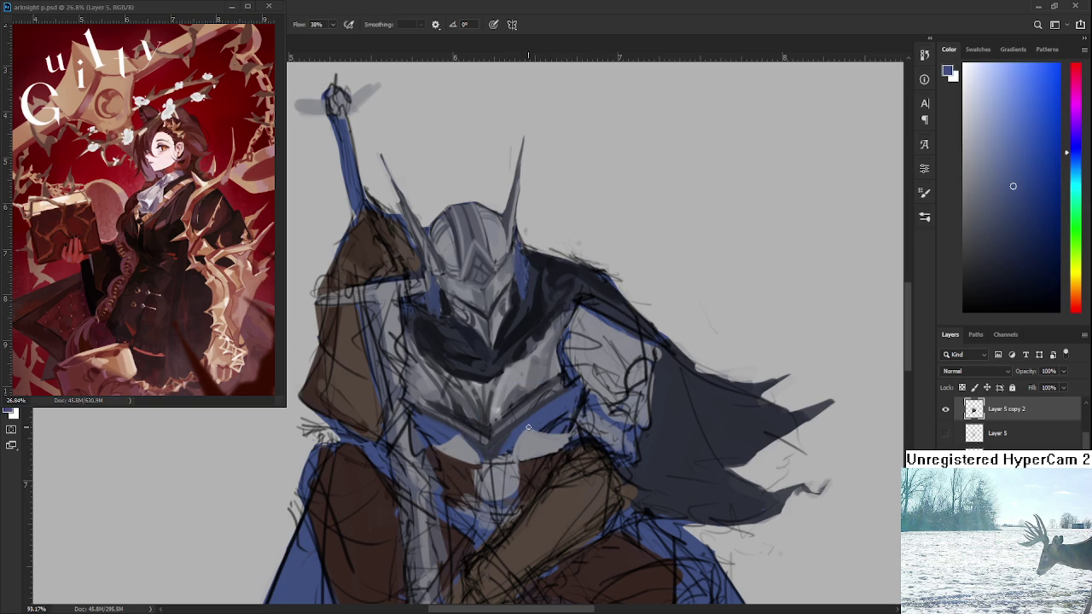
pyautogui.keyDown('alt'); pyautogui.click(496, 436); pyautogui.keyUp('alt')
pyautogui.keyDown('alt'); pyautogui.click(511, 440); pyautogui.keyUp('alt')
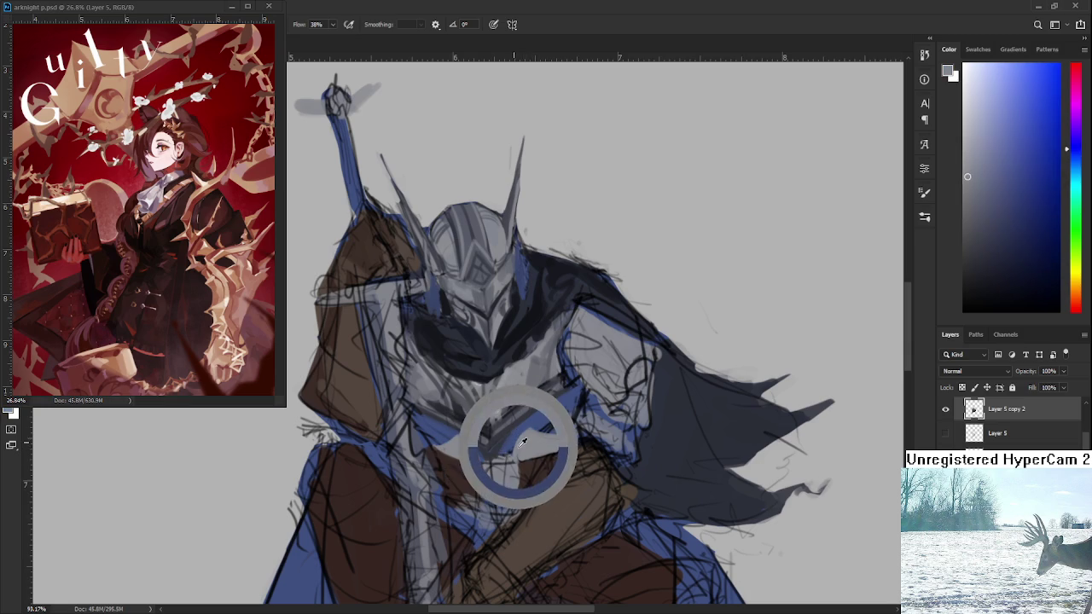
pyautogui.keyDown('alt'); pyautogui.click(518, 445); pyautogui.keyUp('alt')
pyautogui.keyDown('alt'); pyautogui.click(519, 447); pyautogui.keyUp('alt')
pyautogui.keyDown('alt'); pyautogui.click(522, 447); pyautogui.keyUp('alt')
pyautogui.keyDown('alt'); pyautogui.click(531, 442); pyautogui.keyUp('alt')
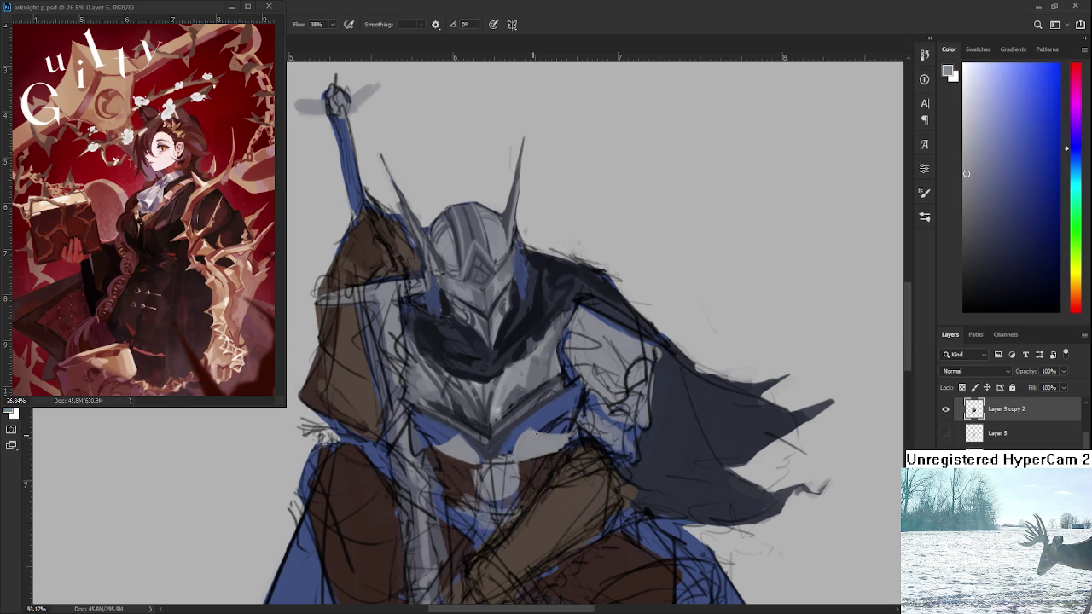
pyautogui.keyDown('alt'); pyautogui.click(527, 442); pyautogui.keyUp('alt')
pyautogui.keyDown('alt'); pyautogui.click(495, 437); pyautogui.keyUp('alt')
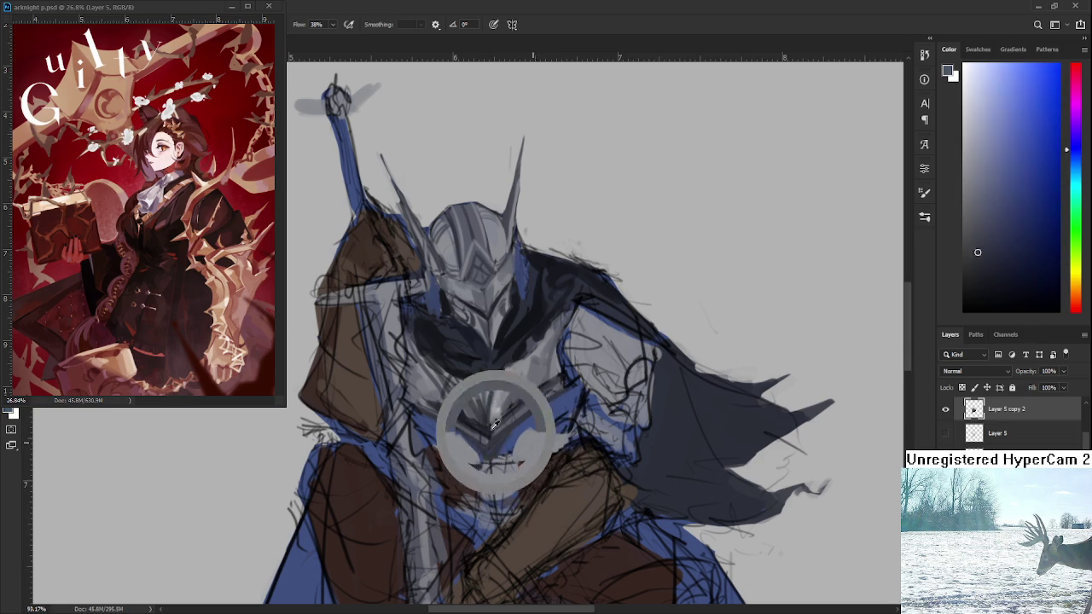
pyautogui.keyDown('alt'); pyautogui.click(458, 424); pyautogui.keyUp('alt')
pyautogui.keyDown('alt'); pyautogui.click(457, 426); pyautogui.keyUp('alt')
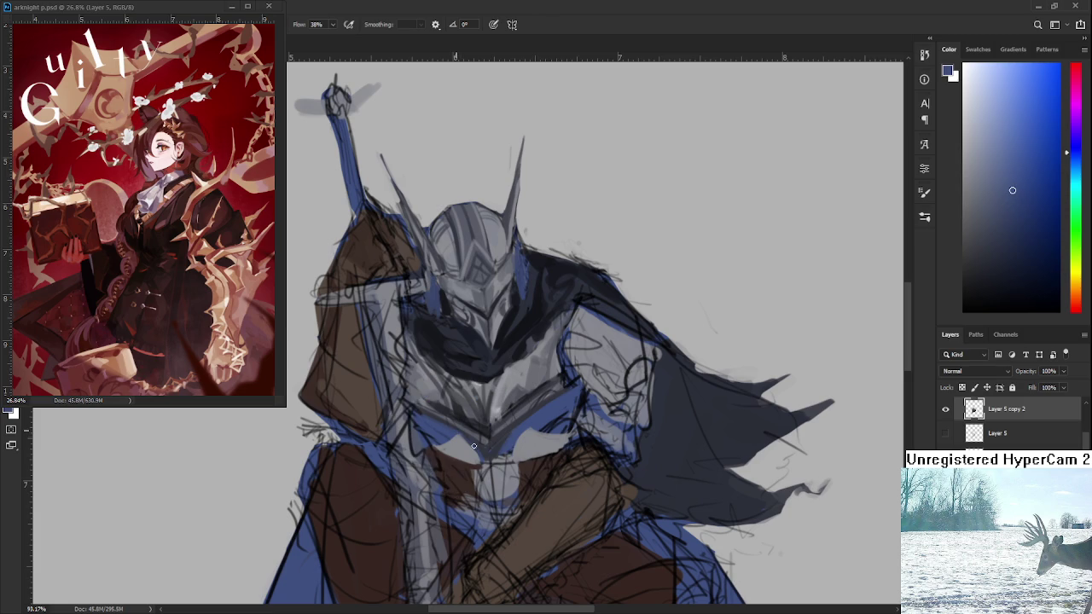
pyautogui.scroll(-1, 572, 395)
# Paint dark brown strokes on the chest armour, then add small lighter strokes
pyautogui.moveTo(535, 426)
pyautogui.mouseDown()
pyautogui.moveTo(546, 414)
pyautogui.moveTo(527, 443)
pyautogui.moveTo(519, 433)
pyautogui.mouseUp()
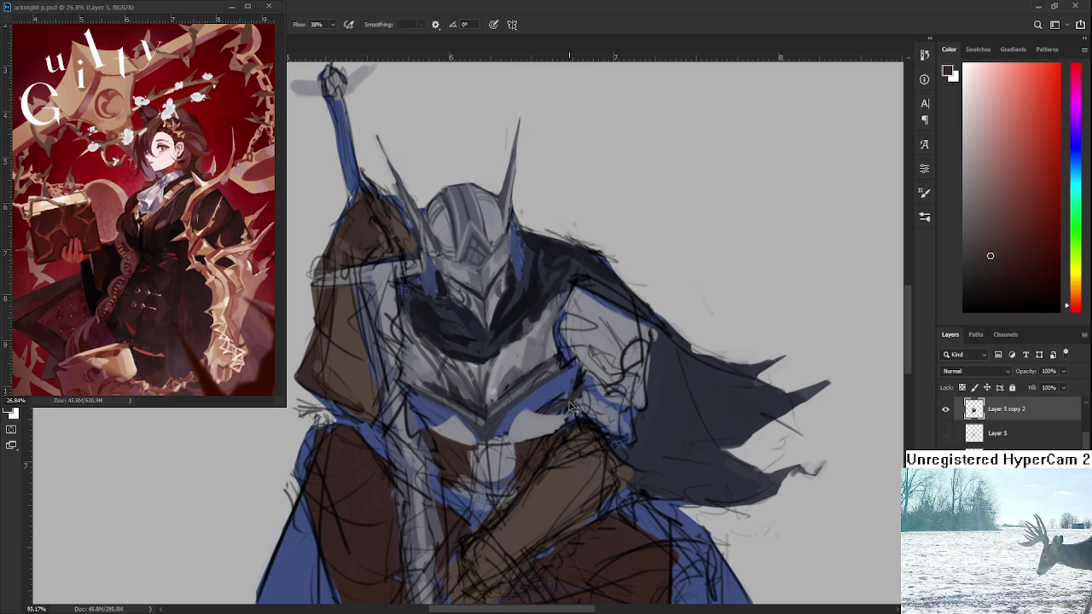
pyautogui.moveTo(549, 408)
pyautogui.mouseDown()
pyautogui.moveTo(578, 384)
pyautogui.moveTo(554, 408)
pyautogui.moveTo(566, 406)
pyautogui.mouseUp()
pyautogui.keyDown('alt'); pyautogui.click(580, 399); pyautogui.keyUp('alt')
pyautogui.moveTo(583, 379); pyautogui.dragTo(570, 413)
pyautogui.scroll(-3, 570, 409)
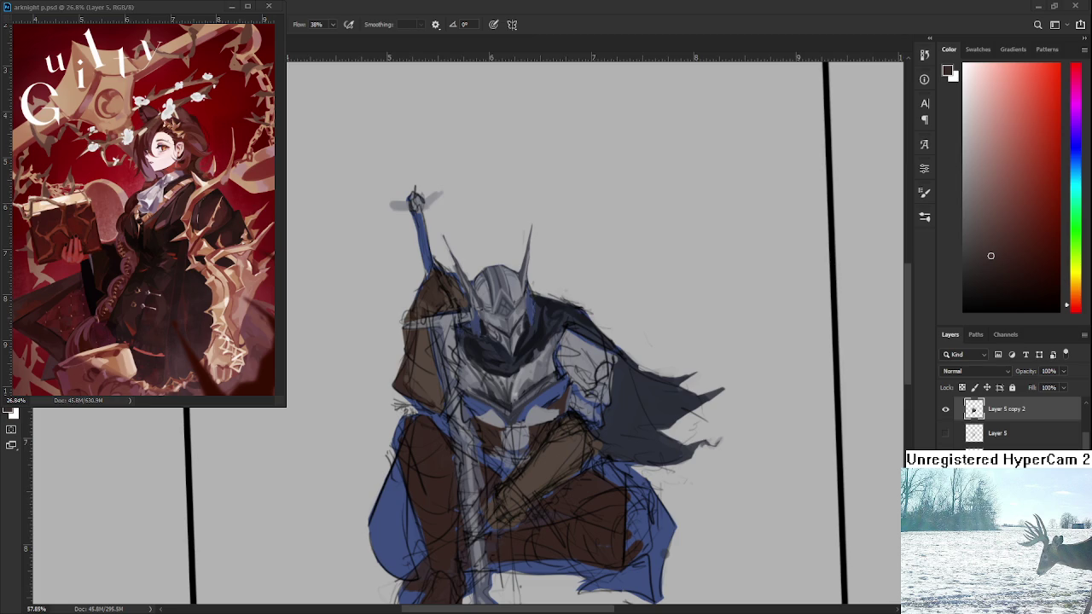
# Rotate and zoom into the chest, then paint light grey, brown and small dark marks
pyautogui.moveTo(577, 427); pyautogui.dragTo(542, 458)
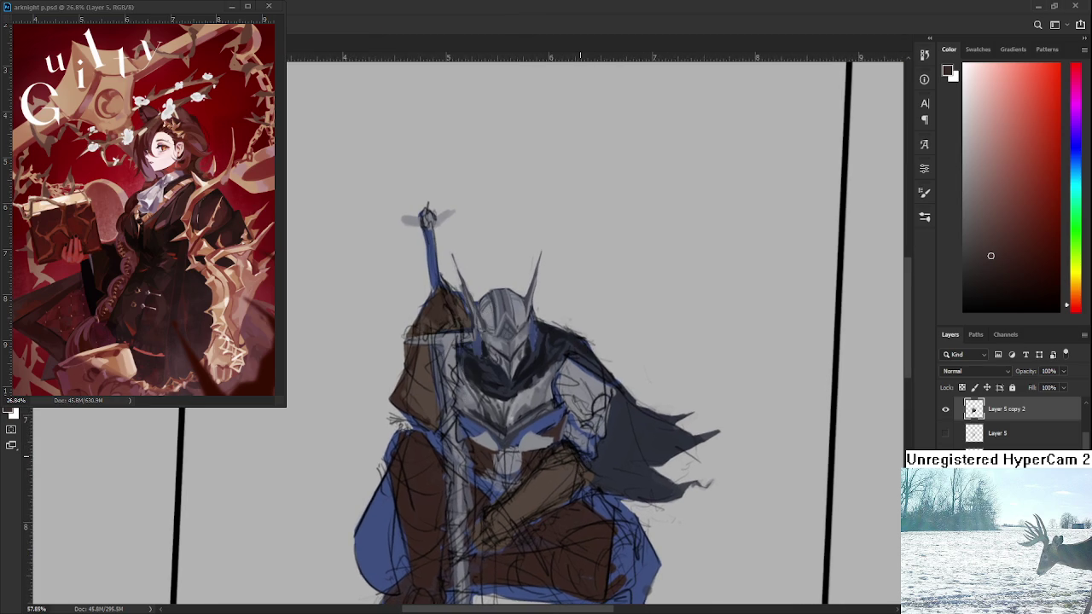
pyautogui.scroll(3, 542, 457)
pyautogui.scroll(3, 537, 448)
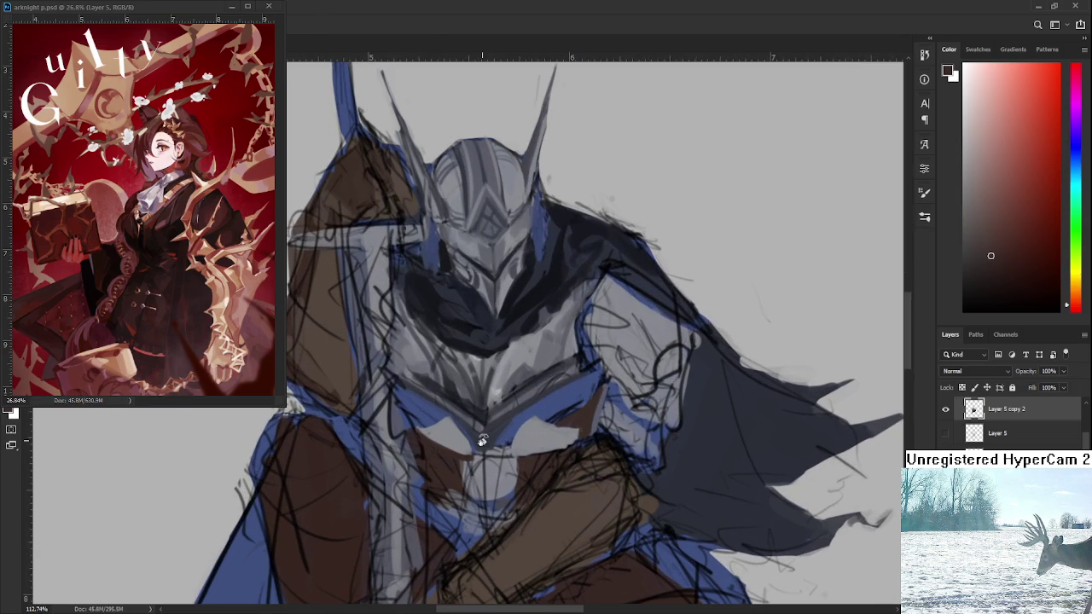
pyautogui.moveTo(510, 398)
pyautogui.mouseDown()
pyautogui.moveTo(459, 431)
pyautogui.moveTo(482, 499)
pyautogui.mouseUp()
pyautogui.moveTo(461, 424); pyautogui.dragTo(447, 387)
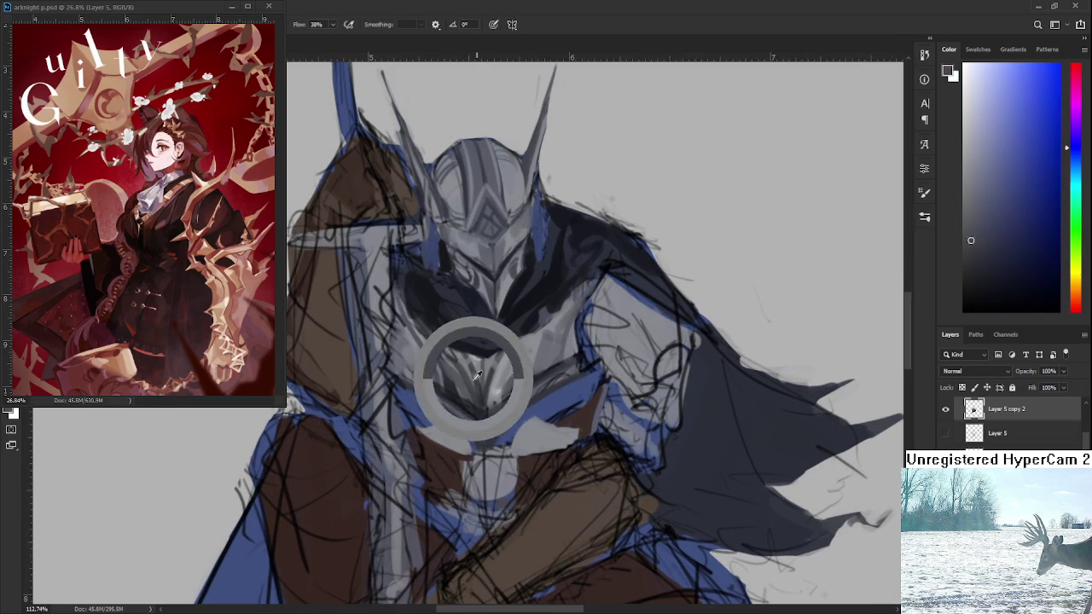
pyautogui.moveTo(432, 433)
pyautogui.mouseDown()
pyautogui.moveTo(446, 444)
pyautogui.moveTo(435, 434)
pyautogui.mouseUp()
pyautogui.keyDown('alt'); pyautogui.click(438, 435); pyautogui.keyUp('alt')
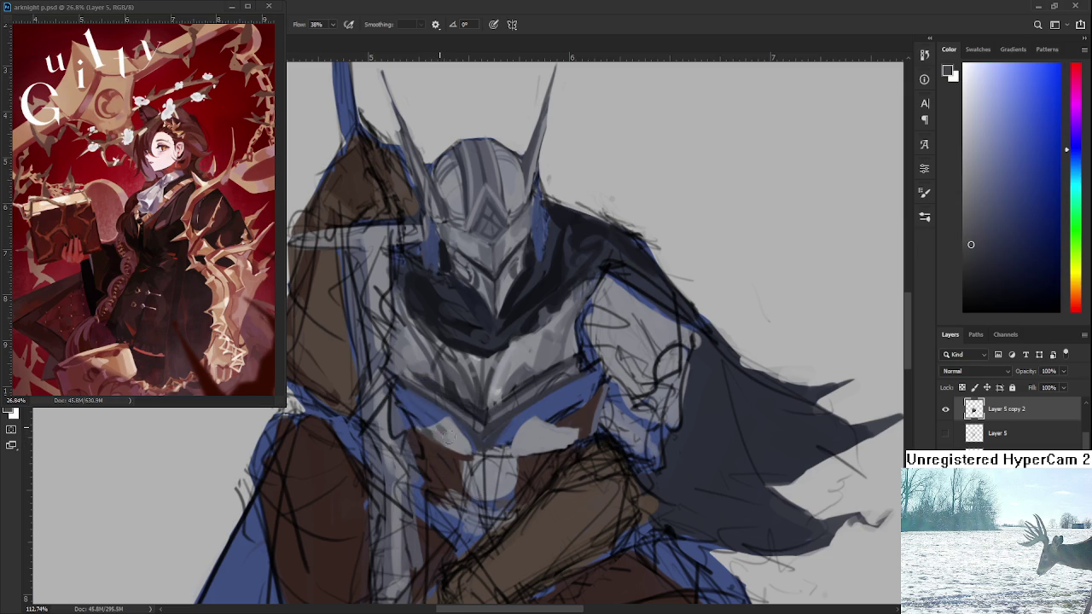
# Sample several lighter blue-grey tones from the chest armour, briefly checking the whole knight
pyautogui.keyDown('alt'); pyautogui.click(458, 437); pyautogui.keyUp('alt')
pyautogui.keyDown('alt'); pyautogui.click(453, 433); pyautogui.keyUp('alt')
pyautogui.keyDown('alt'); pyautogui.click(450, 429); pyautogui.keyUp('alt')
pyautogui.keyDown('alt'); pyautogui.click(445, 424); pyautogui.keyUp('alt')
pyautogui.keyDown('alt'); pyautogui.click(445, 426); pyautogui.keyUp('alt')
pyautogui.keyDown('alt'); pyautogui.click(457, 434); pyautogui.keyUp('alt')
pyautogui.moveTo(509, 463); pyautogui.dragTo(507, 431)
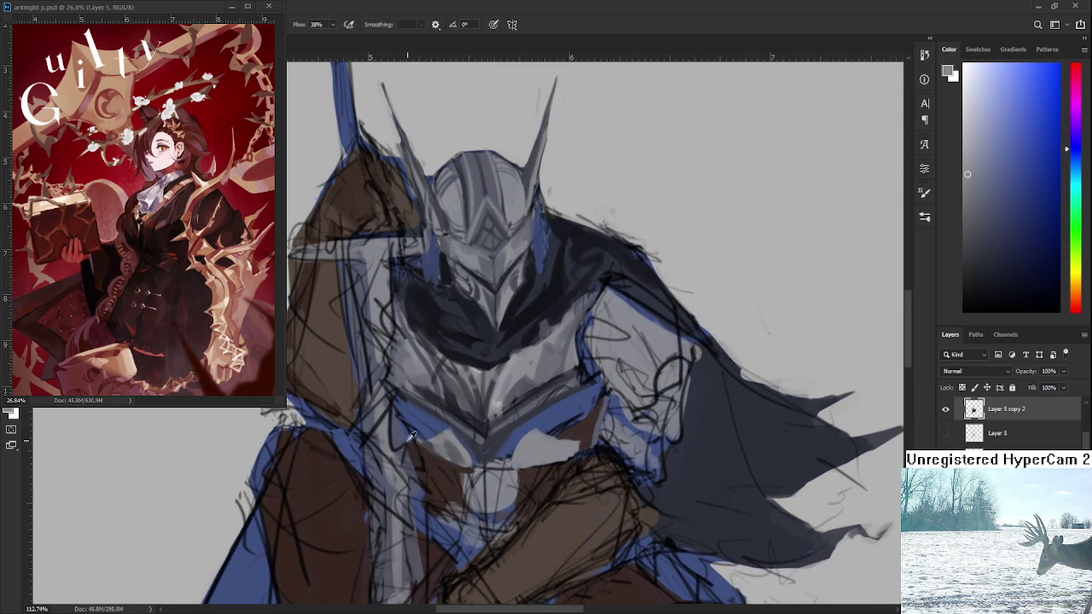
# Sample darker and lighter armour tones, then lighter greys from the upper chest
pyautogui.keyDown('alt'); pyautogui.click(459, 448); pyautogui.keyUp('alt')
pyautogui.keyDown('alt'); pyautogui.click(459, 450); pyautogui.keyUp('alt')
pyautogui.keyDown('alt'); pyautogui.click(466, 452); pyautogui.keyUp('alt')
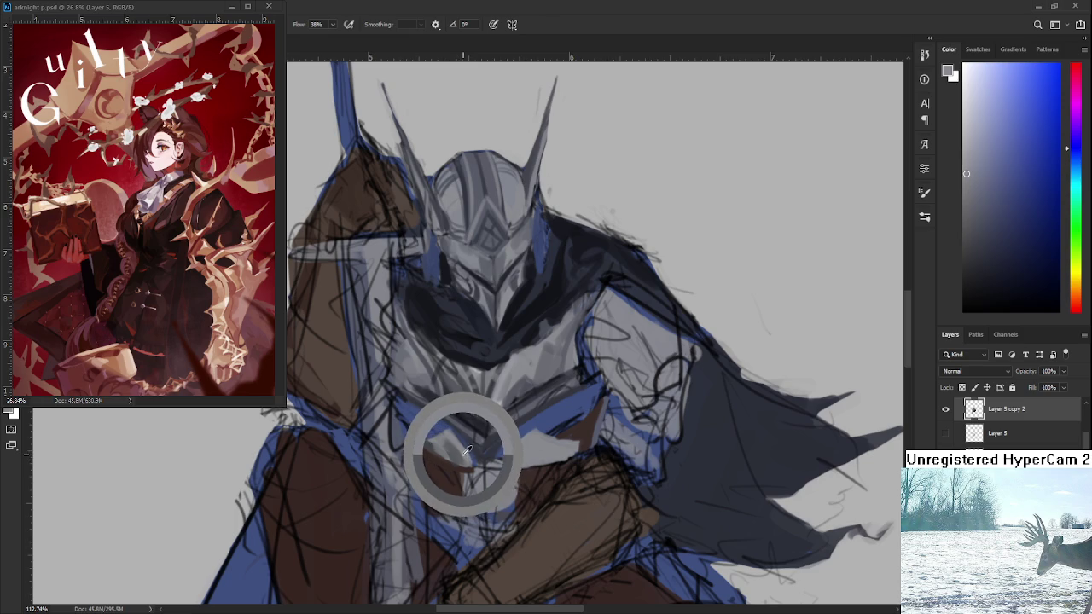
pyautogui.keyDown('alt'); pyautogui.click(467, 452); pyautogui.keyUp('alt')
pyautogui.keyDown('alt'); pyautogui.click(467, 456); pyautogui.keyUp('alt')
pyautogui.keyDown('alt'); pyautogui.click(460, 450); pyautogui.keyUp('alt')
pyautogui.moveTo(511, 458)
pyautogui.mouseDown()
pyautogui.moveTo(504, 420)
pyautogui.moveTo(524, 418)
pyautogui.mouseUp()
pyautogui.keyDown('alt'); pyautogui.click(528, 407); pyautogui.keyUp('alt')
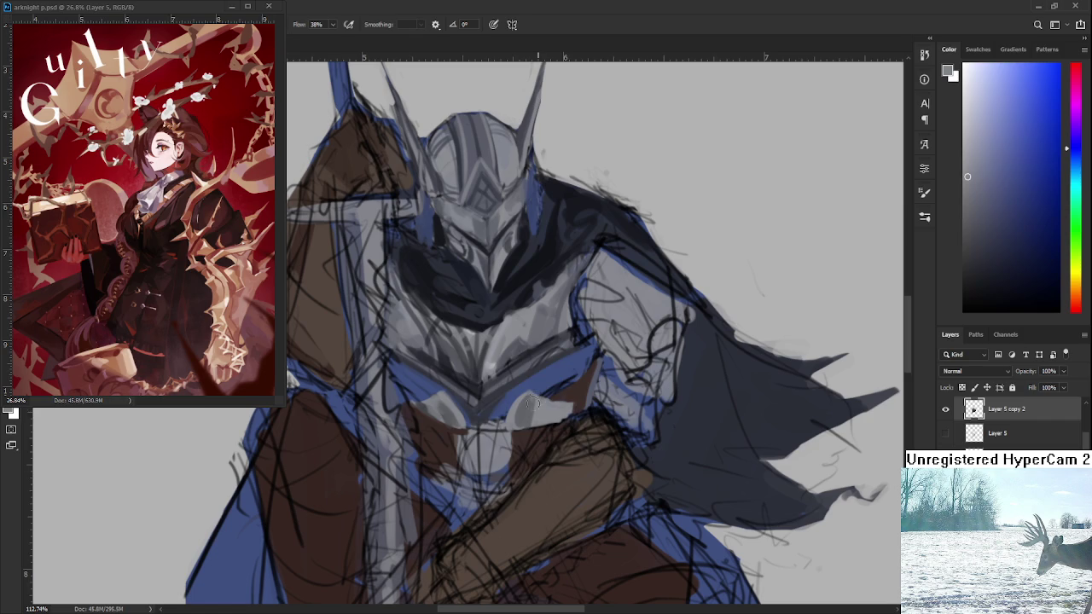
pyautogui.keyDown('alt'); pyautogui.click(527, 409); pyautogui.keyUp('alt')
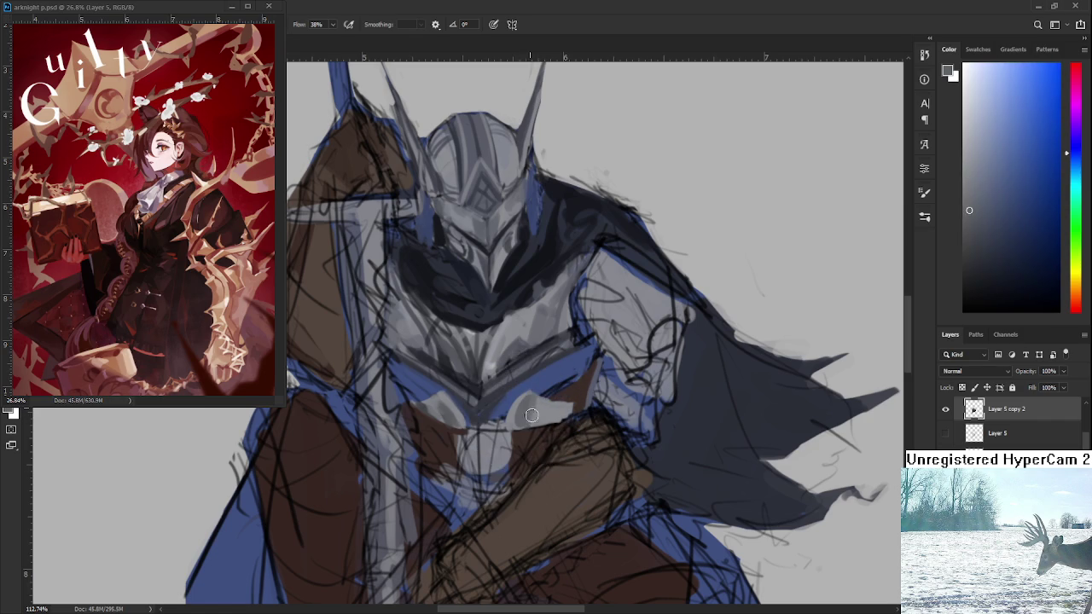
pyautogui.keyDown('alt'); pyautogui.click(534, 407); pyautogui.keyUp('alt')
pyautogui.scroll(-3, 540, 421)
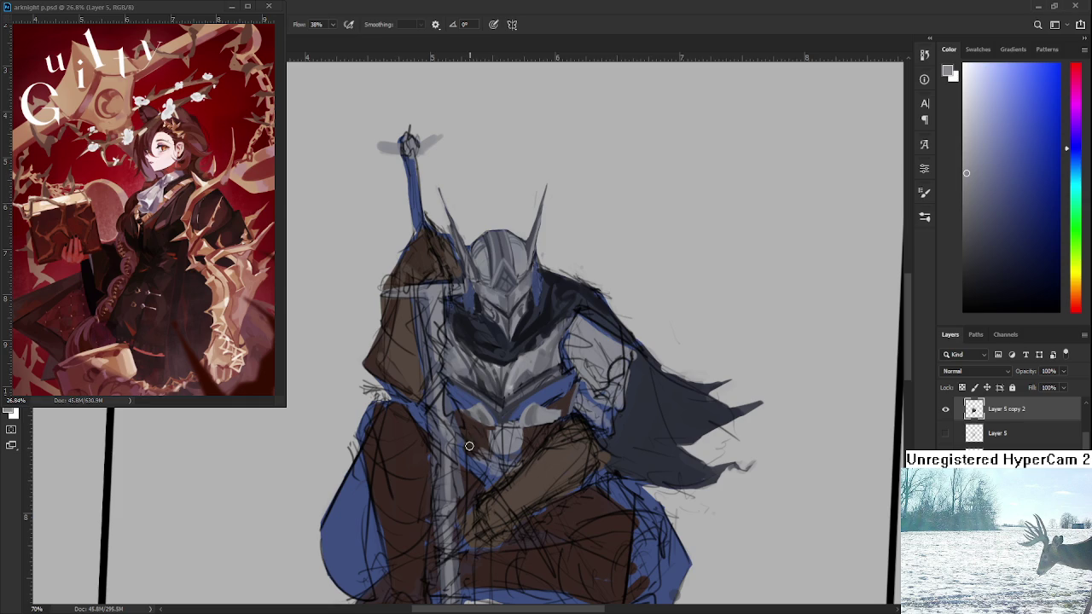
# Sample a darker grey-blue, the helmet's dark tone and lighter chest tones
pyautogui.moveTo(469, 445); pyautogui.dragTo(454, 498)
pyautogui.keyDown('alt'); pyautogui.click(516, 464); pyautogui.keyUp('alt')
pyautogui.keyDown('alt'); pyautogui.click(518, 464); pyautogui.keyUp('alt')
pyautogui.keyDown('alt'); pyautogui.click(550, 368); pyautogui.keyUp('alt')
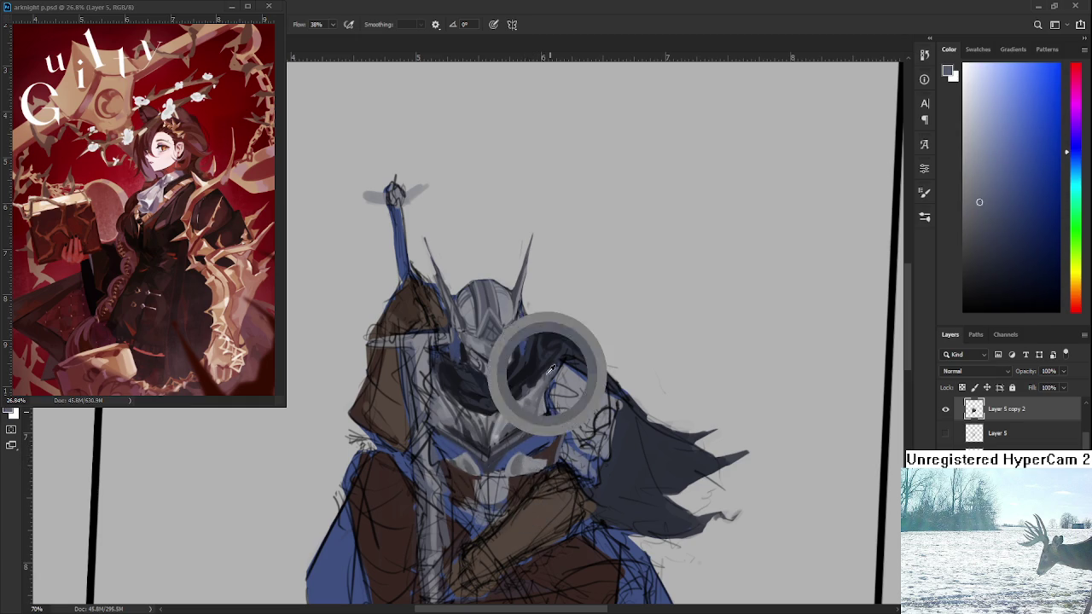
pyautogui.keyDown('alt'); pyautogui.click(533, 464); pyautogui.keyUp('alt')
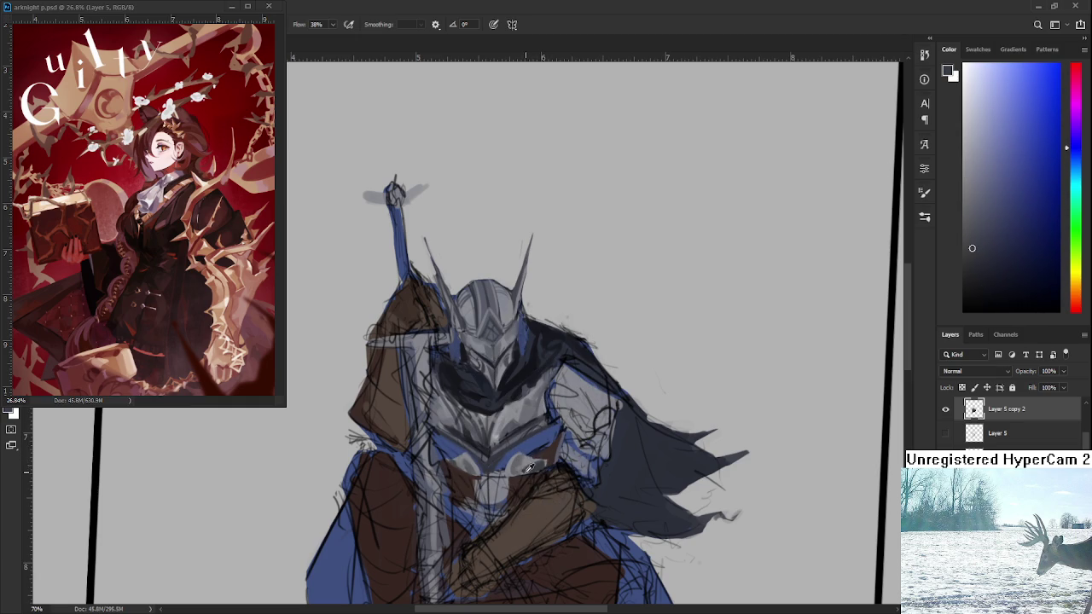
pyautogui.keyDown('alt'); pyautogui.click(527, 466); pyautogui.keyUp('alt')
pyautogui.keyDown('alt'); pyautogui.click(528, 465); pyautogui.keyUp('alt')
pyautogui.keyDown('alt'); pyautogui.click(539, 463); pyautogui.keyUp('alt')
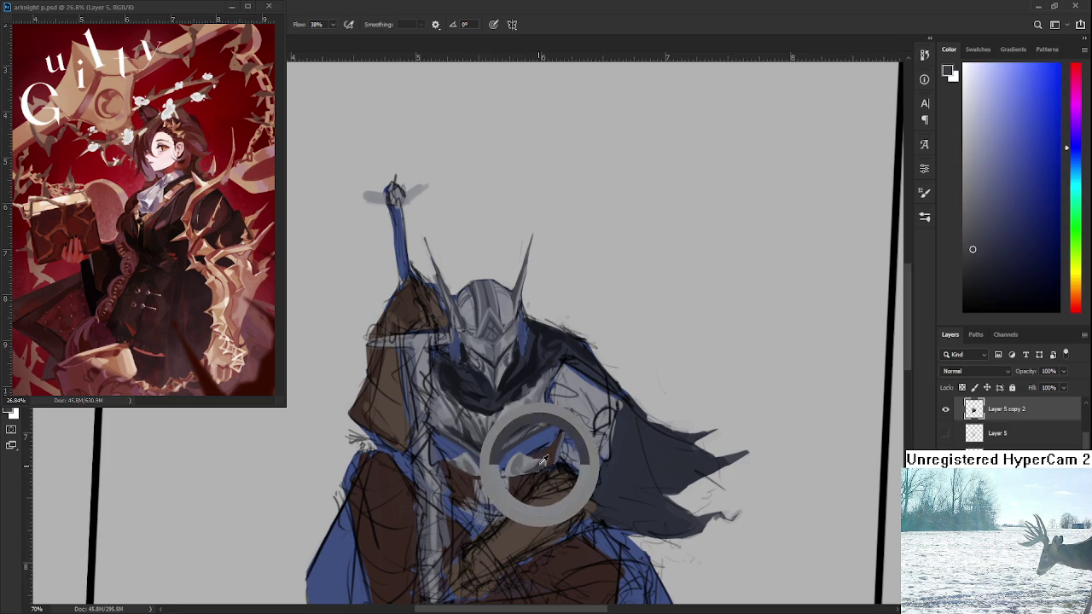
pyautogui.scroll(3, 533, 465)
pyautogui.scroll(-5, 533, 465)
pyautogui.scroll(5, 546, 462)
pyautogui.scroll(1, 550, 461)
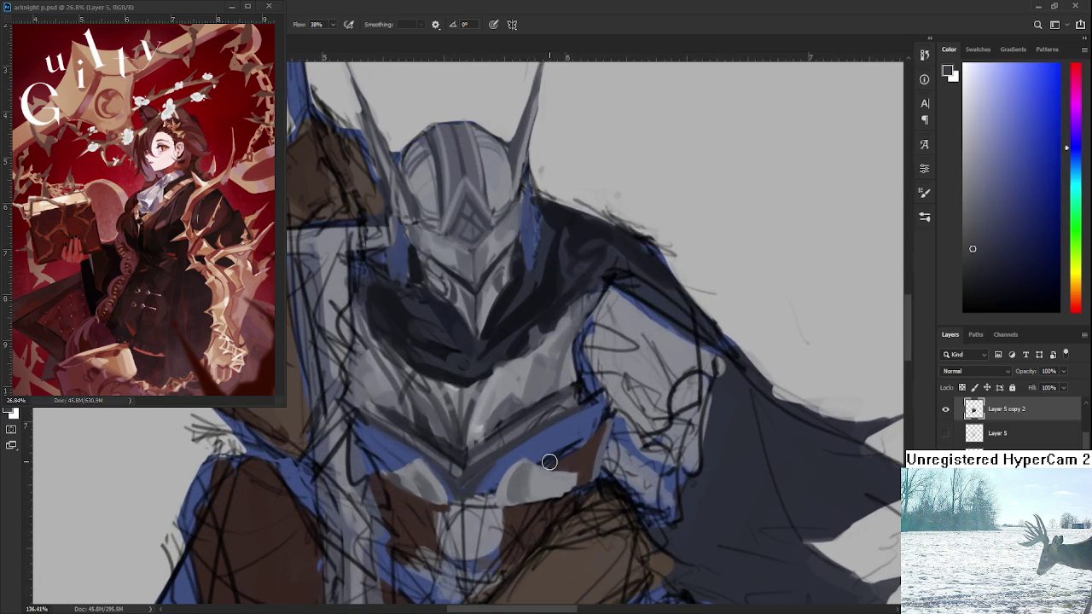
pyautogui.scroll(-2, 546, 459)
pyautogui.scroll(-2, 505, 433)
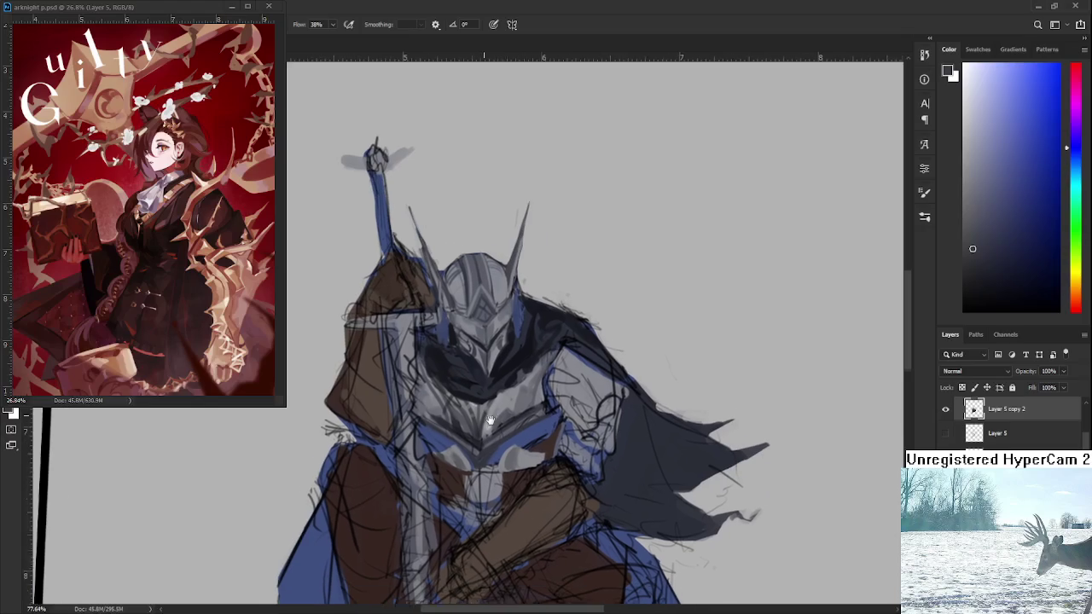
# Centre the chest and sample a range of darker and lighter greys around the chin
pyautogui.moveTo(491, 419); pyautogui.dragTo(483, 412)
pyautogui.keyDown('alt'); pyautogui.click(478, 432); pyautogui.keyUp('alt')
pyautogui.keyDown('alt'); pyautogui.click(452, 450); pyautogui.keyUp('alt')
pyautogui.keyDown('alt'); pyautogui.click(512, 445); pyautogui.keyUp('alt')
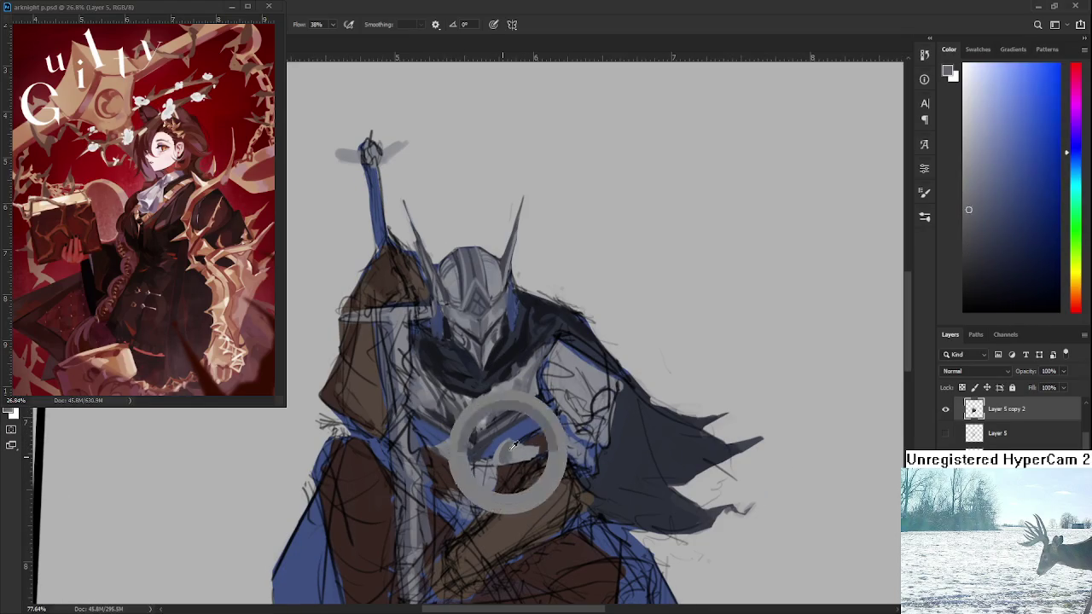
pyautogui.keyDown('alt'); pyautogui.click(463, 394); pyautogui.keyUp('alt')
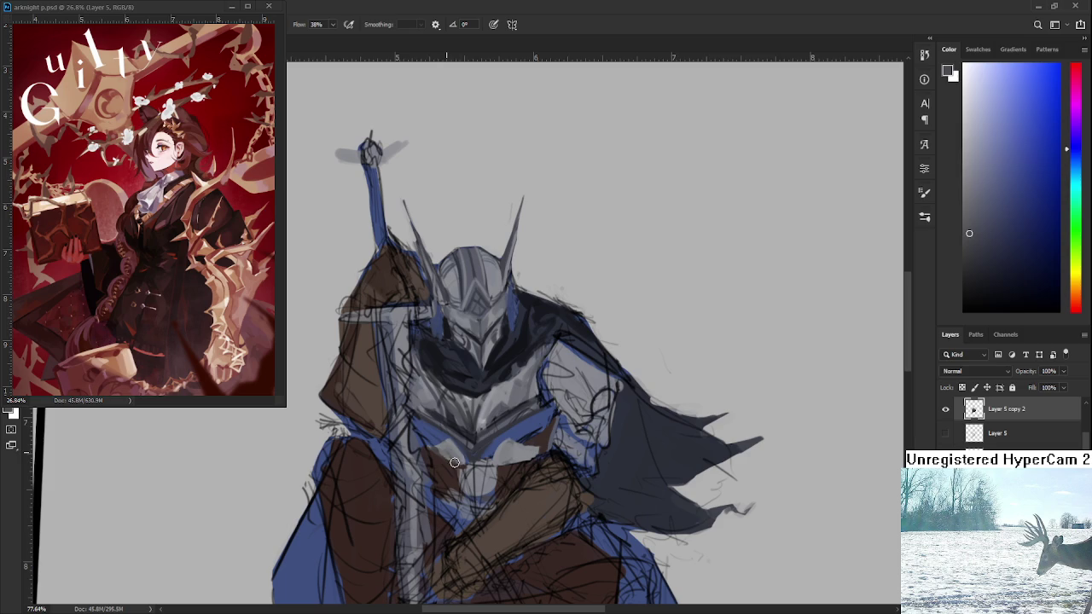
pyautogui.keyDown('alt'); pyautogui.click(453, 450); pyautogui.keyUp('alt')
pyautogui.keyDown('alt'); pyautogui.click(455, 454); pyautogui.keyUp('alt')
pyautogui.keyDown('alt'); pyautogui.click(458, 461); pyautogui.keyUp('alt')
pyautogui.keyDown('alt'); pyautogui.click(457, 461); pyautogui.keyUp('alt')
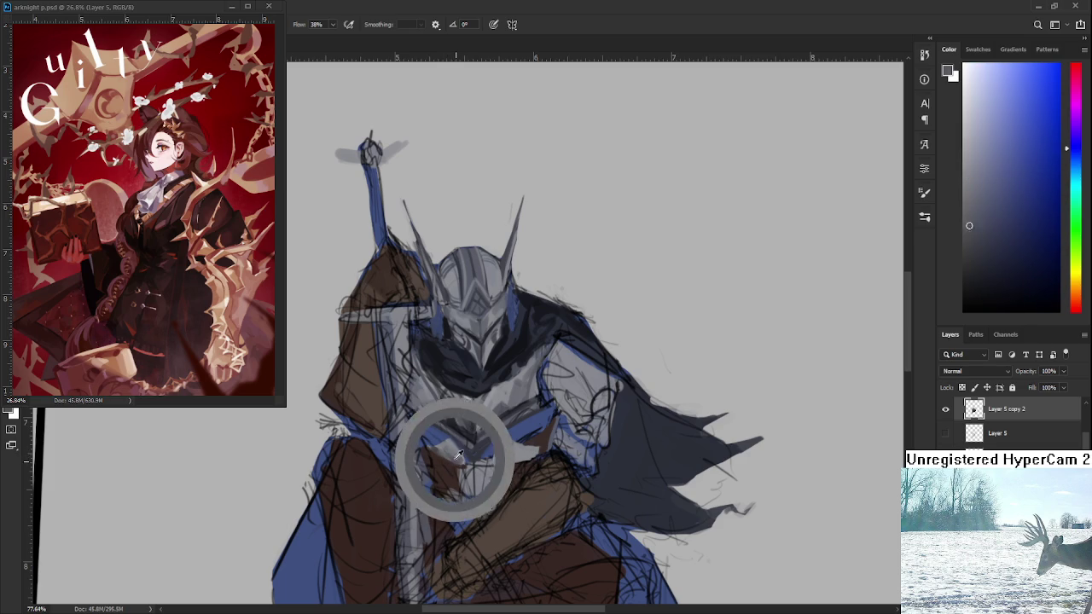
pyautogui.keyDown('alt'); pyautogui.click(513, 449); pyautogui.keyUp('alt')
pyautogui.keyDown('alt'); pyautogui.click(508, 461); pyautogui.keyUp('alt')
# Settle on a medium grey and brush grey shading onto the chin area
pyautogui.keyDown('alt'); pyautogui.click(510, 439); pyautogui.keyUp('alt')
pyautogui.keyDown('alt'); pyautogui.click(516, 447); pyautogui.keyUp('alt')
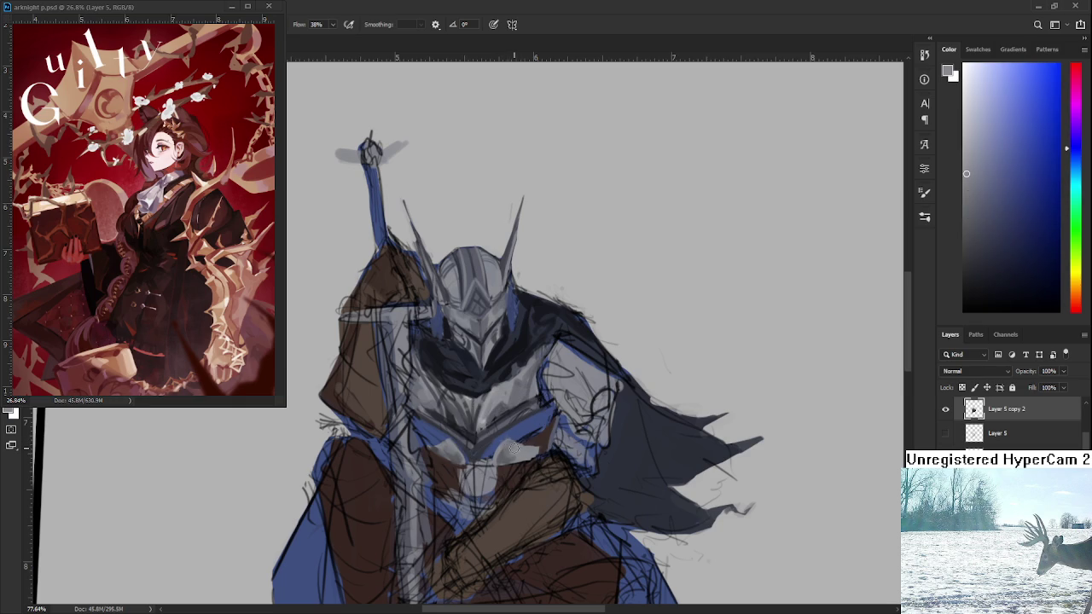
pyautogui.keyDown('alt'); pyautogui.click(505, 453); pyautogui.keyUp('alt')
pyautogui.keyDown('alt'); pyautogui.click(515, 455); pyautogui.keyUp('alt')
pyautogui.keyDown('alt'); pyautogui.click(514, 456); pyautogui.keyUp('alt')
pyautogui.keyDown('alt'); pyautogui.click(514, 456); pyautogui.keyUp('alt')
pyautogui.moveTo(477, 444); pyautogui.dragTo(505, 460)
# Resample chin greys and reddish-brown, ending on a muted bluish grey
pyautogui.keyDown('alt'); pyautogui.click(521, 454); pyautogui.keyUp('alt')
pyautogui.keyDown('alt'); pyautogui.click(525, 456); pyautogui.keyUp('alt')
pyautogui.keyDown('alt'); pyautogui.click(521, 450); pyautogui.keyUp('alt')
pyautogui.keyDown('alt'); pyautogui.click(546, 442); pyautogui.keyUp('alt')
pyautogui.keyDown('alt'); pyautogui.click(528, 440); pyautogui.keyUp('alt')
pyautogui.keyDown('alt'); pyautogui.click(526, 442); pyautogui.keyUp('alt')
pyautogui.keyDown('alt'); pyautogui.click(548, 443); pyautogui.keyUp('alt')
pyautogui.keyDown('alt'); pyautogui.click(436, 446); pyautogui.keyUp('alt')
# Darken a sampled bluish grey to navy in the Color panel, then try lighter blue-greys
pyautogui.keyDown('alt'); pyautogui.click(533, 408); pyautogui.keyUp('alt')
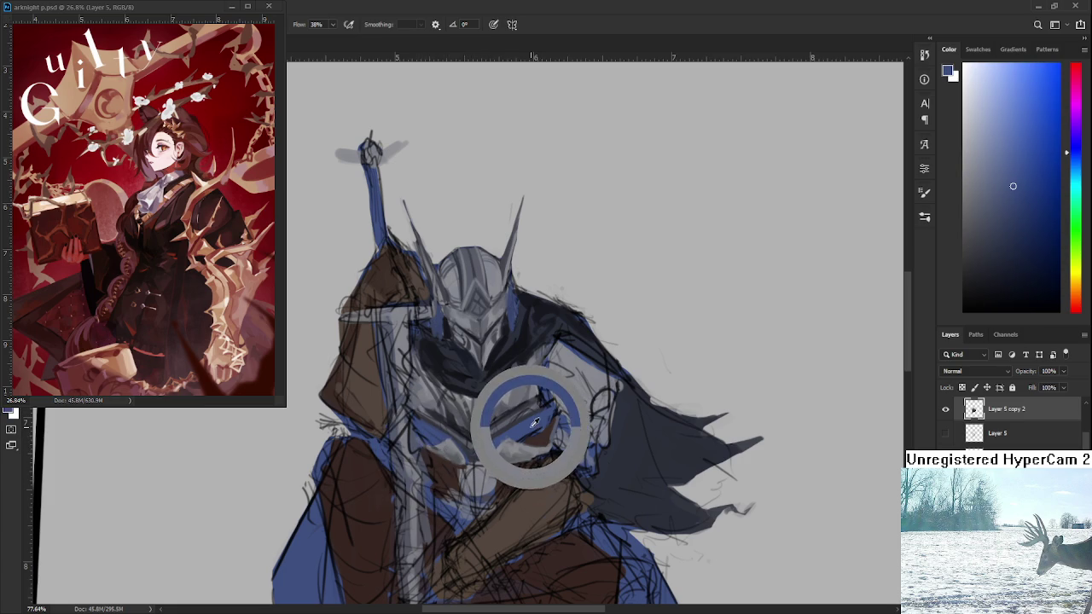
pyautogui.moveTo(980, 256); pyautogui.dragTo(1027, 239)
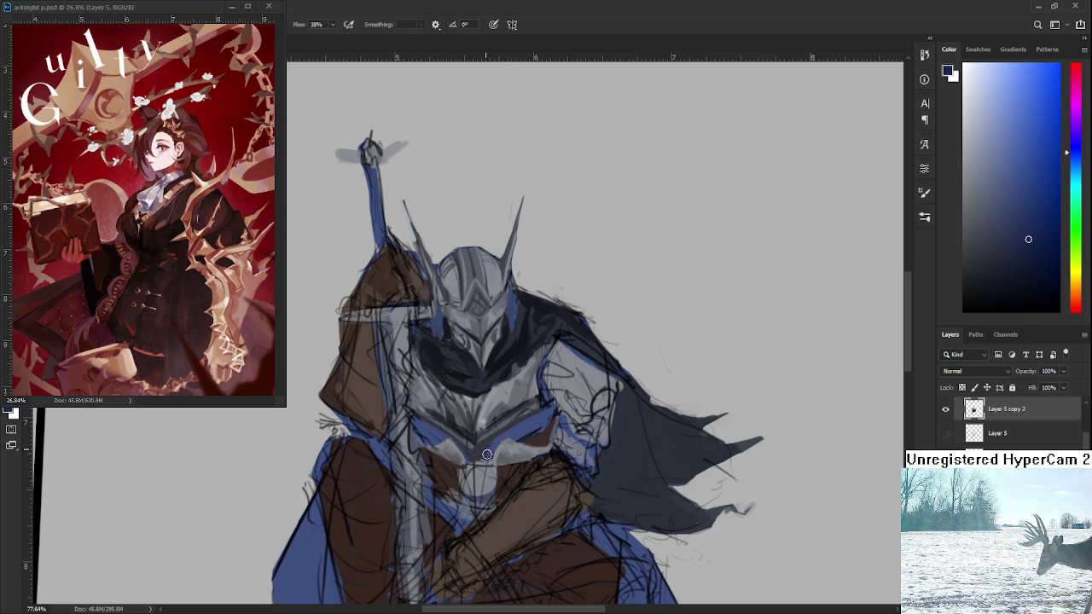
pyautogui.click(1018, 244)
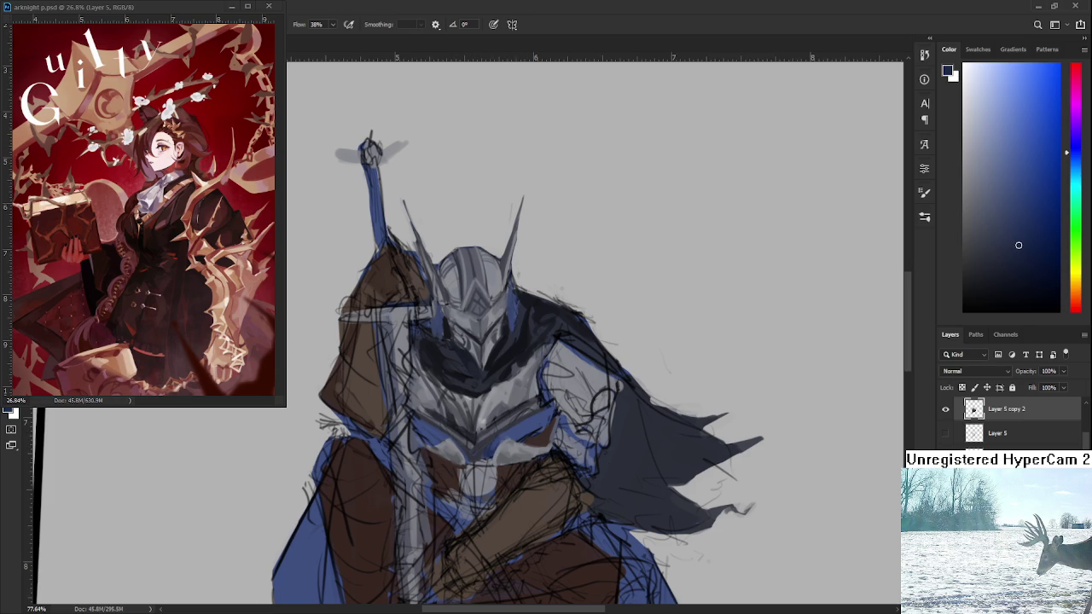
pyautogui.keyDown('alt'); pyautogui.click(511, 435); pyautogui.keyUp('alt')
pyautogui.keyDown('alt'); pyautogui.click(507, 431); pyautogui.keyUp('alt')
pyautogui.keyDown('alt'); pyautogui.click(515, 433); pyautogui.keyUp('alt')
pyautogui.keyDown('alt'); pyautogui.click(529, 427); pyautogui.keyUp('alt')
pyautogui.keyDown('alt'); pyautogui.click(546, 411); pyautogui.keyUp('alt')
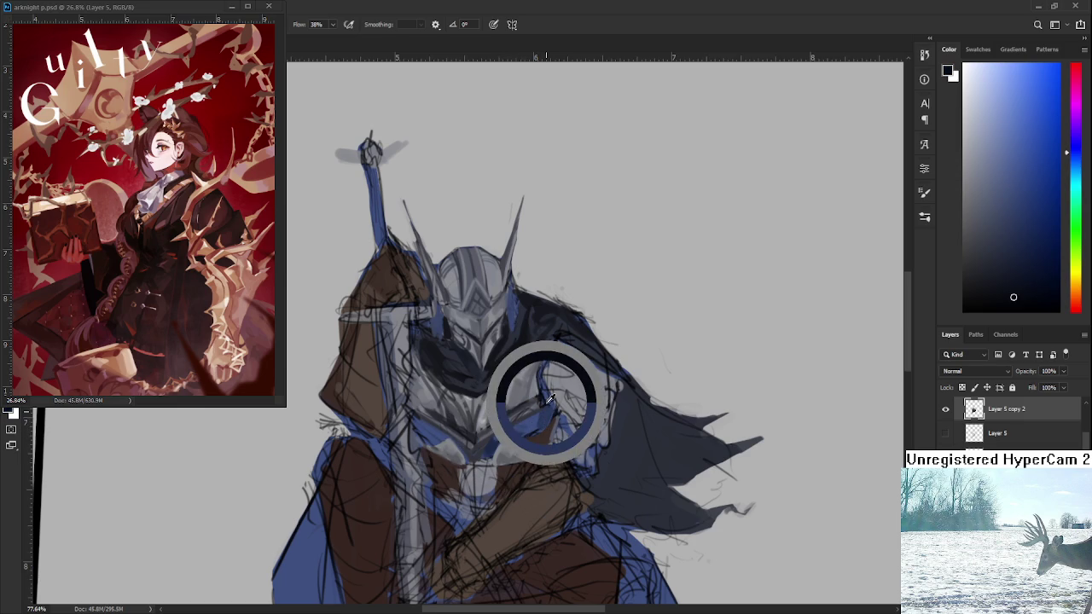
# Sample dark navy and a deeper tone, then progressively darker blue-greys from the armour
pyautogui.keyDown('alt'); pyautogui.click(542, 412); pyautogui.keyUp('alt')
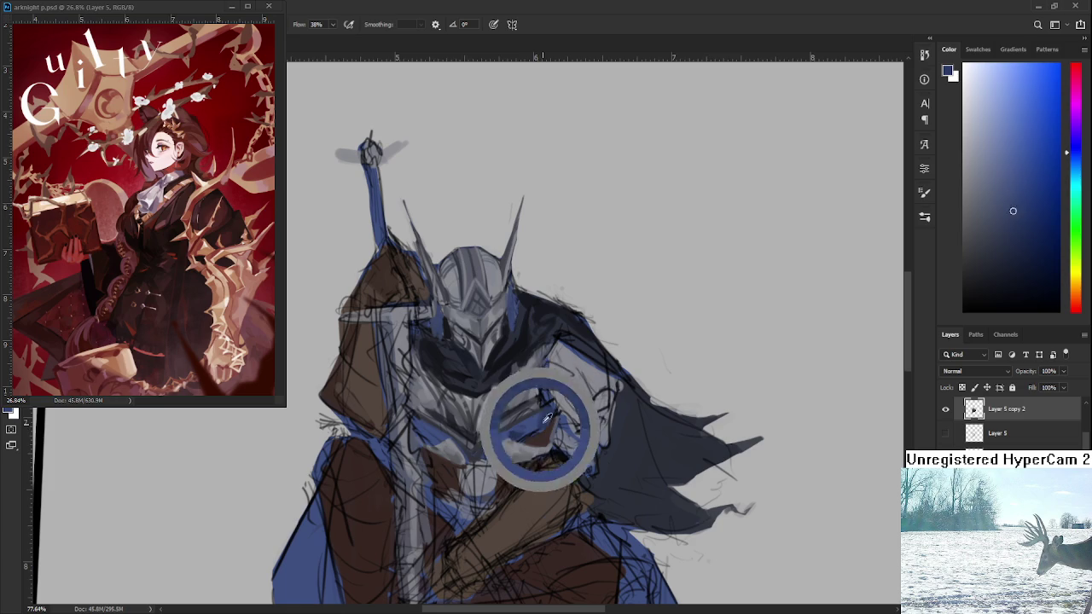
pyautogui.keyDown('alt'); pyautogui.click(538, 418); pyautogui.keyUp('alt')
pyautogui.keyDown('alt'); pyautogui.click(493, 443); pyautogui.keyUp('alt')
pyautogui.click(1031, 269)
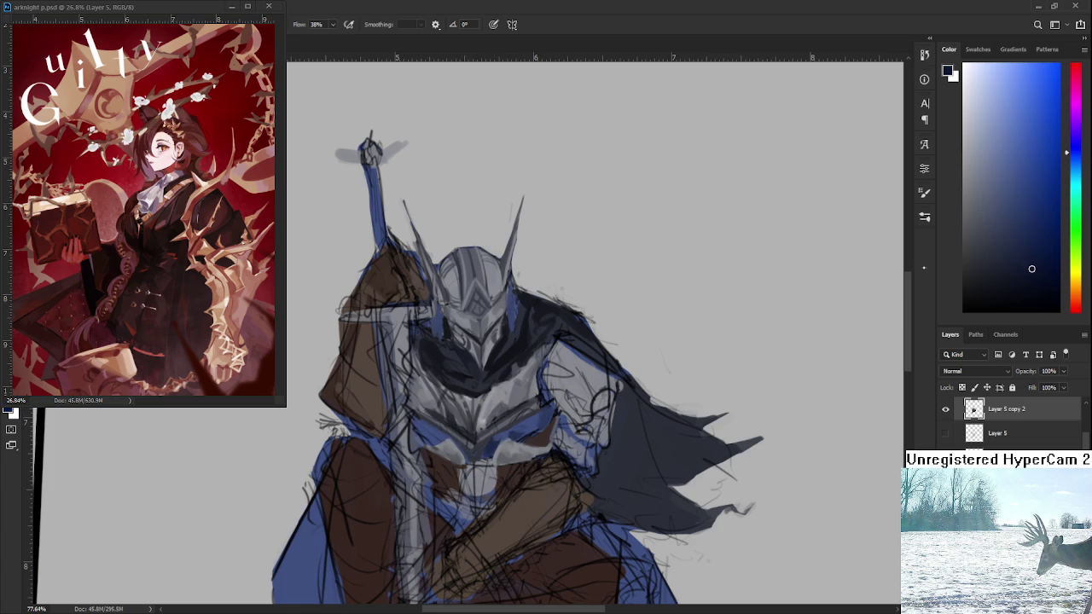
pyautogui.keyDown('alt'); pyautogui.click(550, 413); pyautogui.keyUp('alt')
pyautogui.keyDown('alt'); pyautogui.click(542, 415); pyautogui.keyUp('alt')
pyautogui.keyDown('alt'); pyautogui.click(544, 408); pyautogui.keyUp('alt')
pyautogui.keyDown('alt'); pyautogui.click(546, 408); pyautogui.keyUp('alt')
# Sample lighter blue-grey tones near the chin and a darker blue-grey from the armour
pyautogui.keyDown('alt'); pyautogui.click(425, 430); pyautogui.keyUp('alt')
pyautogui.keyDown('alt'); pyautogui.click(418, 433); pyautogui.keyUp('alt')
pyautogui.keyDown('alt'); pyautogui.click(425, 428); pyautogui.keyUp('alt')
pyautogui.keyDown('alt'); pyautogui.click(432, 435); pyautogui.keyUp('alt')
pyautogui.scroll(-5, 515, 396)
pyautogui.scroll(4, 416, 404)
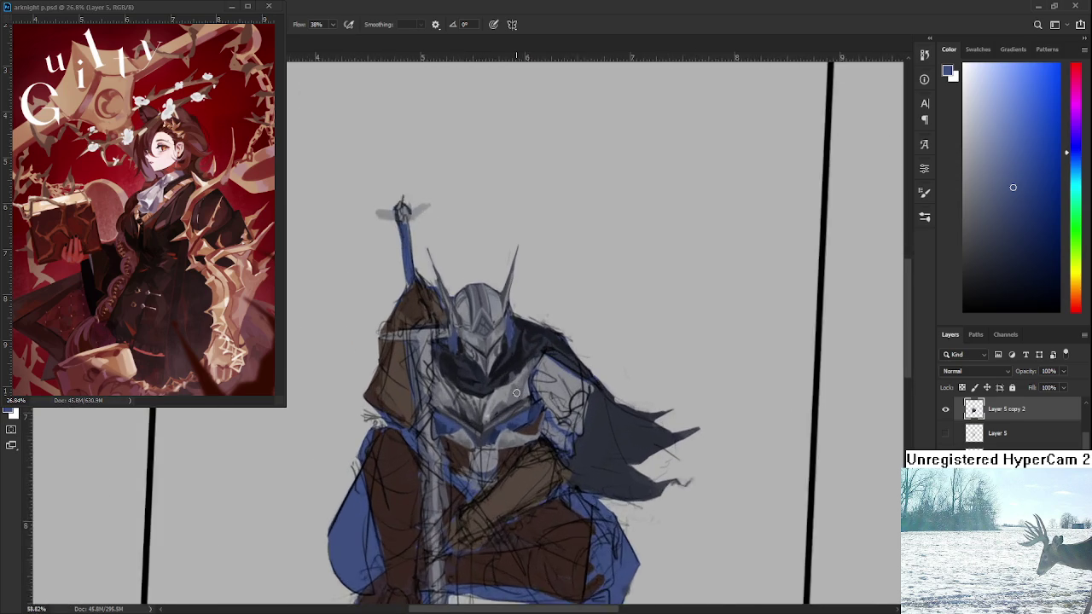
pyautogui.moveTo(416, 404); pyautogui.dragTo(441, 356)
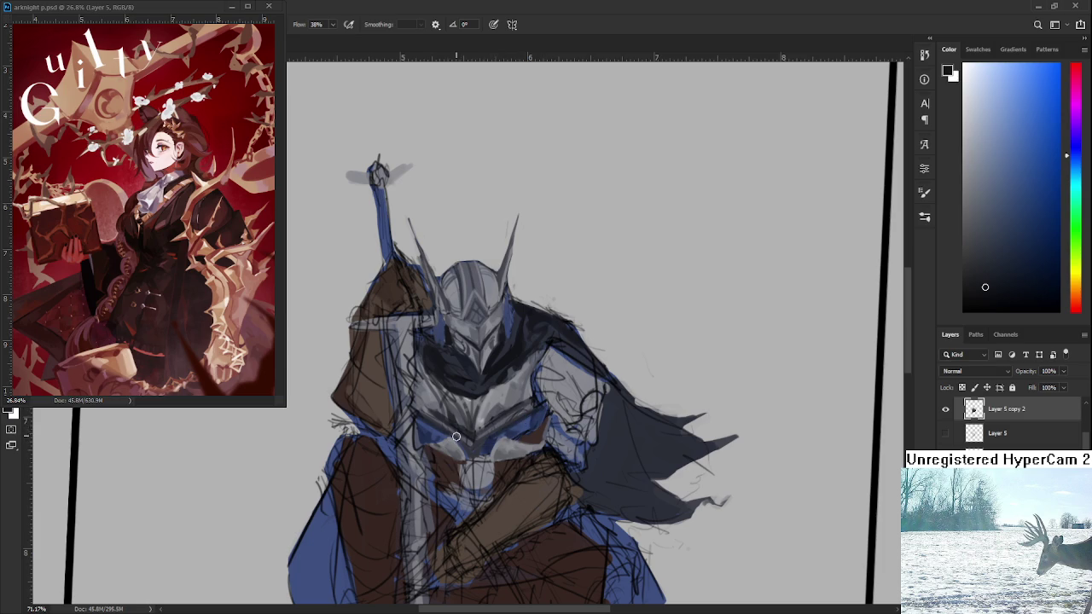
pyautogui.scroll(-5, 488, 446)
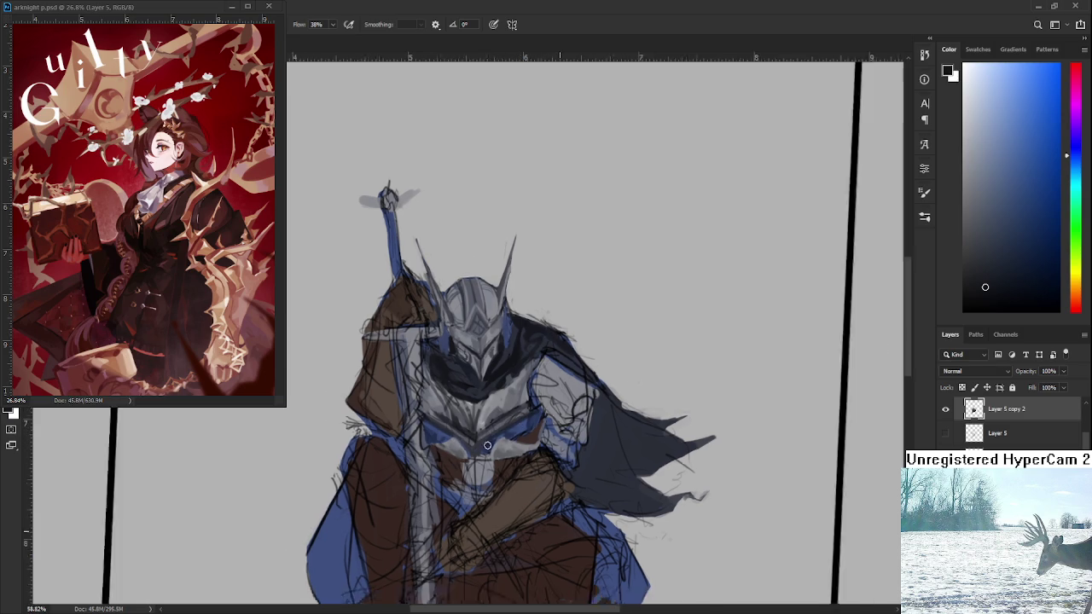
pyautogui.scroll(4, 487, 446)
pyautogui.scroll(3, 485, 431)
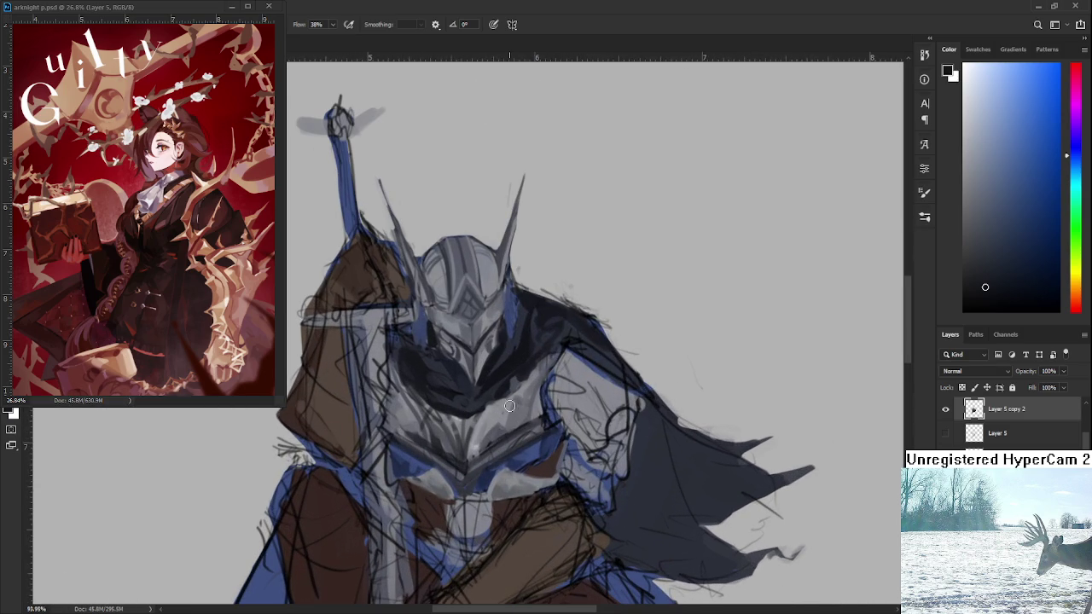
# Sample dark reddish-brown and dark blue from the figure and dab dark blue onto the armour
pyautogui.moveTo(576, 435); pyautogui.dragTo(560, 421)
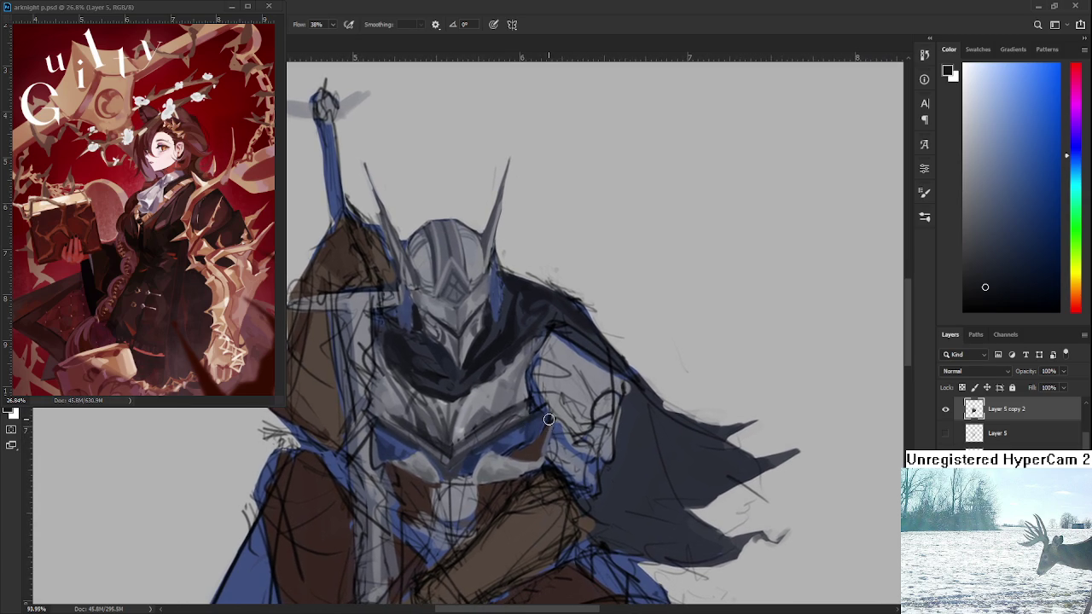
pyautogui.scroll(-2, 569, 430)
pyautogui.scroll(-2, 570, 431)
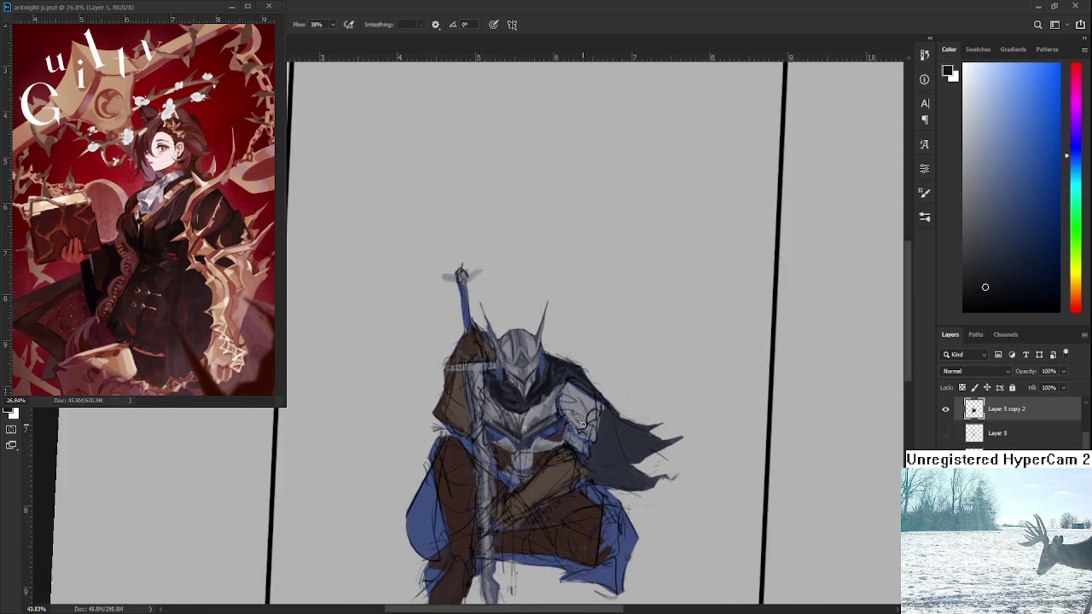
pyautogui.scroll(-2, 570, 430)
pyautogui.scroll(-1, 570, 431)
pyautogui.scroll(3, 569, 431)
pyautogui.scroll(1, 580, 430)
pyautogui.scroll(-1, 589, 431)
pyautogui.moveTo(595, 431); pyautogui.dragTo(479, 413)
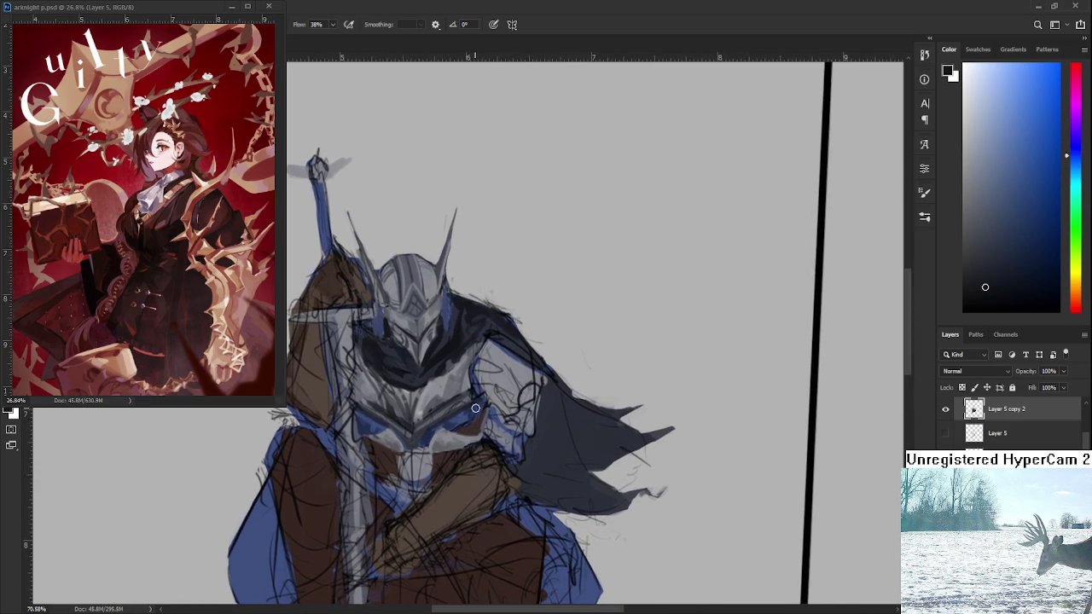
pyautogui.keyDown('alt'); pyautogui.click(479, 413); pyautogui.keyUp('alt')
pyautogui.keyDown('alt'); pyautogui.click(490, 415); pyautogui.keyUp('alt')
pyautogui.keyDown('alt'); pyautogui.click(509, 321); pyautogui.keyUp('alt')
pyautogui.moveTo(509, 321); pyautogui.dragTo(446, 324)
# Paint a light grey-blue patch below the chin and brush brown over its left side
pyautogui.click(471, 426)
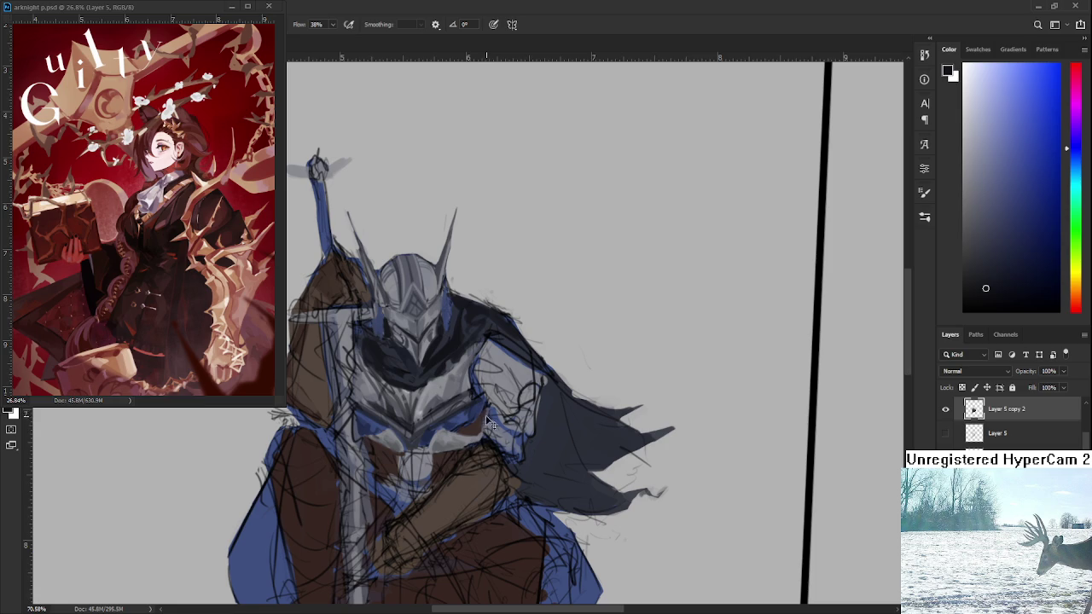
pyautogui.keyDown('alt'); pyautogui.click(485, 417); pyautogui.keyUp('alt')
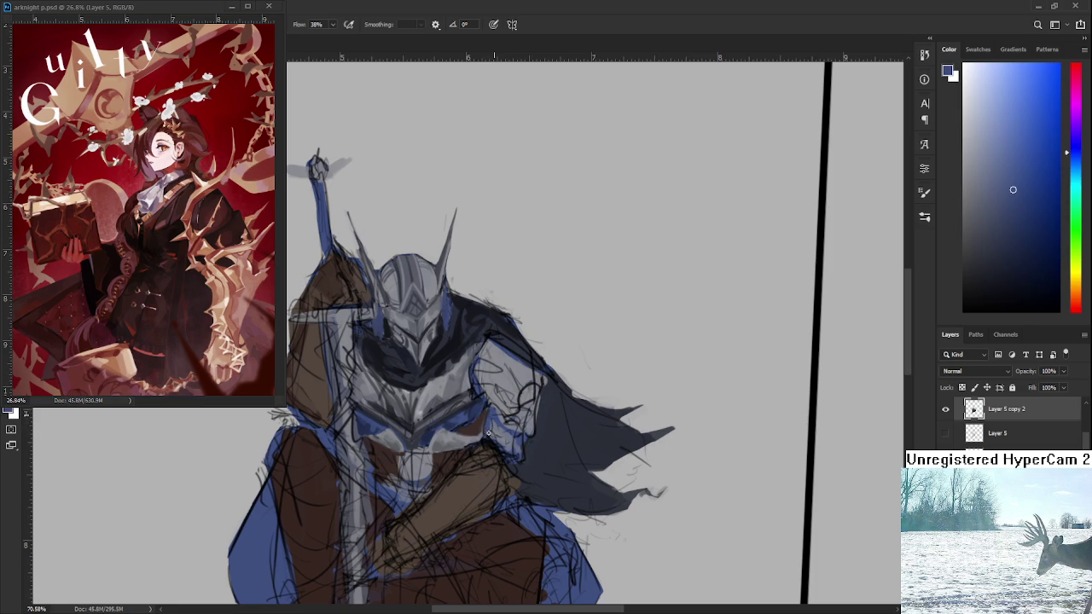
pyautogui.scroll(-5, 484, 414)
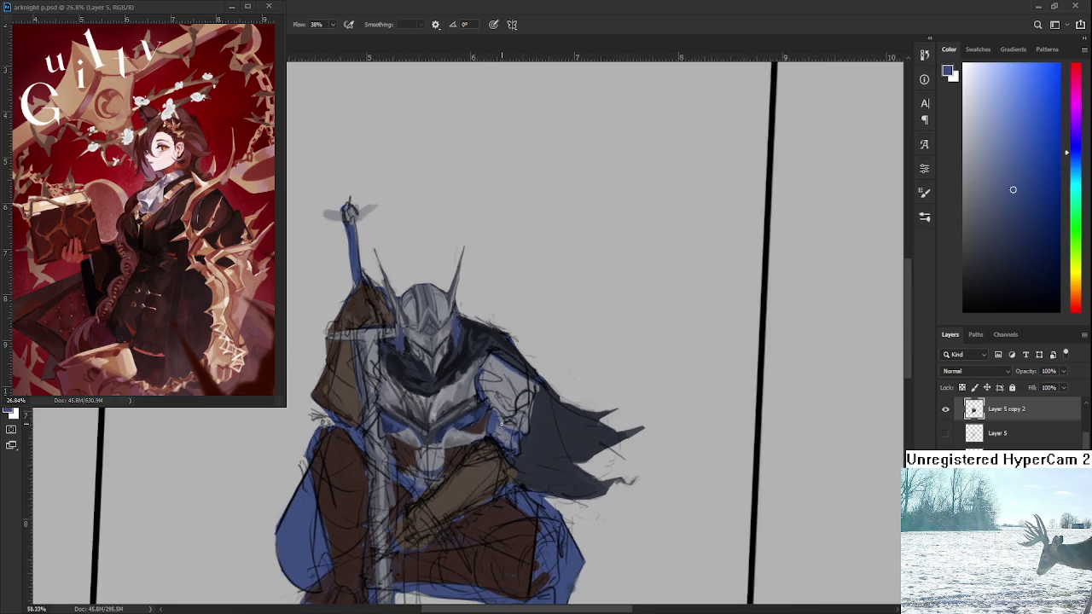
pyautogui.scroll(3, 493, 416)
pyautogui.scroll(3, 477, 444)
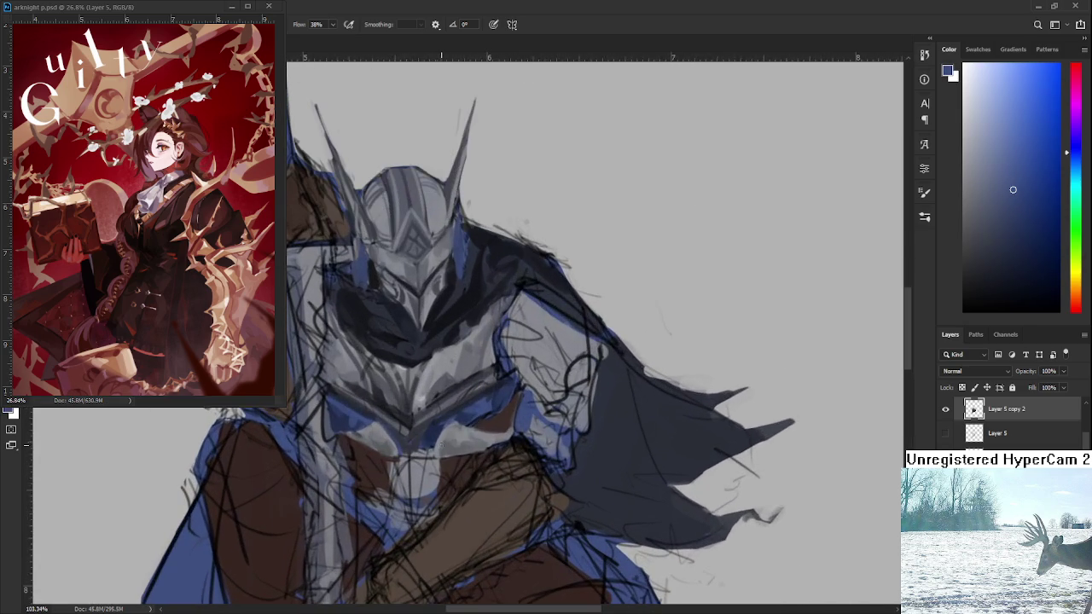
pyautogui.keyDown('alt'); pyautogui.click(456, 487); pyautogui.keyUp('alt')
pyautogui.moveTo(441, 417)
pyautogui.mouseDown()
pyautogui.moveTo(458, 489)
pyautogui.moveTo(443, 480)
pyautogui.moveTo(405, 494)
pyautogui.moveTo(394, 478)
pyautogui.moveTo(435, 486)
pyautogui.mouseUp()
pyautogui.keyDown('alt'); pyautogui.click(406, 467); pyautogui.keyUp('alt')
pyautogui.keyDown('alt'); pyautogui.click(404, 487); pyautogui.keyUp('alt')
pyautogui.keyDown('alt'); pyautogui.click(434, 482); pyautogui.keyUp('alt')
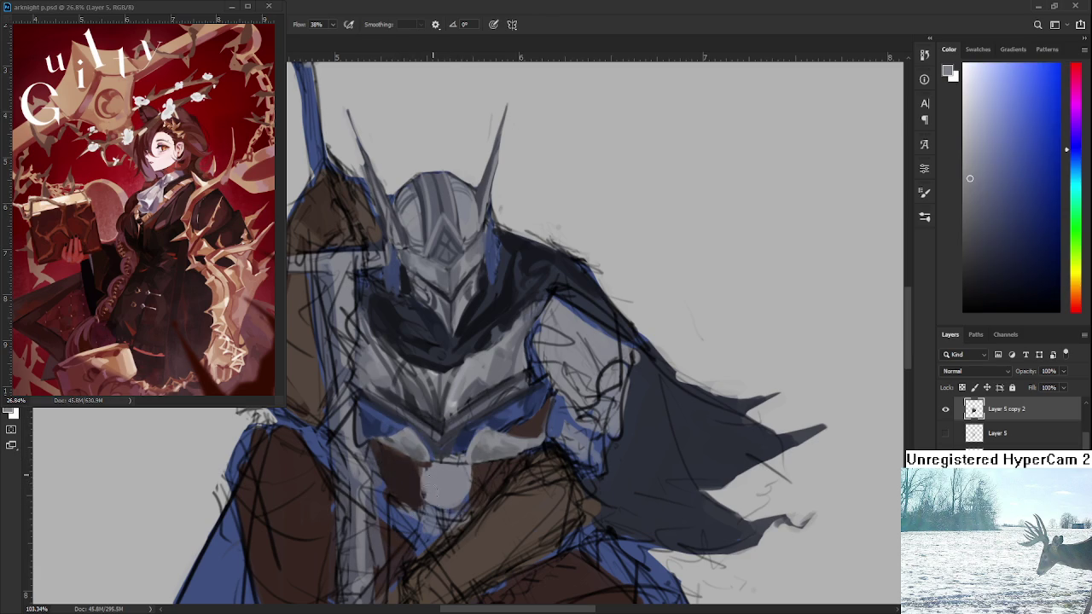
pyautogui.scroll(-5, 465, 456)
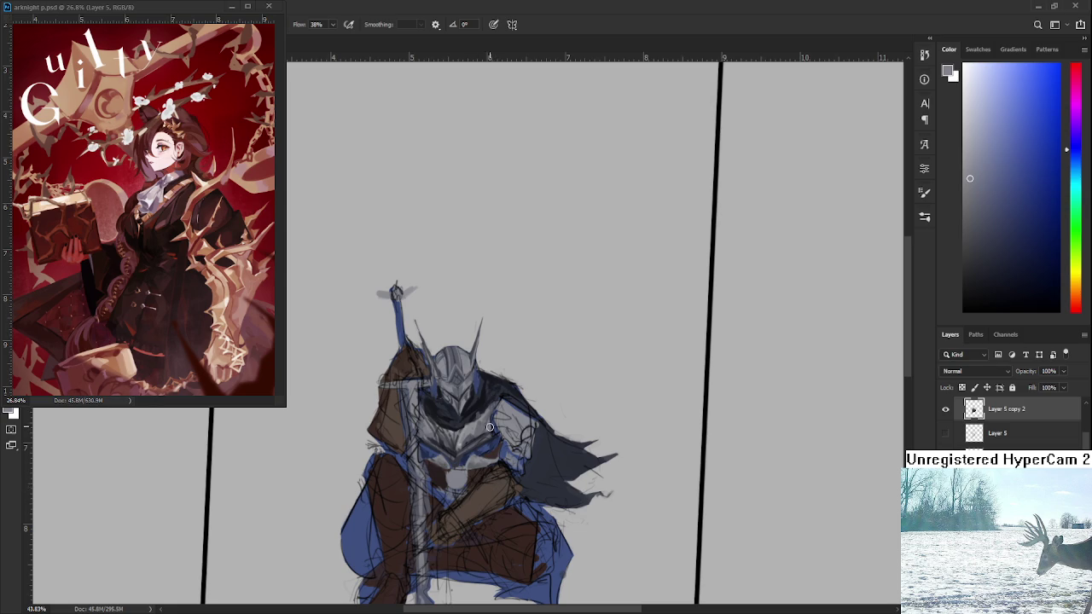
# Paint dark brown strokes near the chin, alternating with light blue-grey and red-brown samples
pyautogui.scroll(5, 472, 461)
pyautogui.moveTo(472, 461); pyautogui.dragTo(486, 389)
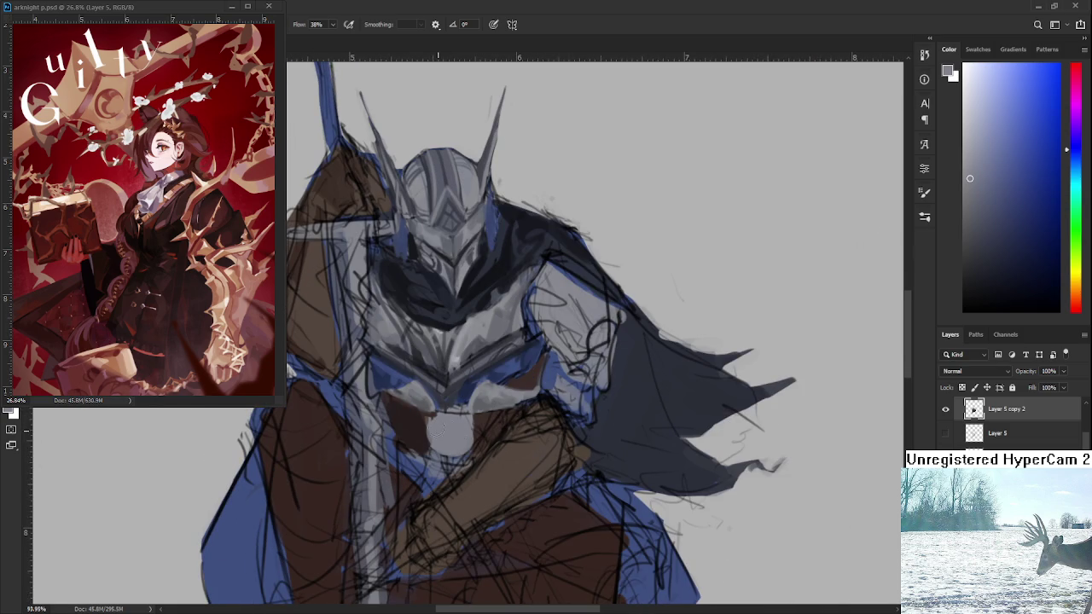
pyautogui.keyDown('alt'); pyautogui.click(409, 431); pyautogui.keyUp('alt')
pyautogui.moveTo(418, 420); pyautogui.dragTo(469, 415)
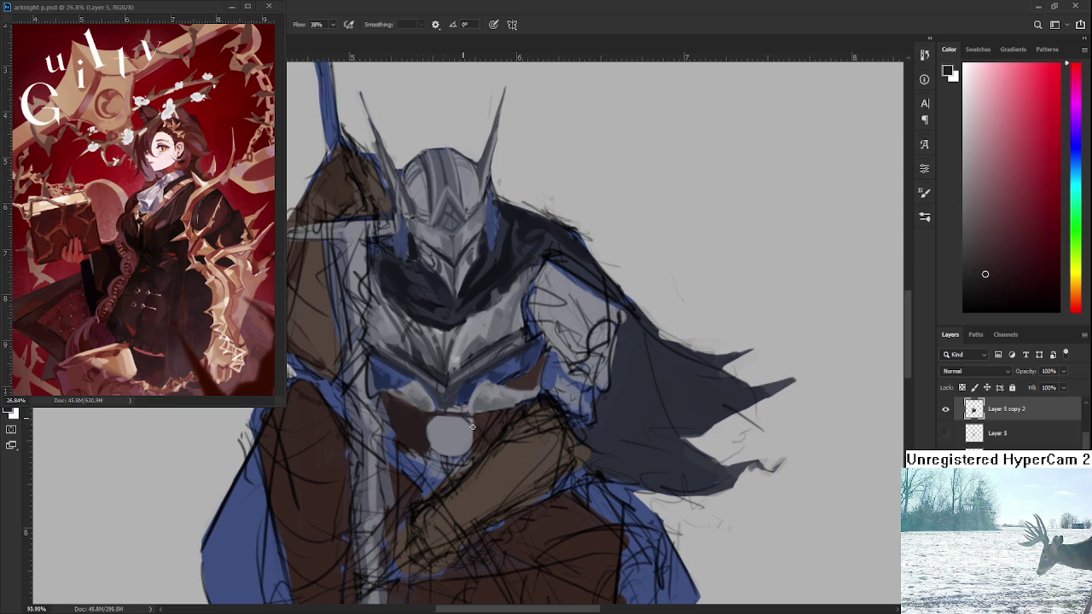
pyautogui.keyDown('alt'); pyautogui.click(437, 421); pyautogui.keyUp('alt')
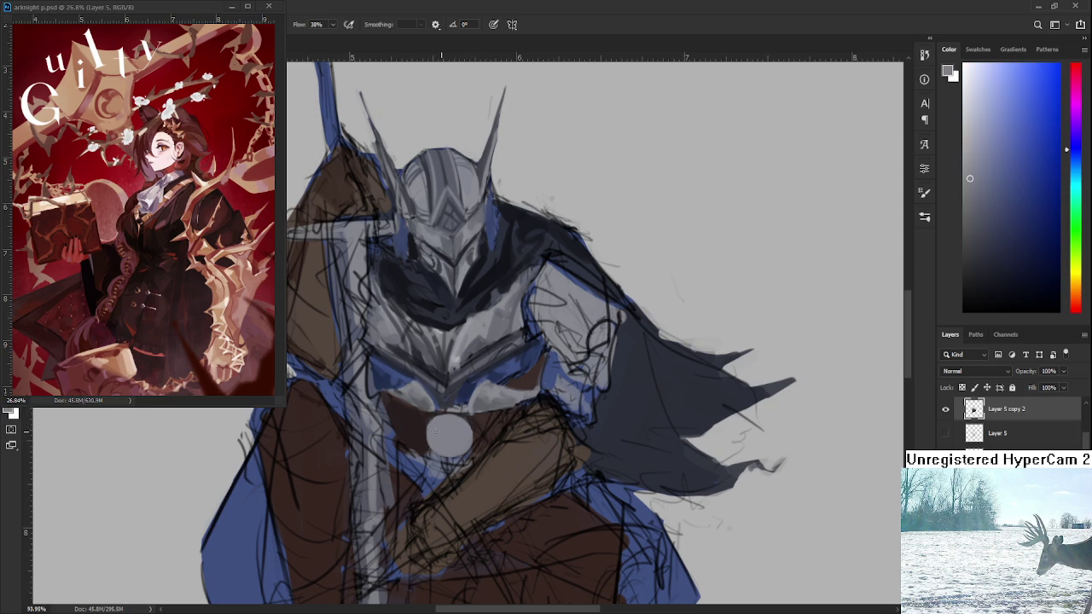
pyautogui.keyDown('alt'); pyautogui.click(424, 447); pyautogui.keyUp('alt')
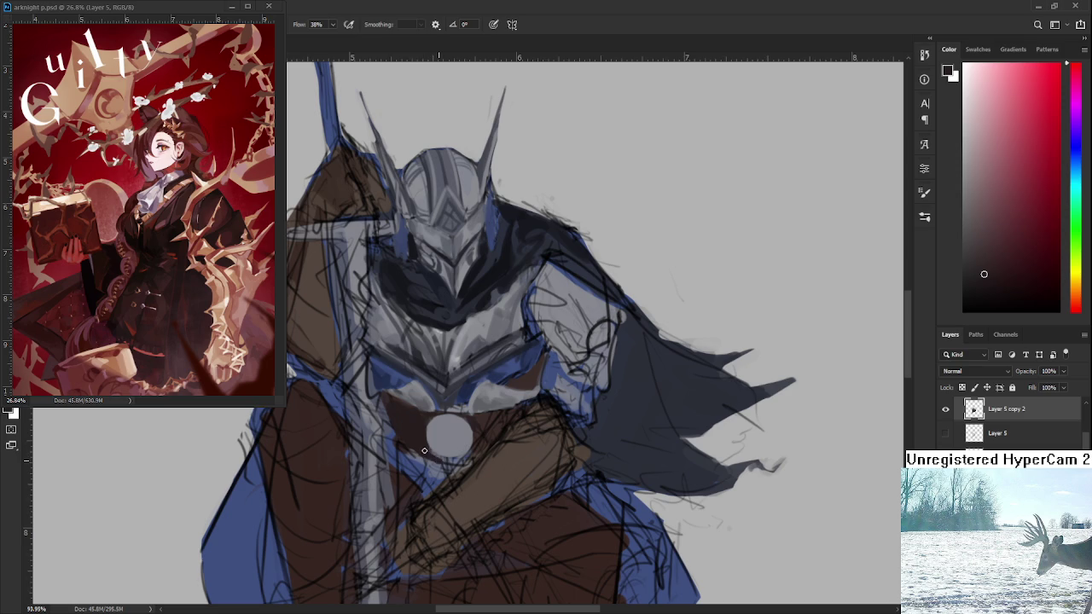
pyautogui.keyDown('alt'); pyautogui.click(435, 430); pyautogui.keyUp('alt')
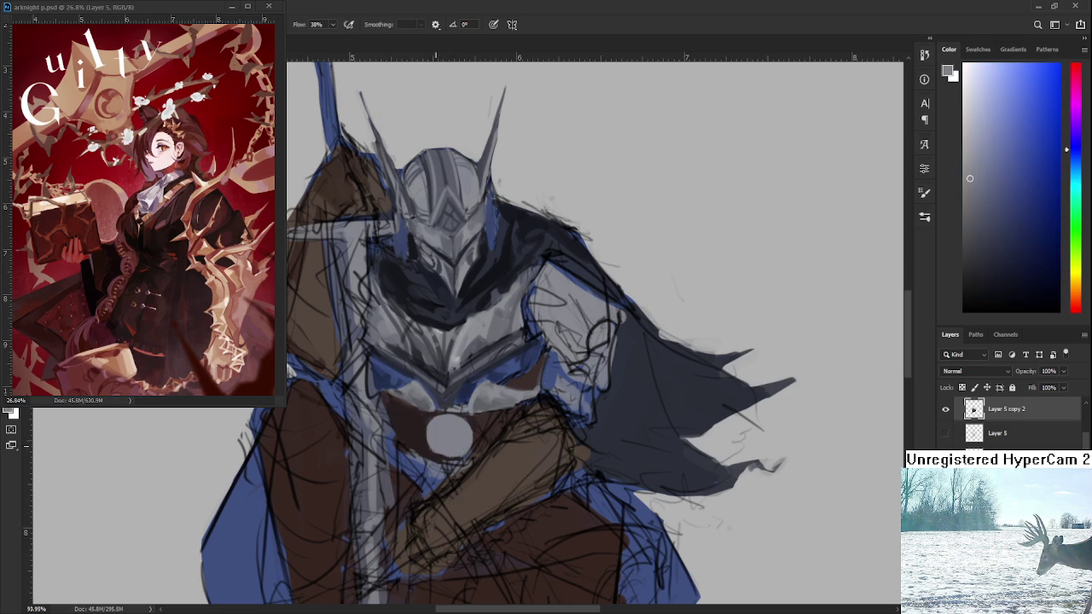
pyautogui.keyDown('alt'); pyautogui.click(431, 450); pyautogui.keyUp('alt')
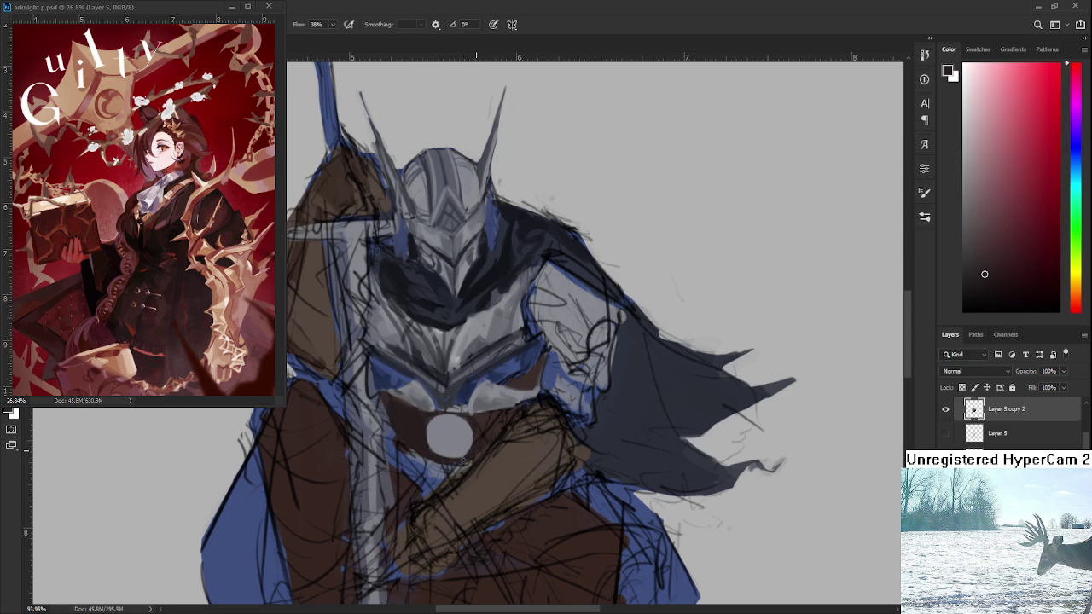
# Sample and fine-tune blues and greys from the armour around the medallion
pyautogui.keyDown('alt'); pyautogui.click(439, 452); pyautogui.keyUp('alt')
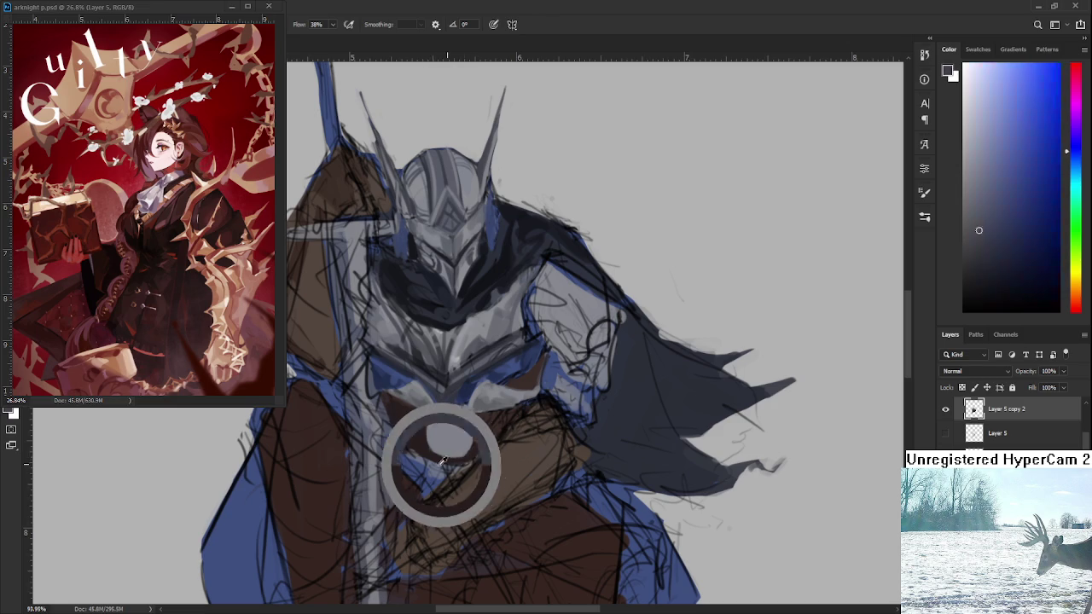
pyautogui.moveTo(422, 460); pyautogui.dragTo(405, 457)
pyautogui.keyDown('alt'); pyautogui.click(424, 466); pyautogui.keyUp('alt')
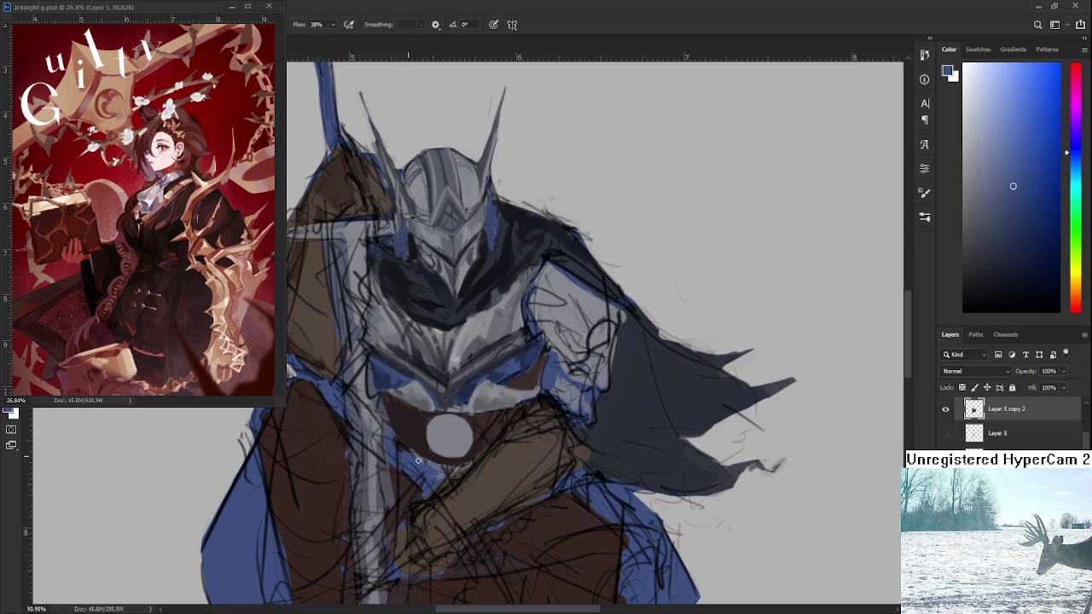
pyautogui.moveTo(434, 459); pyautogui.dragTo(433, 463)
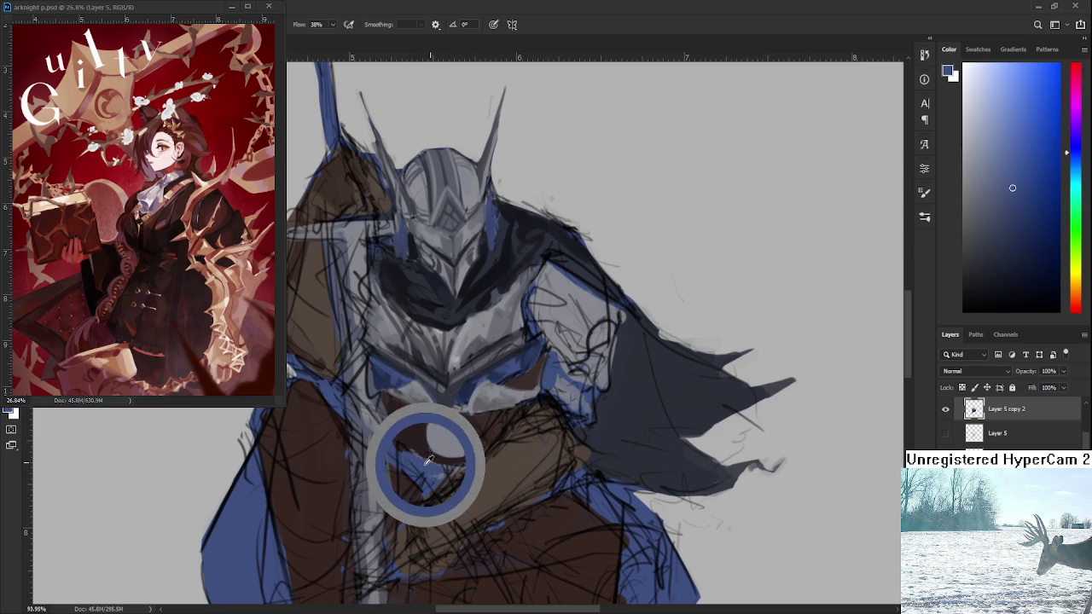
pyautogui.keyDown('alt'); pyautogui.click(431, 460); pyautogui.keyUp('alt')
pyautogui.moveTo(433, 462); pyautogui.dragTo(435, 462)
# Dab grey onto the chest beside the medallion, then pick dark red-brown and tilt the canvas
pyautogui.click(449, 435)
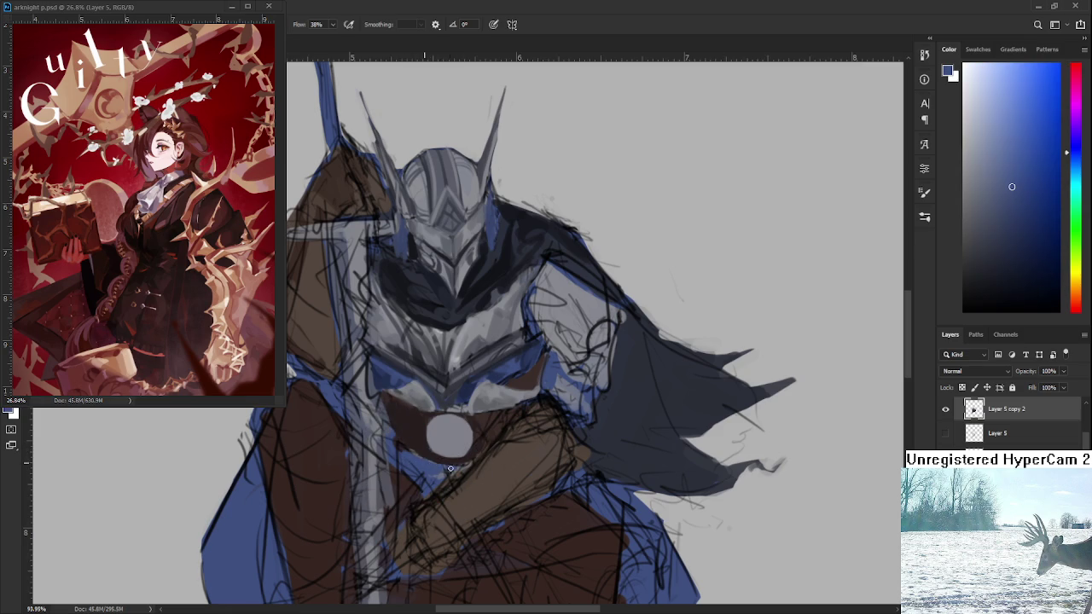
pyautogui.keyDown('alt'); pyautogui.click(452, 470); pyautogui.keyUp('alt')
pyautogui.moveTo(459, 461); pyautogui.dragTo(441, 474)
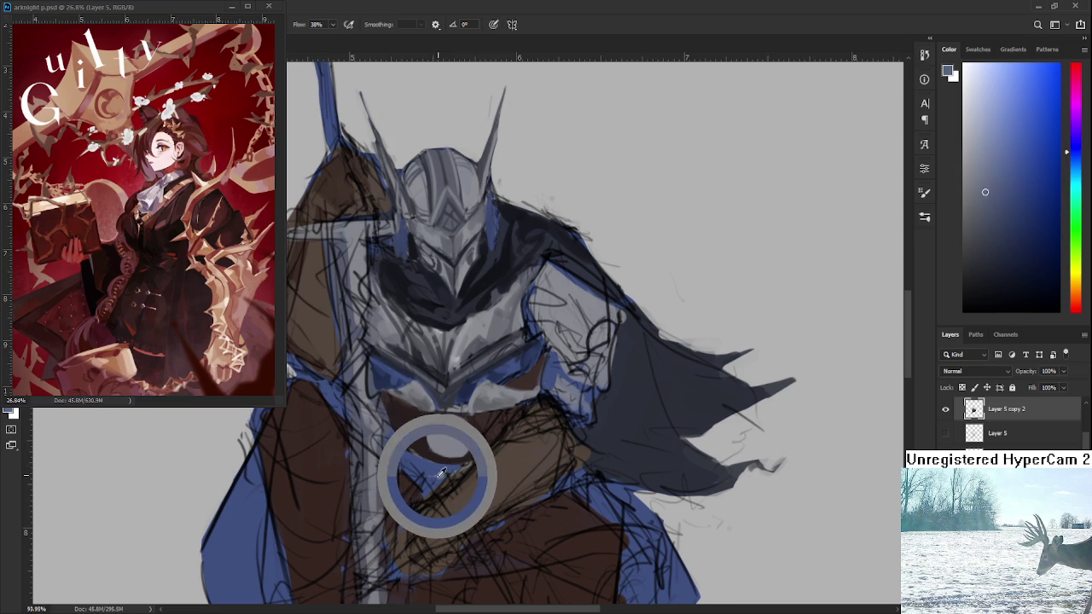
pyautogui.moveTo(441, 473); pyautogui.dragTo(443, 462)
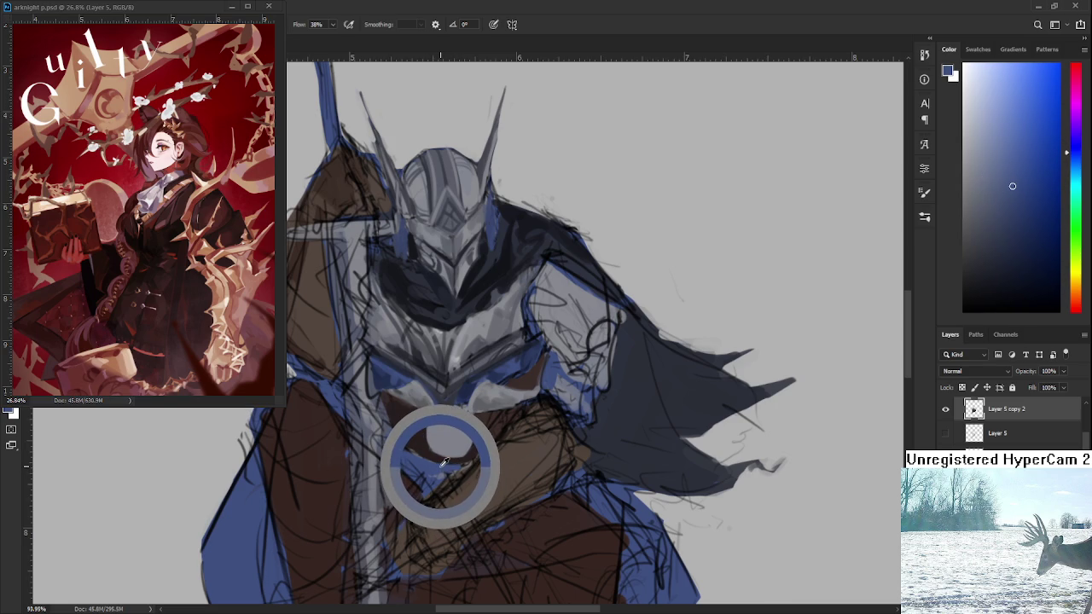
pyautogui.moveTo(443, 463)
pyautogui.mouseDown()
pyautogui.moveTo(422, 458)
pyautogui.moveTo(424, 443)
pyautogui.moveTo(400, 443)
pyautogui.moveTo(401, 408)
pyautogui.mouseUp()
pyautogui.click(423, 442)
pyautogui.press('r')
# Sample blues from the armour and paint around the chest medallion
pyautogui.keyDown('alt'); pyautogui.click(383, 415); pyautogui.keyUp('alt')
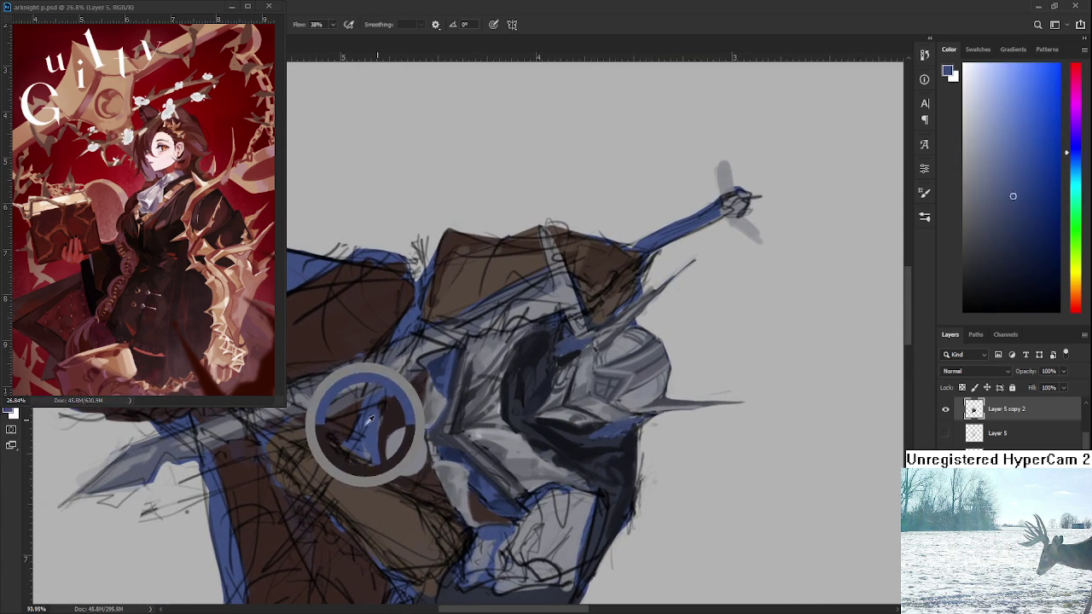
pyautogui.moveTo(383, 415)
pyautogui.mouseDown()
pyautogui.moveTo(373, 424)
pyautogui.moveTo(376, 413)
pyautogui.mouseUp()
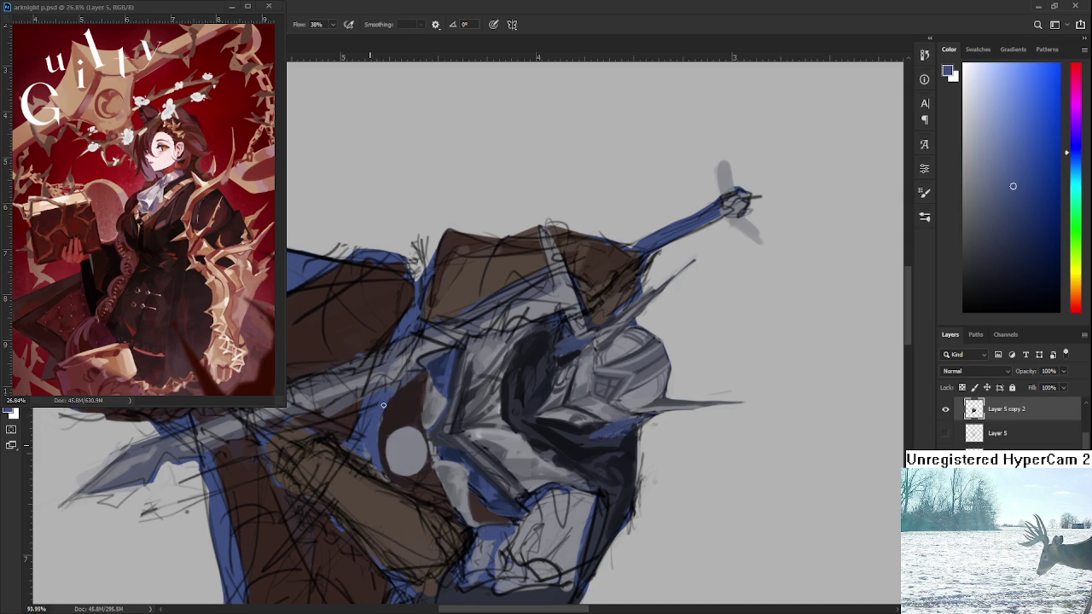
pyautogui.moveTo(390, 398)
pyautogui.mouseDown()
pyautogui.moveTo(380, 413)
pyautogui.moveTo(387, 399)
pyautogui.mouseUp()
# Touch up near the medallion in grey and dark reddish brown, then straighten the canvas upright
pyautogui.keyDown('alt'); pyautogui.click(374, 437); pyautogui.keyUp('alt')
pyautogui.keyDown('alt'); pyautogui.click(393, 444); pyautogui.keyUp('alt')
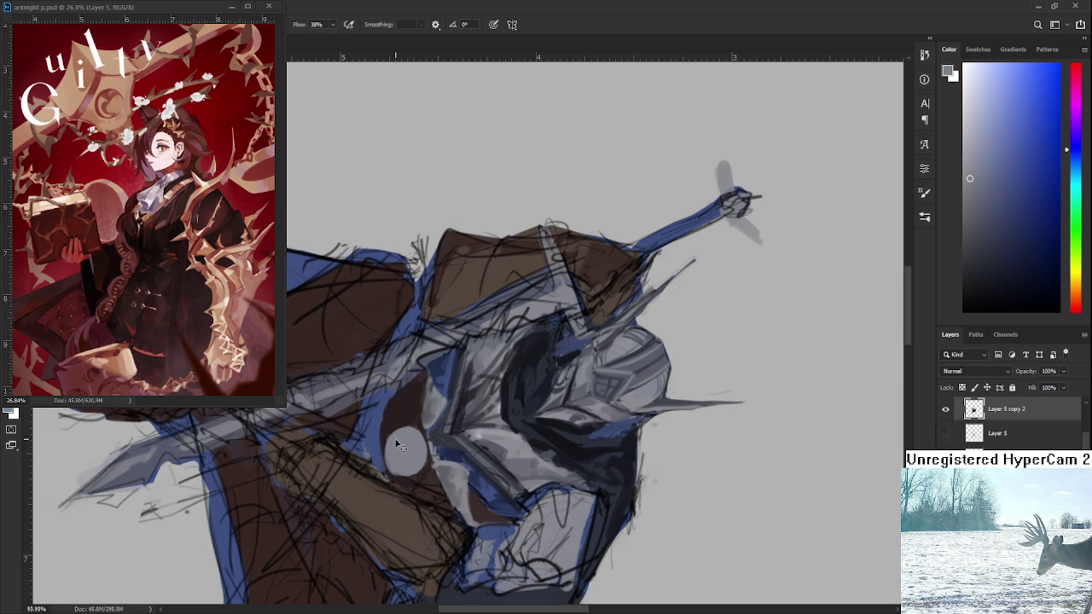
pyautogui.keyDown('alt'); pyautogui.click(389, 433); pyautogui.keyUp('alt')
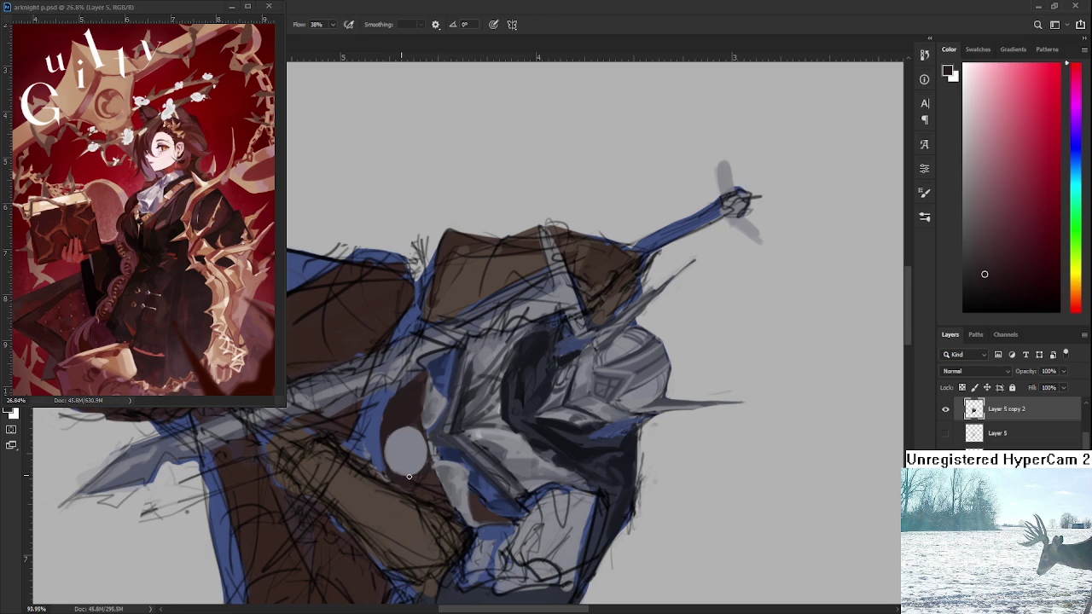
pyautogui.press('r')
pyautogui.moveTo(419, 490)
pyautogui.mouseDown()
pyautogui.moveTo(465, 411)
pyautogui.moveTo(483, 411)
pyautogui.moveTo(461, 393)
pyautogui.mouseUp()
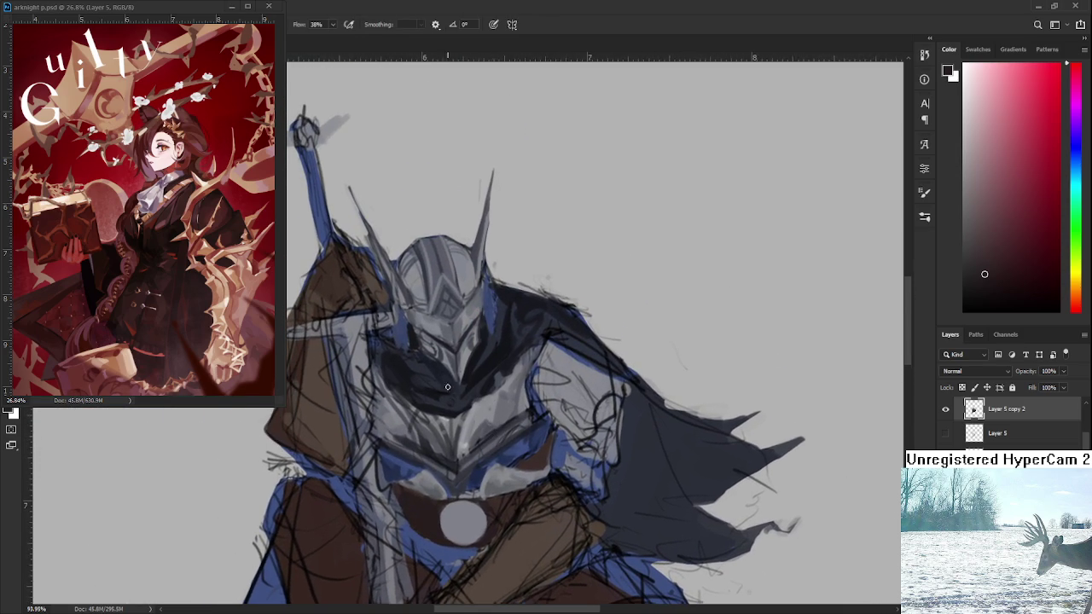
# Sample blues across the armour and helmet and paint over them
pyautogui.keyDown('alt'); pyautogui.click(474, 361); pyautogui.keyUp('alt')
pyautogui.moveTo(474, 362)
pyautogui.mouseDown()
pyautogui.moveTo(469, 373)
pyautogui.moveTo(415, 338)
pyautogui.moveTo(431, 347)
pyautogui.mouseUp()
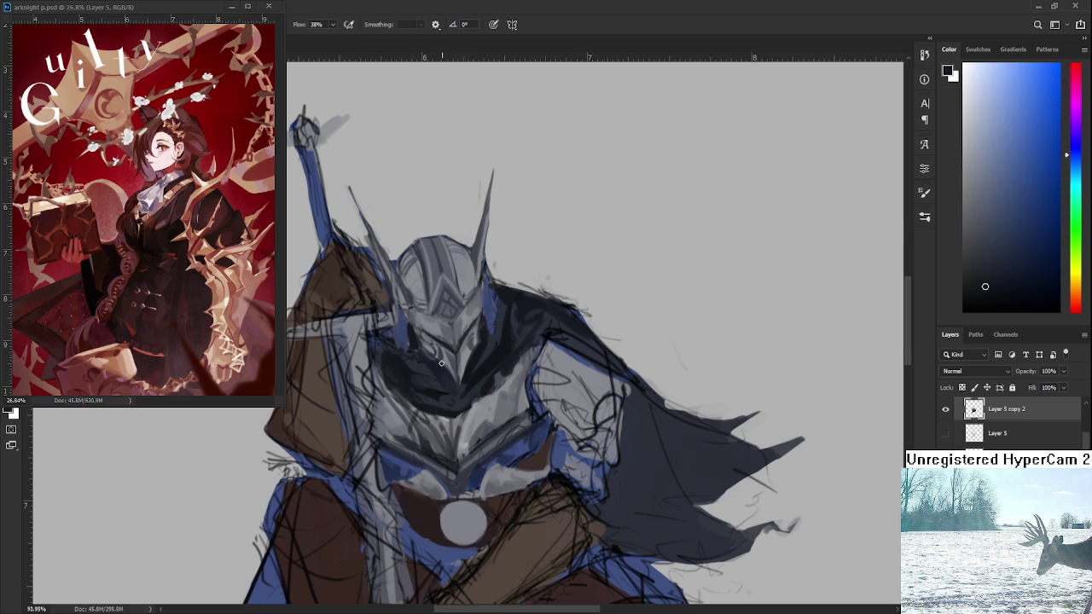
pyautogui.moveTo(394, 321); pyautogui.dragTo(409, 328)
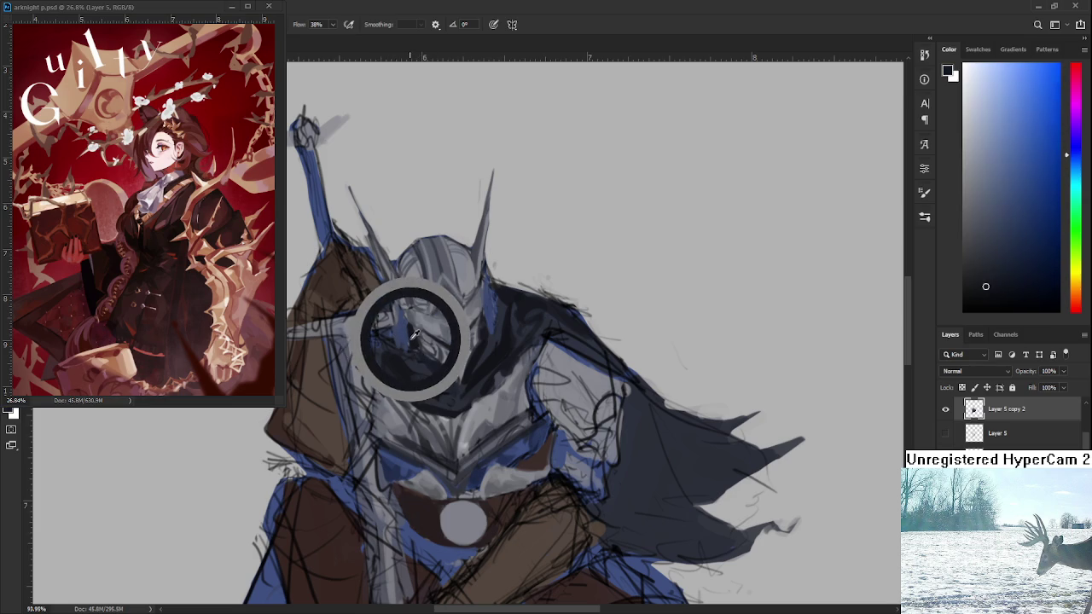
# Deepen the visor shadows with dark navy sampled from the helmet, then adjust the zoom
pyautogui.keyDown('alt'); pyautogui.click(405, 325); pyautogui.keyUp('alt')
pyautogui.keyDown('alt'); pyautogui.click(410, 334); pyautogui.keyUp('alt')
pyautogui.keyDown('alt'); pyautogui.click(410, 339); pyautogui.keyUp('alt')
pyautogui.keyDown('alt'); pyautogui.click(414, 338); pyautogui.keyUp('alt')
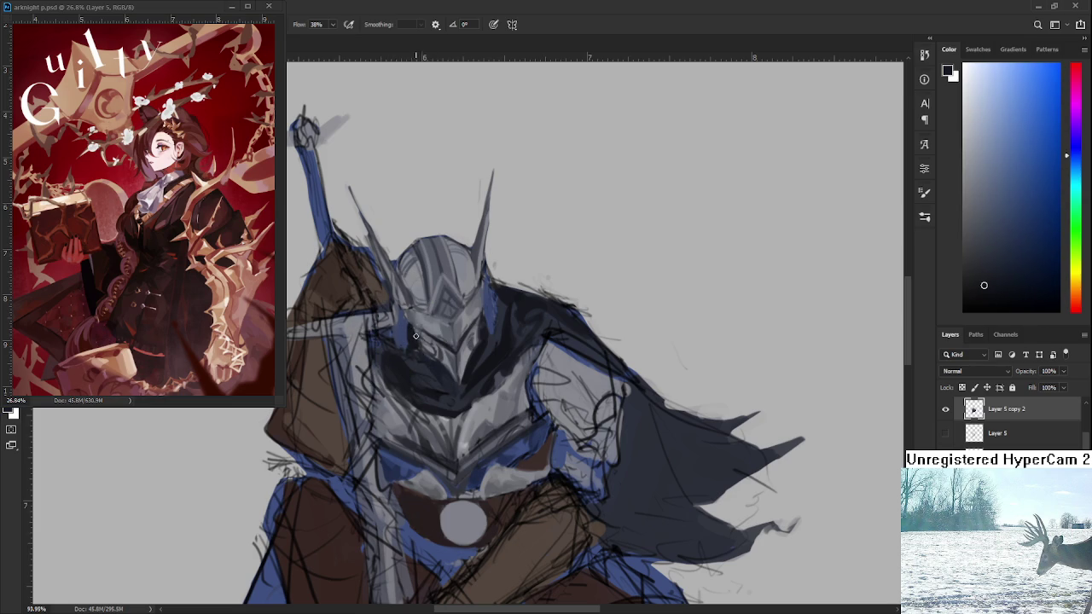
pyautogui.scroll(-3, 411, 357)
pyautogui.scroll(-2, 410, 357)
pyautogui.scroll(2, 410, 358)
pyautogui.scroll(1, 411, 357)
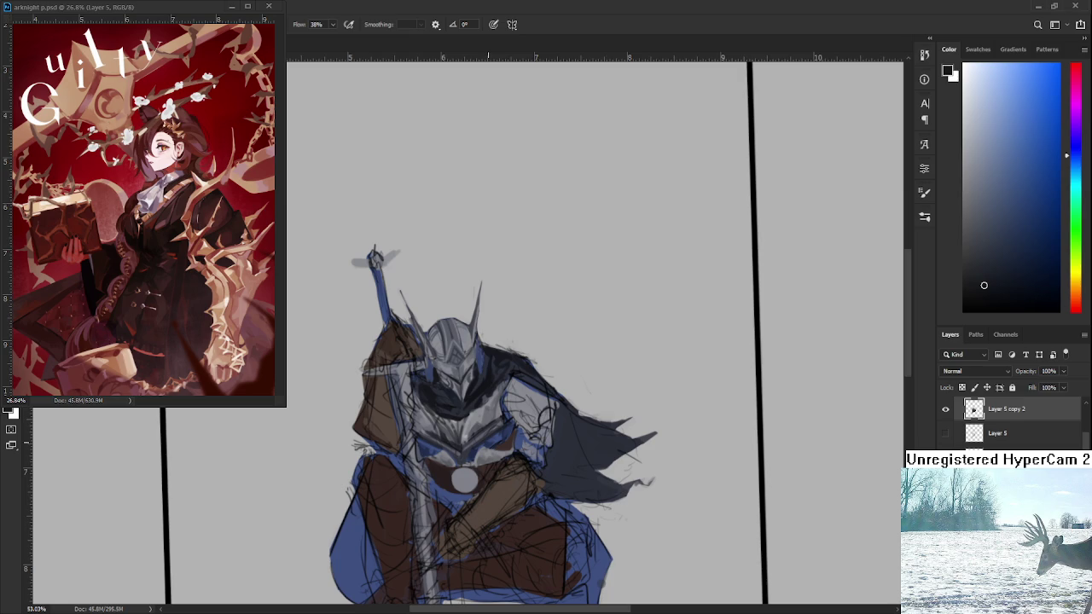
# Zoom in on the chest and paint the strap in dark reddish and pinkish browns
pyautogui.scroll(3, 490, 441)
pyautogui.moveTo(446, 458)
pyautogui.mouseDown()
pyautogui.moveTo(463, 317)
pyautogui.moveTo(482, 425)
pyautogui.mouseUp()
pyautogui.keyDown('alt'); pyautogui.click(489, 409); pyautogui.keyUp('alt')
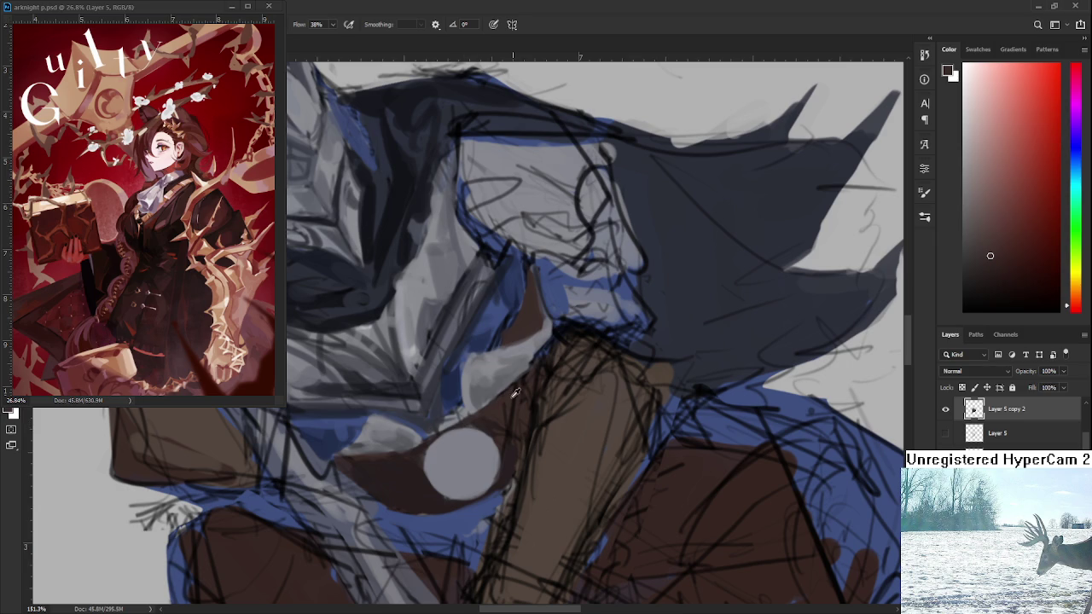
pyautogui.keyDown('alt'); pyautogui.click(479, 424); pyautogui.keyUp('alt')
pyautogui.moveTo(479, 423)
pyautogui.mouseDown()
pyautogui.moveTo(491, 420)
pyautogui.moveTo(484, 444)
pyautogui.mouseUp()
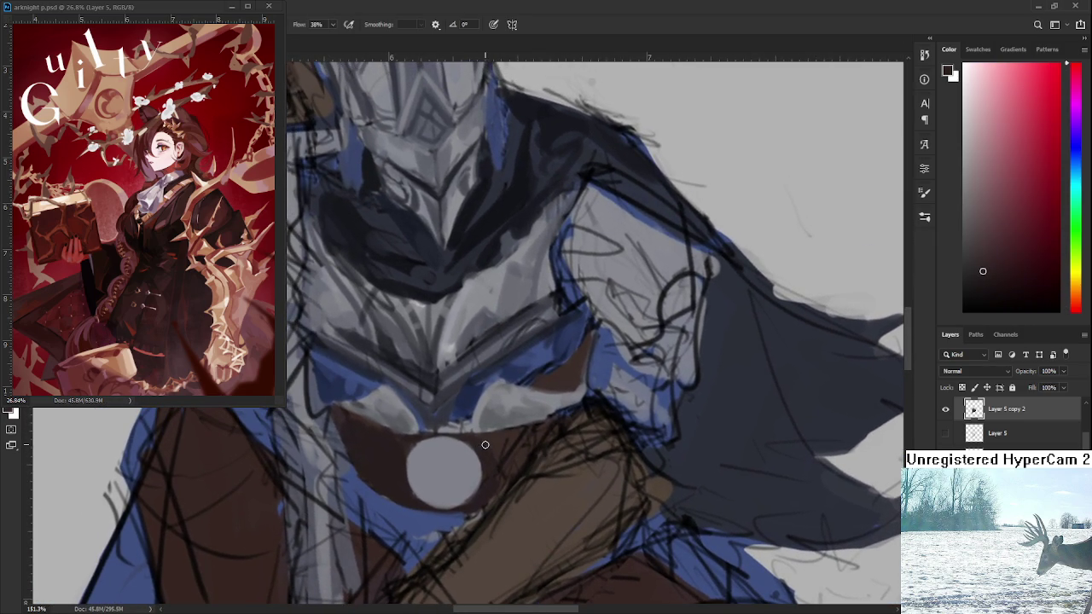
# Shade around the medallion with nearby colours, including pinkish red from the strap
pyautogui.keyDown('alt'); pyautogui.click(493, 444); pyautogui.keyUp('alt')
pyautogui.keyDown('alt'); pyautogui.click(487, 460); pyautogui.keyUp('alt')
pyautogui.keyDown('alt'); pyautogui.click(490, 487); pyautogui.keyUp('alt')
pyautogui.keyDown('alt'); pyautogui.click(495, 488); pyautogui.keyUp('alt')
pyautogui.keyDown('alt'); pyautogui.click(502, 438); pyautogui.keyUp('alt')
pyautogui.keyDown('alt'); pyautogui.click(508, 449); pyautogui.keyUp('alt')
pyautogui.keyDown('alt'); pyautogui.click(515, 456); pyautogui.keyUp('alt')
# Finish the strap shading in a dark red-brown, then adjust the zoom
pyautogui.keyDown('alt'); pyautogui.click(522, 452); pyautogui.keyUp('alt')
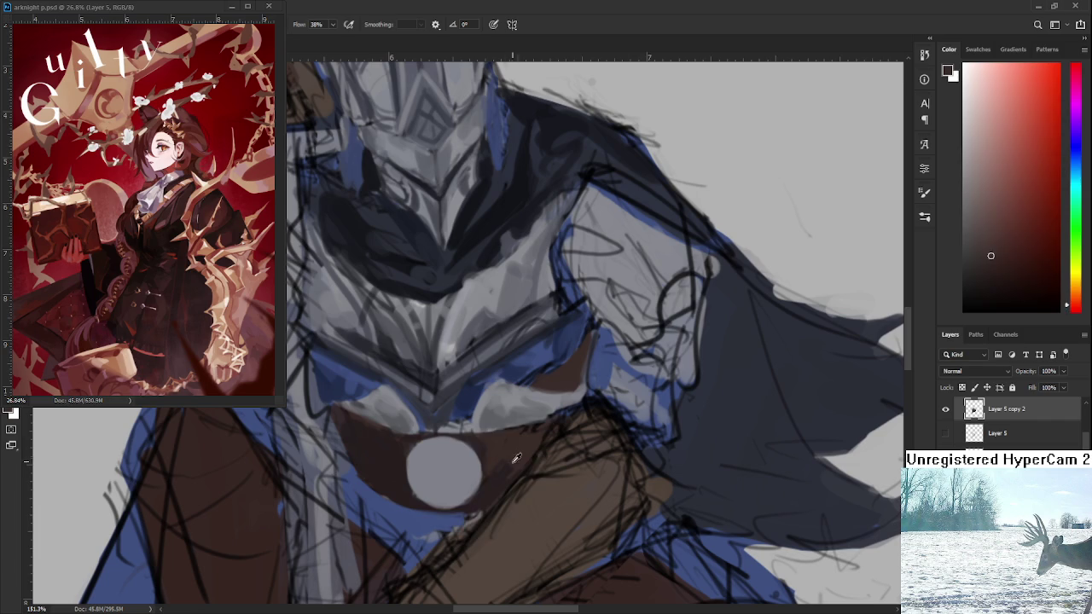
pyautogui.keyDown('alt'); pyautogui.click(493, 461); pyautogui.keyUp('alt')
pyautogui.keyDown('alt'); pyautogui.click(500, 451); pyautogui.keyUp('alt')
pyautogui.keyDown('alt'); pyautogui.click(495, 453); pyautogui.keyUp('alt')
pyautogui.keyDown('alt'); pyautogui.click(498, 451); pyautogui.keyUp('alt')
pyautogui.scroll(-3, 573, 455)
pyautogui.scroll(-3, 589, 456)
pyautogui.scroll(1, 604, 457)
pyautogui.scroll(2, 604, 457)
pyautogui.scroll(2, 579, 444)
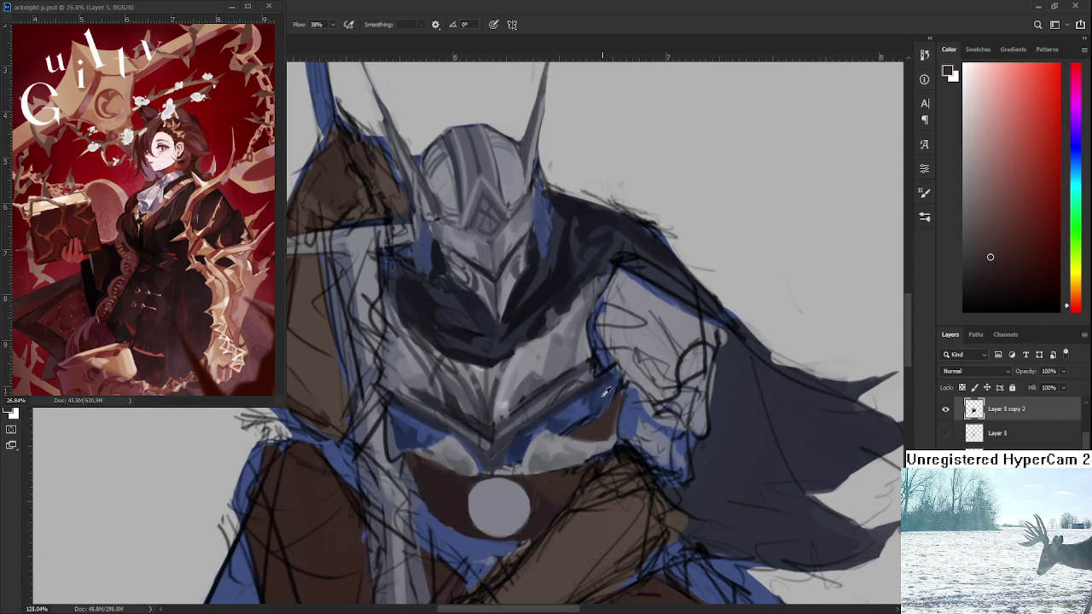
# Paint the lower breastplate with blue-grey and grey sampled from the chest armour
pyautogui.moveTo(530, 420)
pyautogui.mouseDown()
pyautogui.moveTo(444, 440)
pyautogui.moveTo(436, 428)
pyautogui.moveTo(441, 436)
pyautogui.mouseUp()
pyautogui.keyDown('alt'); pyautogui.click(452, 436); pyautogui.keyUp('alt')
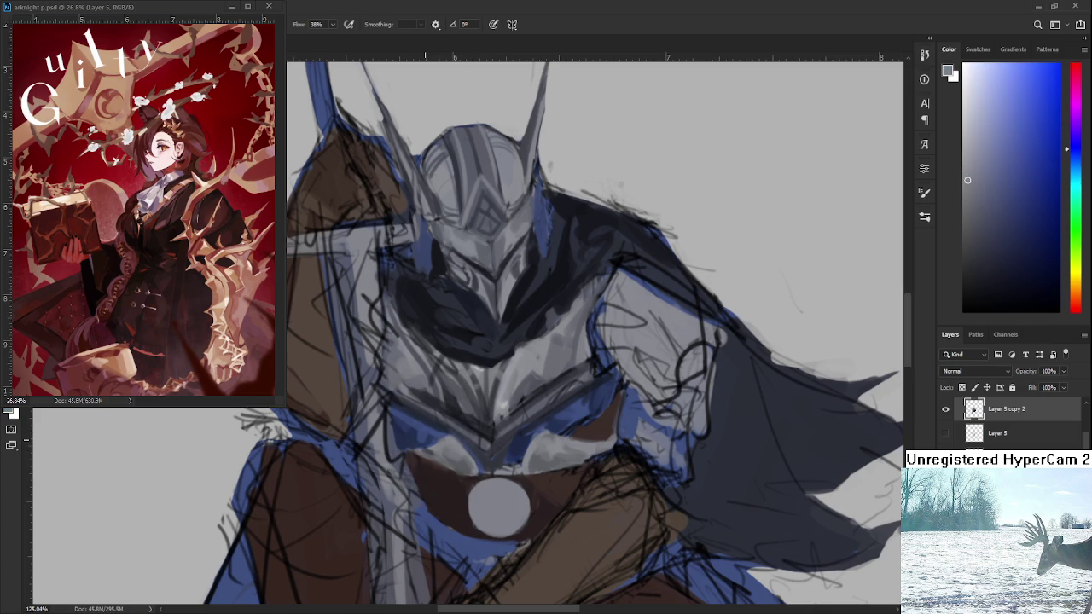
pyautogui.keyDown('alt'); pyautogui.click(461, 413); pyautogui.keyUp('alt')
pyautogui.keyDown('alt'); pyautogui.click(464, 441); pyautogui.keyUp('alt')
pyautogui.keyDown('alt'); pyautogui.click(465, 444); pyautogui.keyUp('alt')
pyautogui.keyDown('alt'); pyautogui.click(451, 436); pyautogui.keyUp('alt')
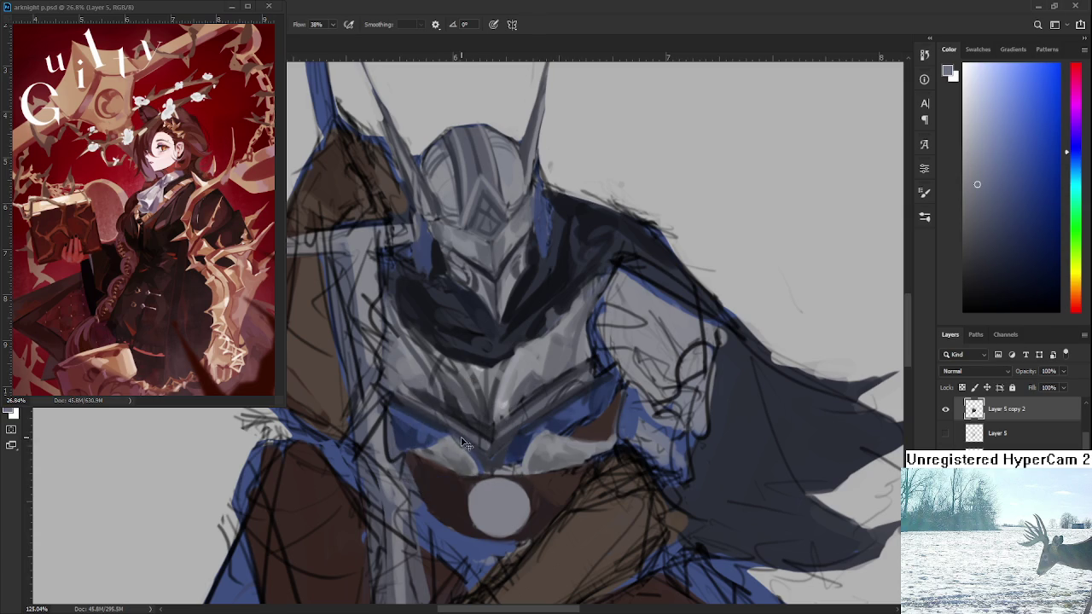
# Refine the breastplate with lighter and darker blue-greys, then zoom out to the full knight
pyautogui.keyDown('alt'); pyautogui.click(453, 431); pyautogui.keyUp('alt')
pyautogui.keyDown('alt'); pyautogui.click(452, 431); pyautogui.keyUp('alt')
pyautogui.moveTo(453, 431); pyautogui.dragTo(456, 433)
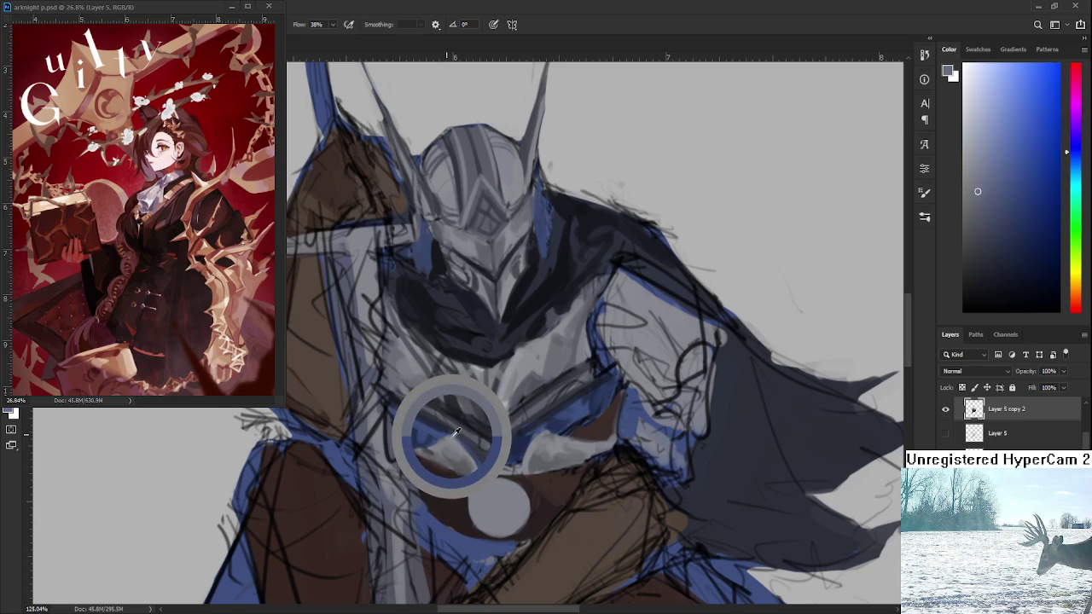
pyautogui.moveTo(457, 432); pyautogui.dragTo(445, 431)
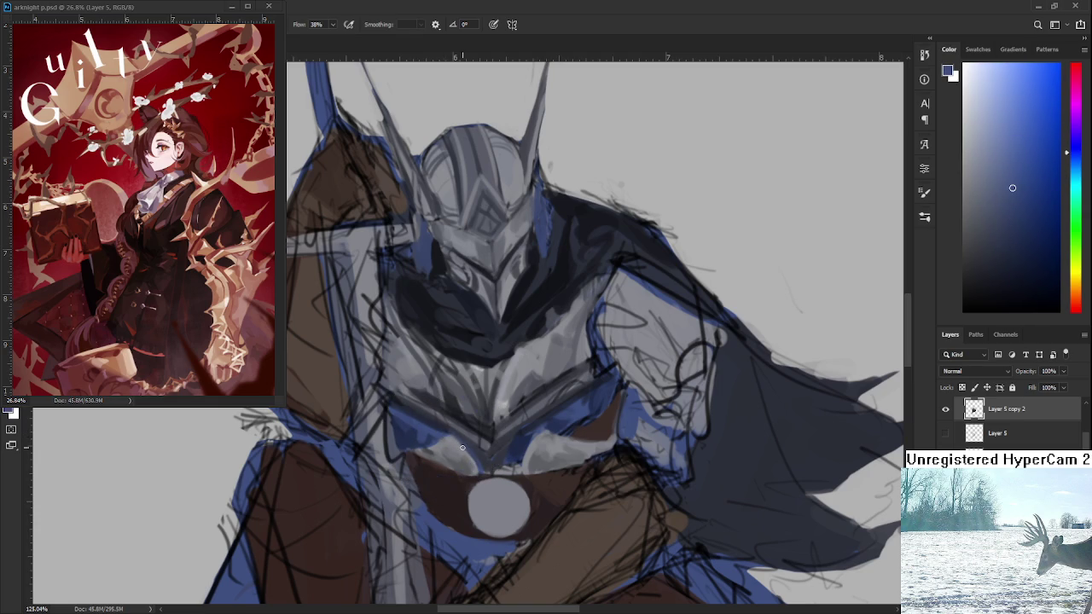
pyautogui.keyDown('alt'); pyautogui.click(454, 427); pyautogui.keyUp('alt')
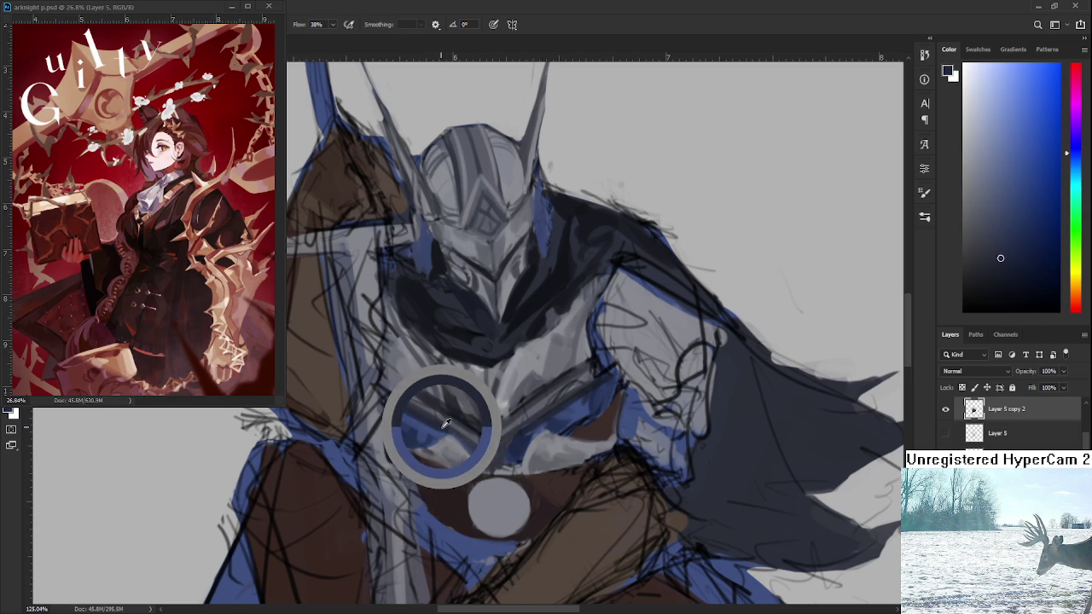
pyautogui.moveTo(444, 424); pyautogui.dragTo(447, 433)
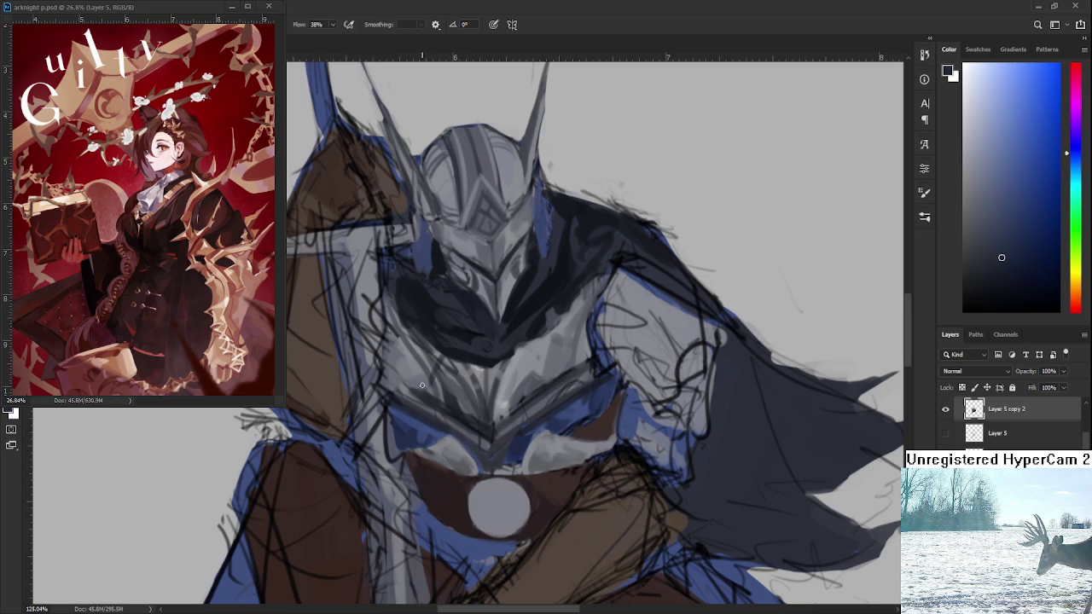
pyautogui.scroll(-2, 421, 385)
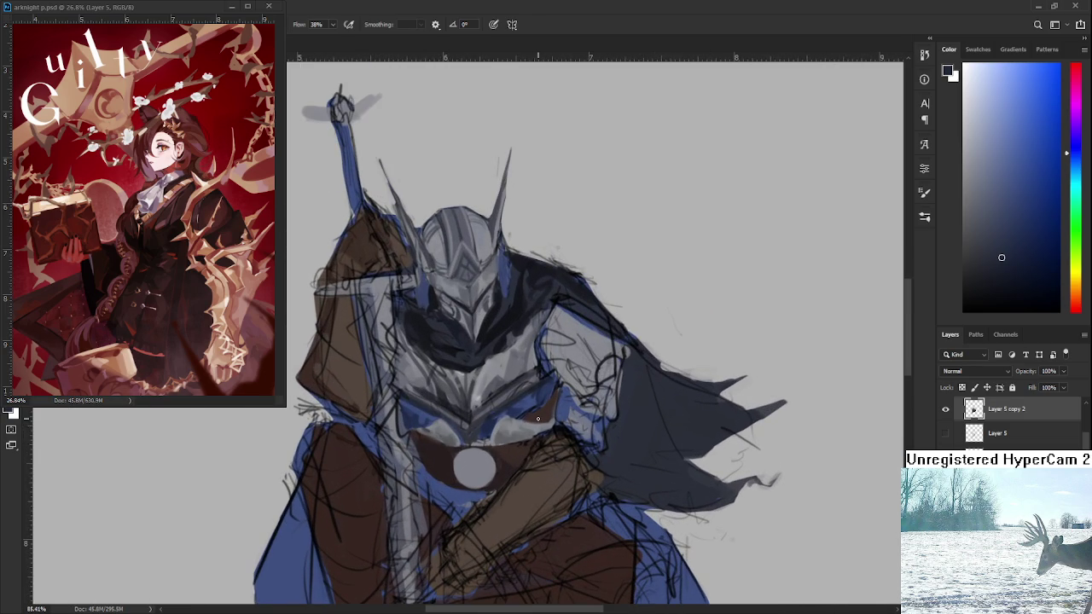
pyautogui.scroll(-2, 537, 418)
pyautogui.scroll(-1, 537, 418)
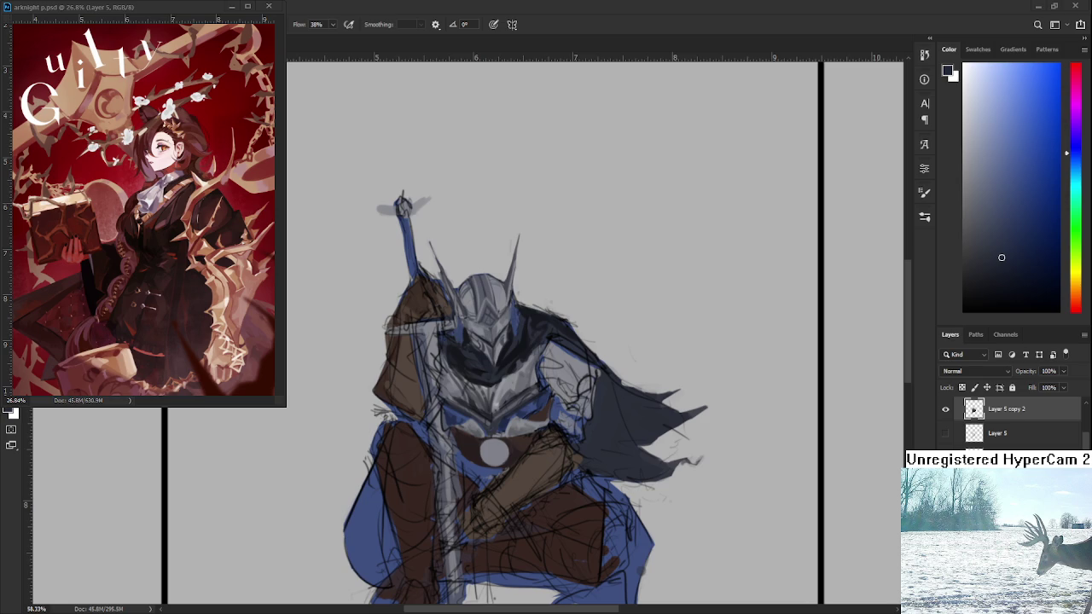
# Sample dark red-brown and orange-brown tones from the sketch and paint the belt band
pyautogui.scroll(1, 546, 384)
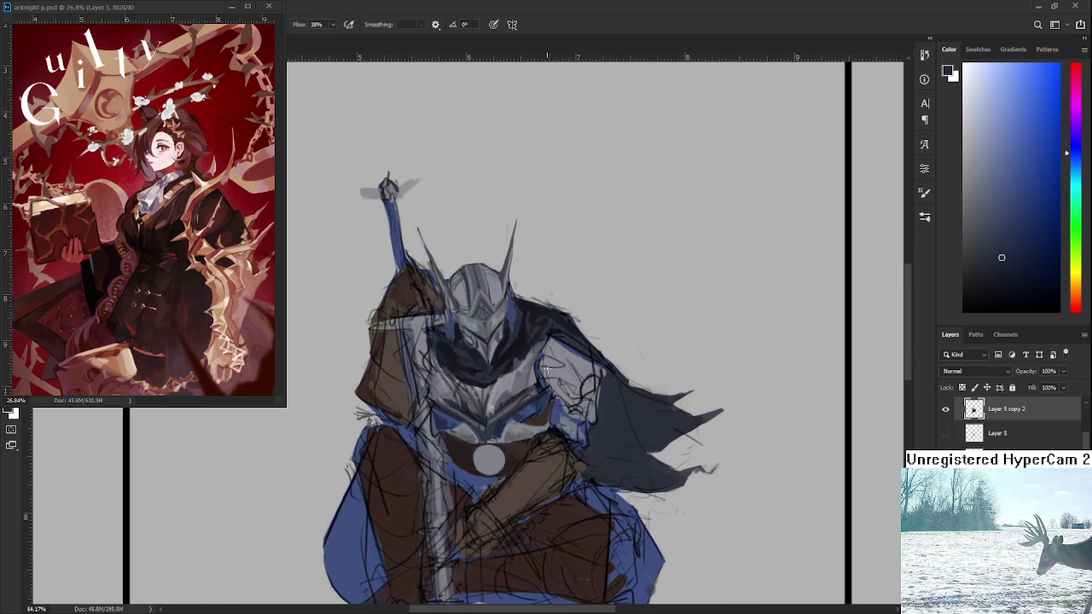
pyautogui.scroll(1, 499, 390)
pyautogui.keyDown('alt'); pyautogui.click(520, 456); pyautogui.keyUp('alt')
pyautogui.moveTo(527, 465); pyautogui.dragTo(529, 443)
pyautogui.keyDown('alt'); pyautogui.click(532, 477); pyautogui.keyUp('alt')
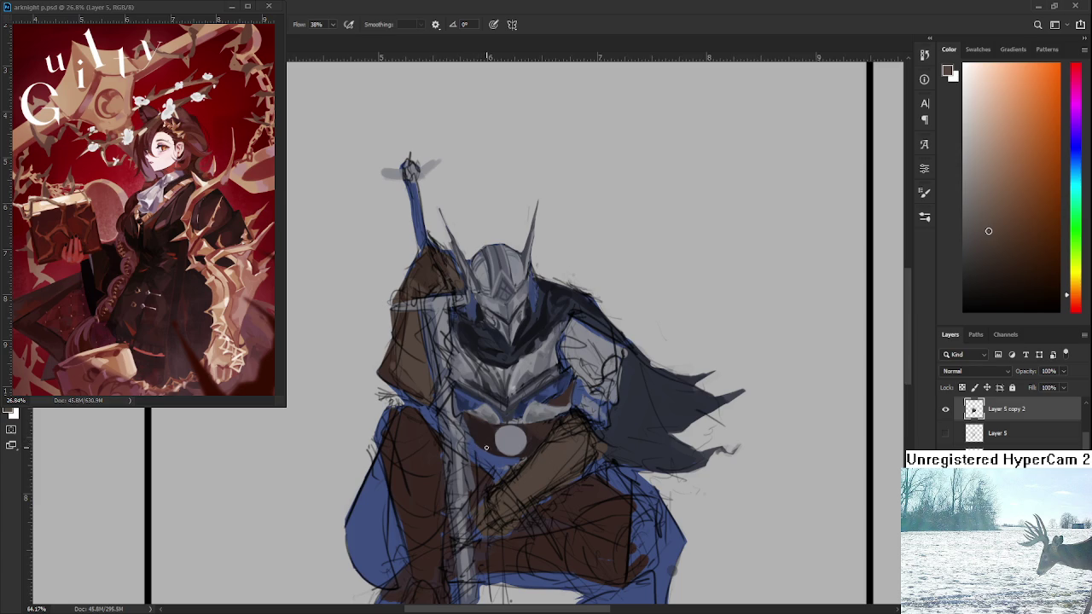
pyautogui.keyDown('alt'); pyautogui.click(479, 437); pyautogui.keyUp('alt')
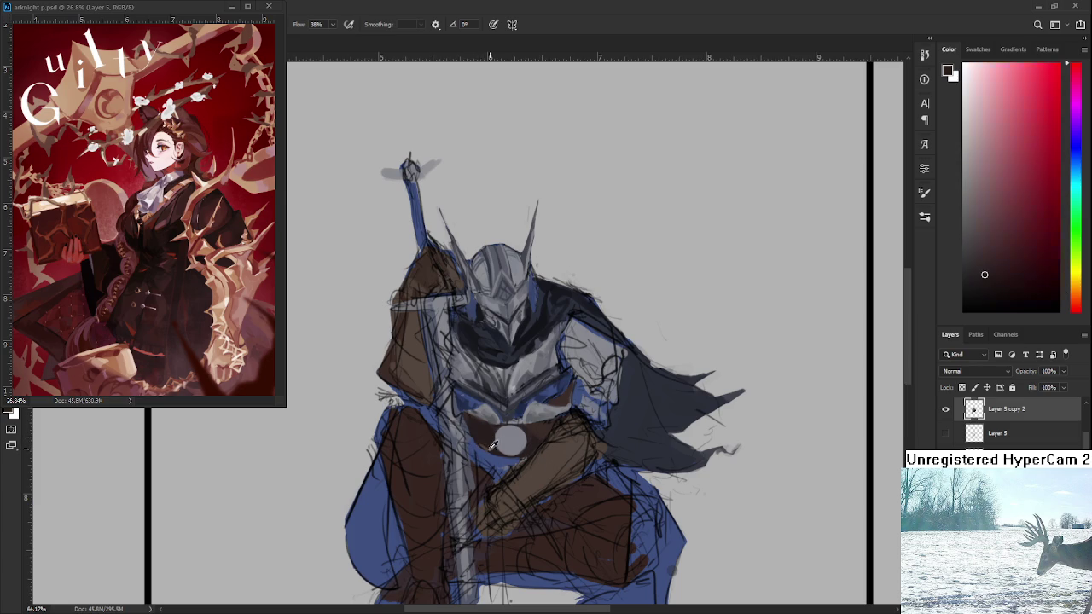
pyautogui.keyDown('alt'); pyautogui.click(493, 448); pyautogui.keyUp('alt')
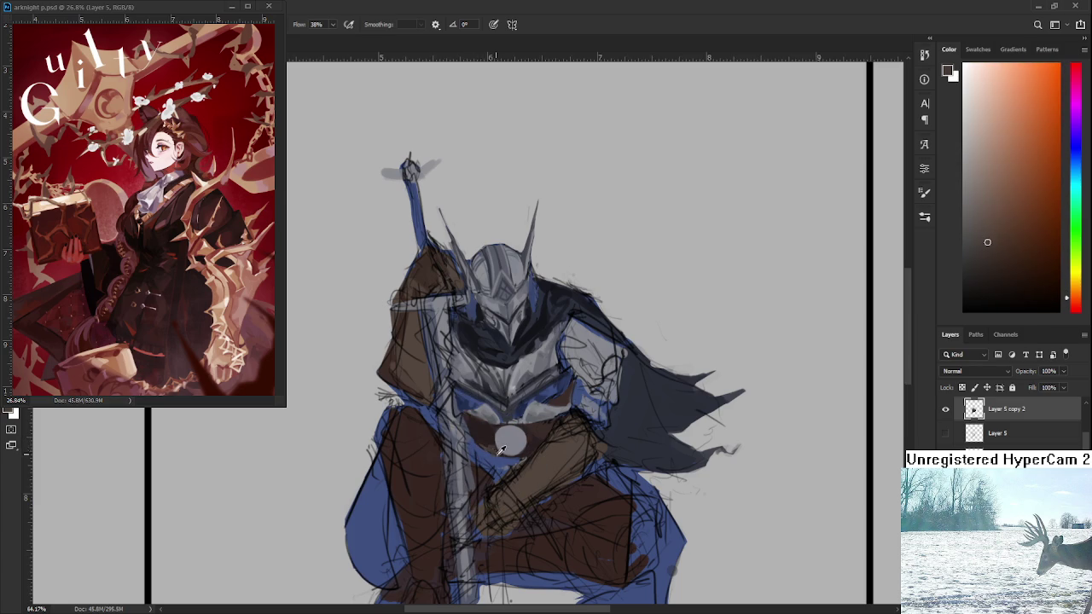
pyautogui.keyDown('alt'); pyautogui.click(501, 448); pyautogui.keyUp('alt')
pyautogui.keyDown('alt'); pyautogui.click(499, 436); pyautogui.keyUp('alt')
# Paint the red area around the buckle and the belt's dark red tone
pyautogui.keyDown('alt'); pyautogui.click(499, 437); pyautogui.keyUp('alt')
pyautogui.keyDown('alt'); pyautogui.click(490, 448); pyautogui.keyUp('alt')
pyautogui.keyDown('alt'); pyautogui.click(492, 435); pyautogui.keyUp('alt')
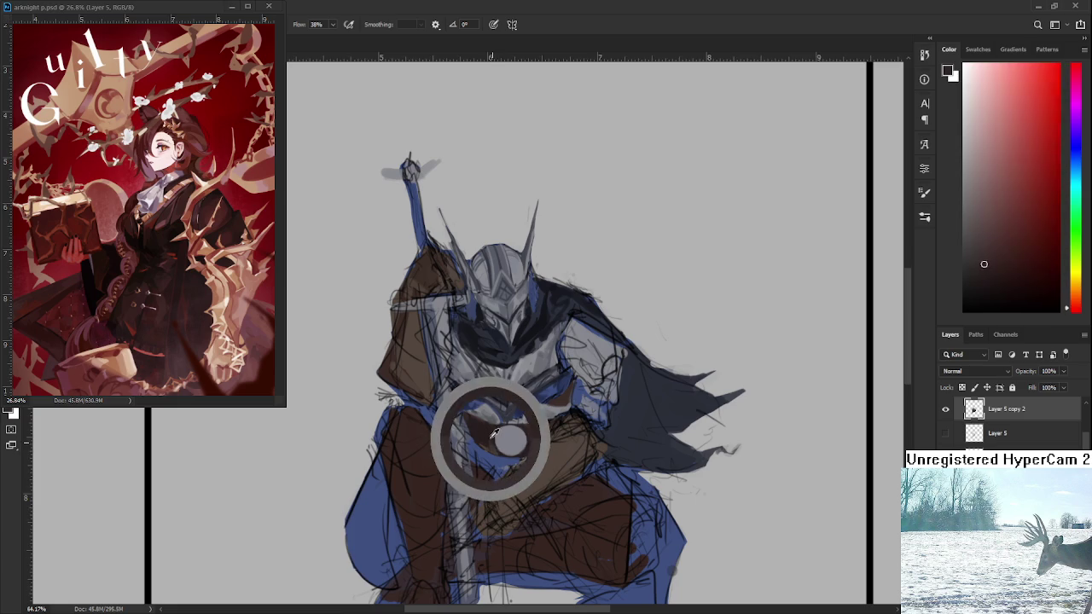
pyautogui.keyDown('alt'); pyautogui.click(482, 440); pyautogui.keyUp('alt')
pyautogui.moveTo(507, 441)
pyautogui.mouseDown()
pyautogui.moveTo(537, 475)
pyautogui.moveTo(535, 435)
pyautogui.mouseUp()
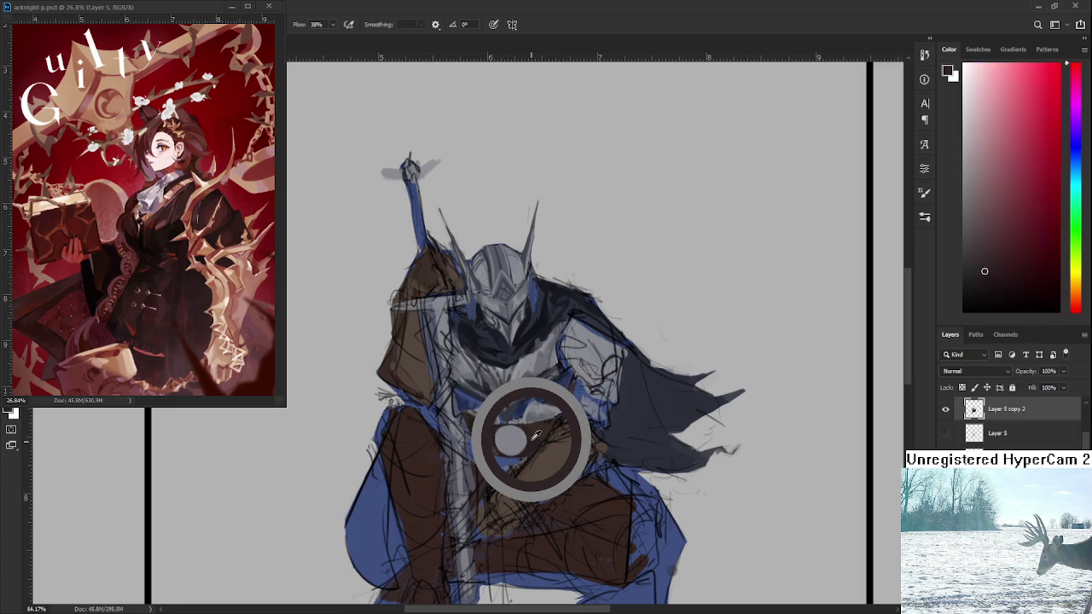
pyautogui.moveTo(535, 435); pyautogui.dragTo(533, 432)
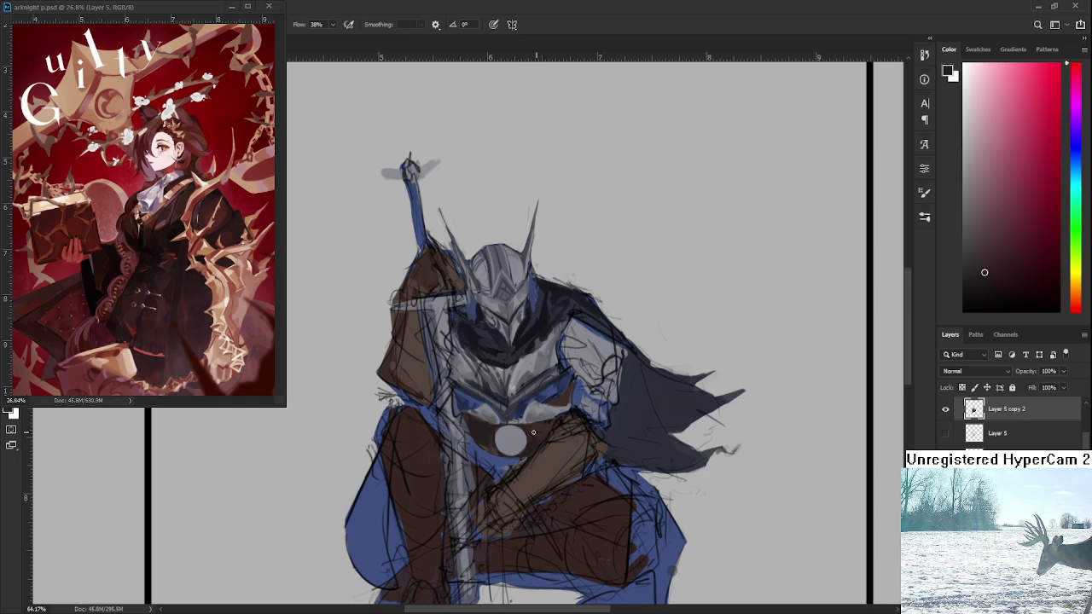
pyautogui.click(534, 432)
pyautogui.click(537, 434)
pyautogui.click(539, 434)
pyautogui.click(531, 436)
pyautogui.click(527, 429)
# Refine the belt with dark maroon and near-black red, touching up the blue armour edge
pyautogui.click(487, 440)
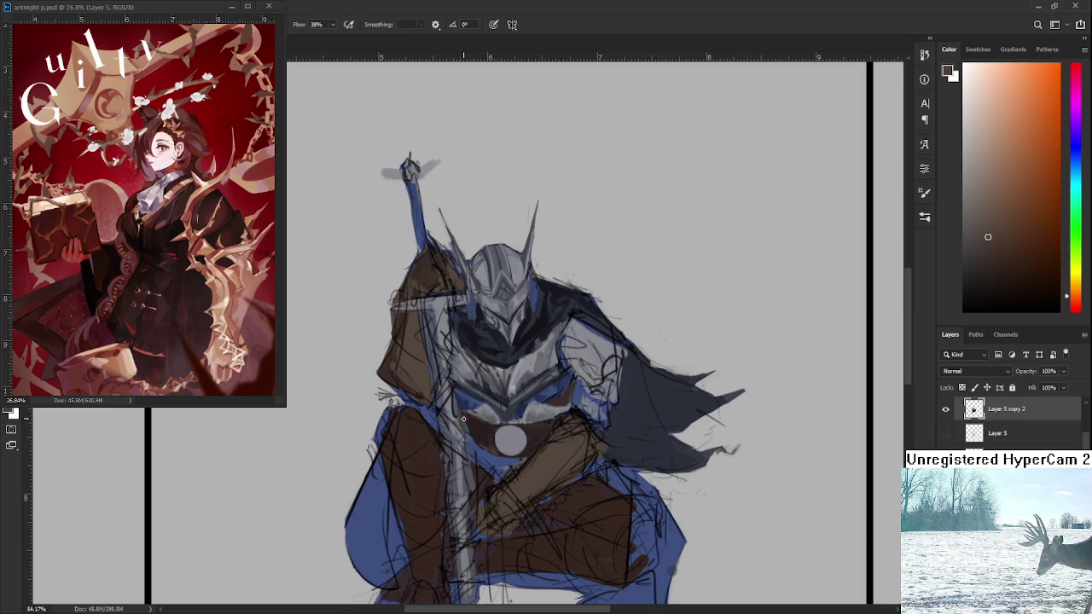
pyautogui.keyDown('alt'); pyautogui.click(460, 414); pyautogui.keyUp('alt')
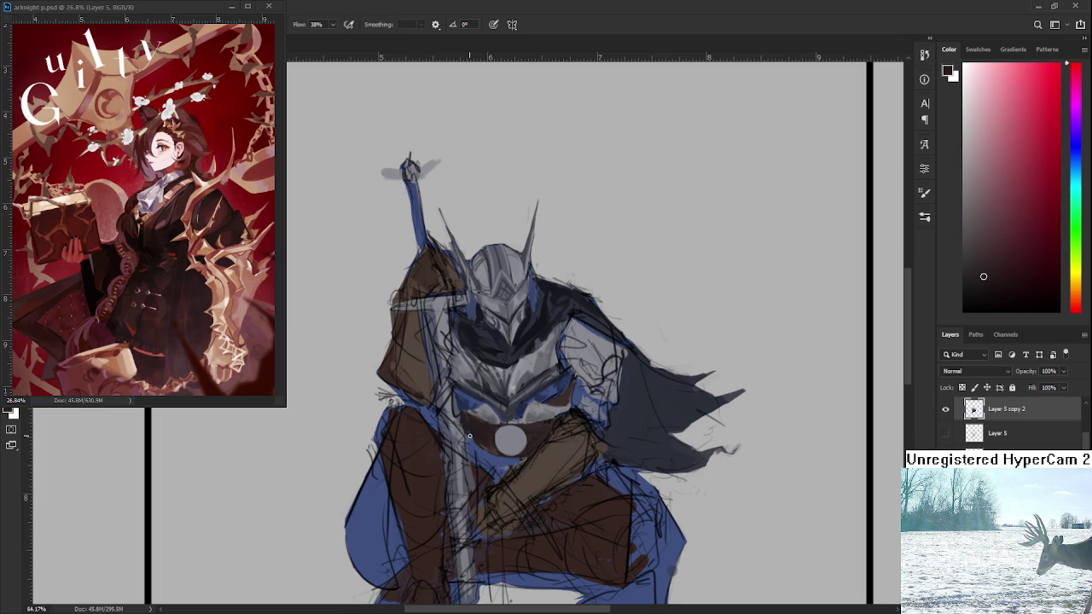
pyautogui.keyDown('alt'); pyautogui.click(470, 440); pyautogui.keyUp('alt')
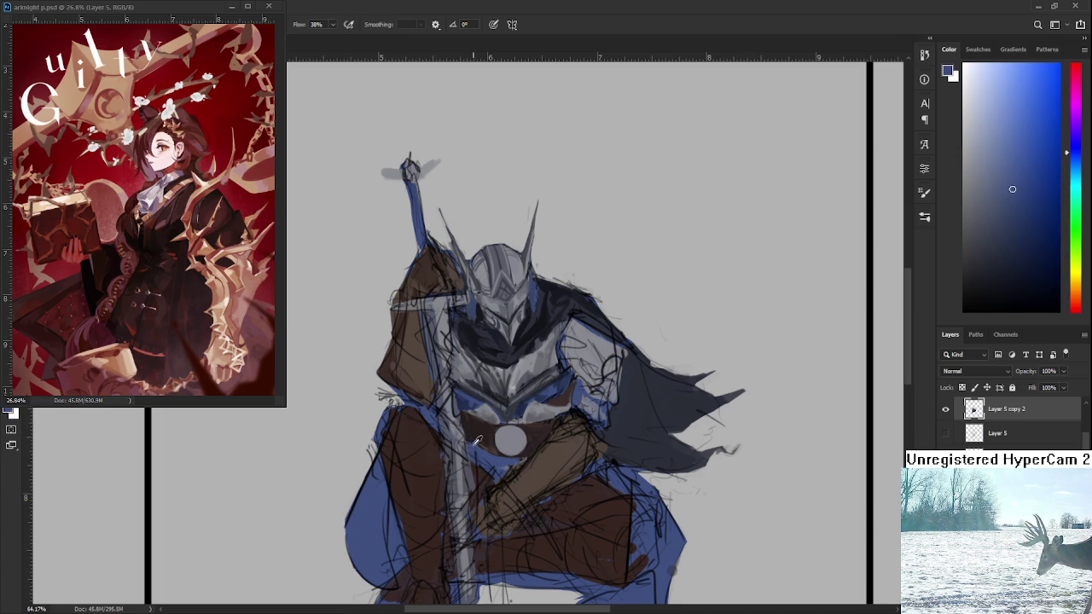
pyautogui.keyDown('alt'); pyautogui.click(479, 438); pyautogui.keyUp('alt')
pyautogui.keyDown('alt'); pyautogui.click(477, 443); pyautogui.keyUp('alt')
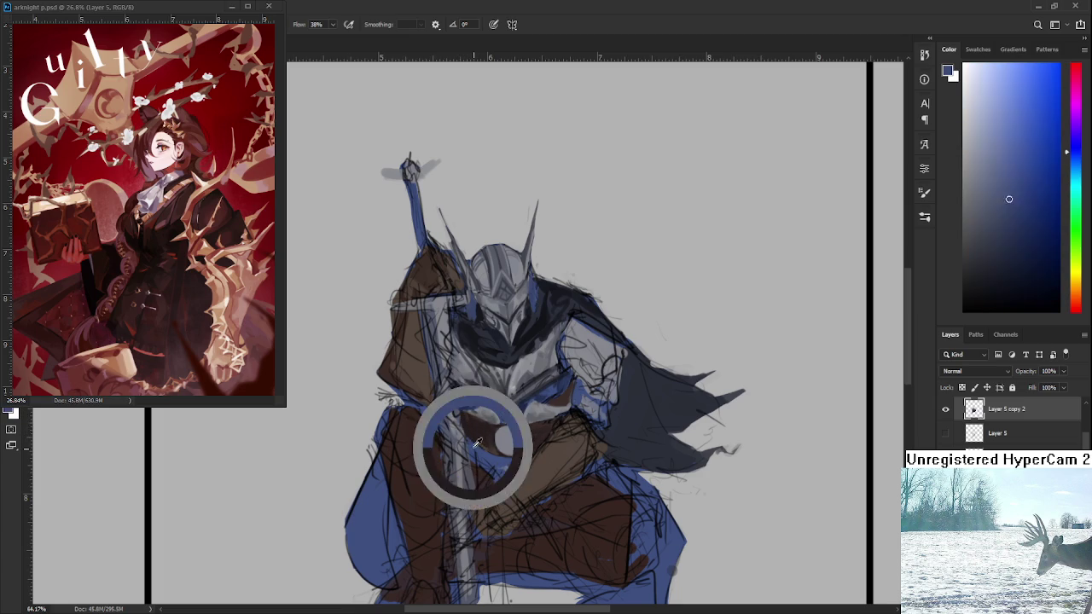
pyautogui.keyDown('alt'); pyautogui.click(478, 442); pyautogui.keyUp('alt')
pyautogui.keyDown('alt'); pyautogui.click(471, 424); pyautogui.keyUp('alt')
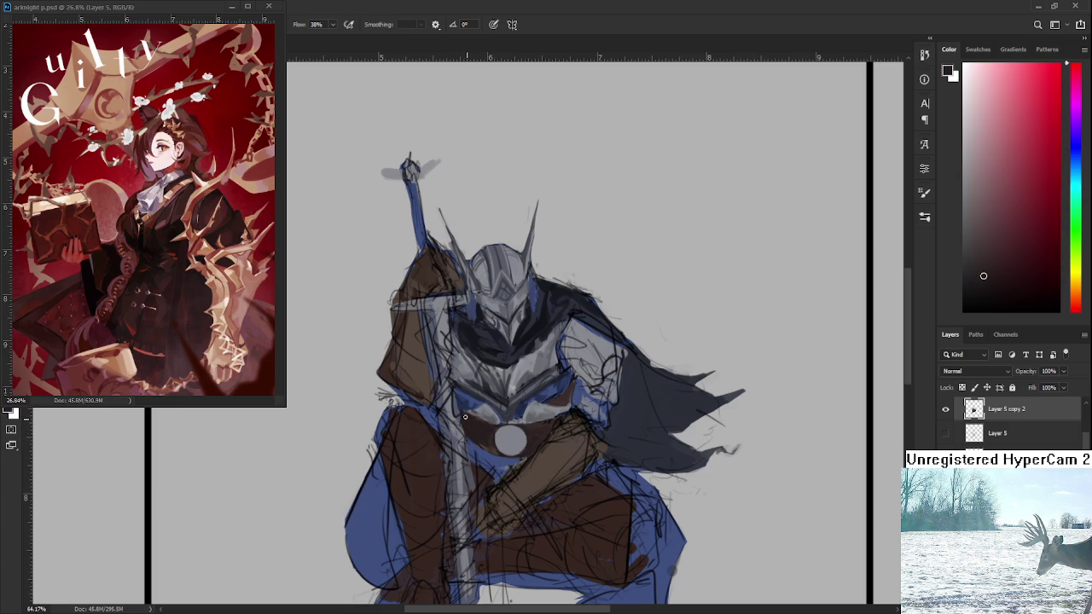
pyautogui.keyDown('alt'); pyautogui.click(473, 422); pyautogui.keyUp('alt')
pyautogui.keyDown('alt'); pyautogui.click(466, 423); pyautogui.keyUp('alt')
pyautogui.keyDown('alt'); pyautogui.click(474, 421); pyautogui.keyUp('alt')
pyautogui.scroll(3, 564, 393)
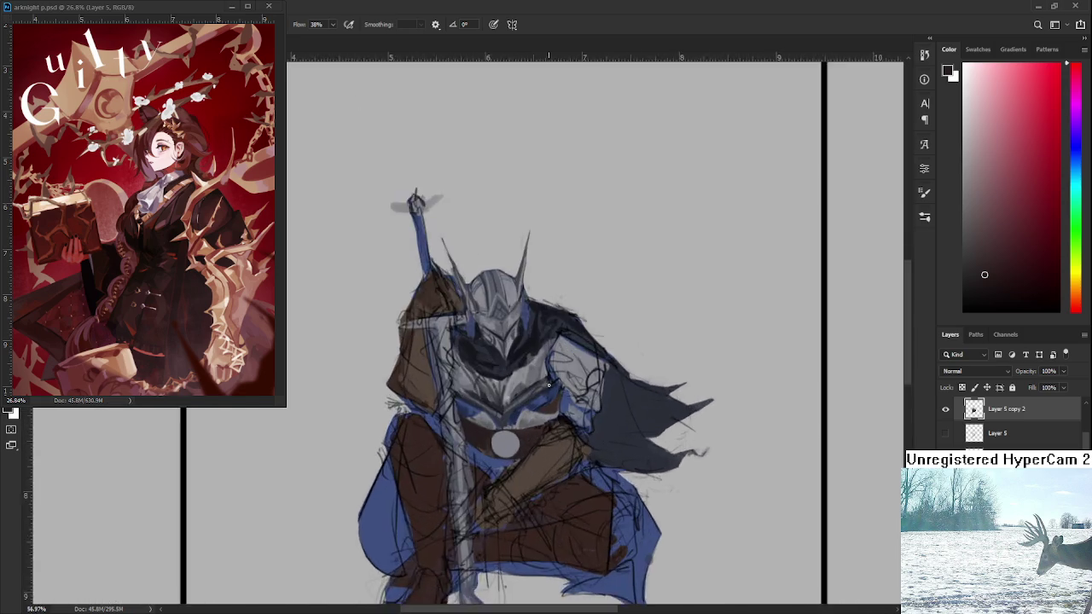
# Shade the chest plate with sampled dark browns, bluish-purple and greyish blue
pyautogui.scroll(3, 529, 389)
pyautogui.moveTo(526, 389); pyautogui.dragTo(567, 374)
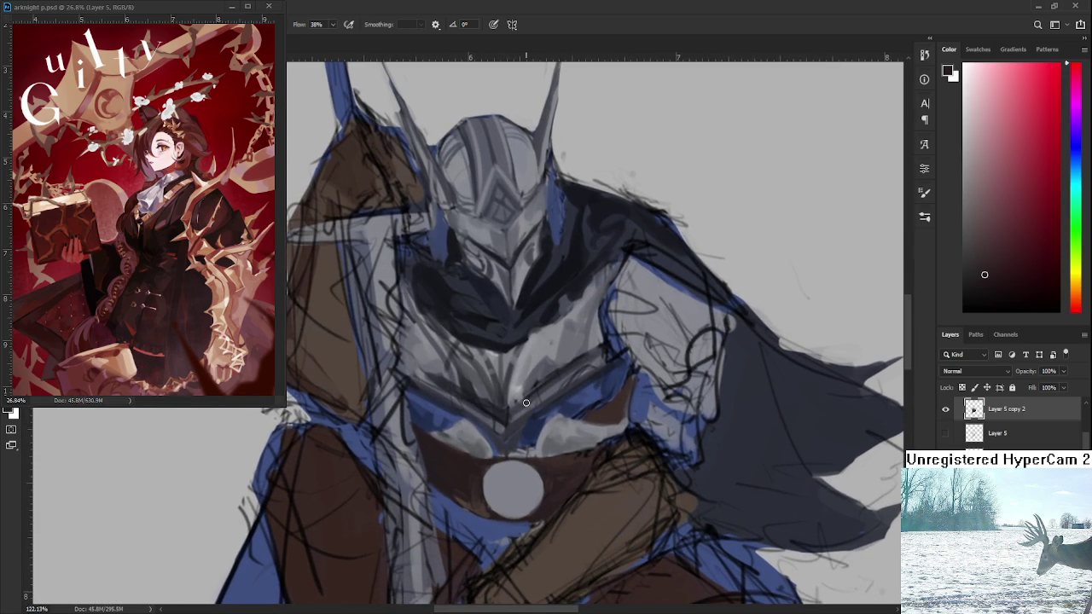
pyautogui.keyDown('alt'); pyautogui.click(614, 407); pyautogui.keyUp('alt')
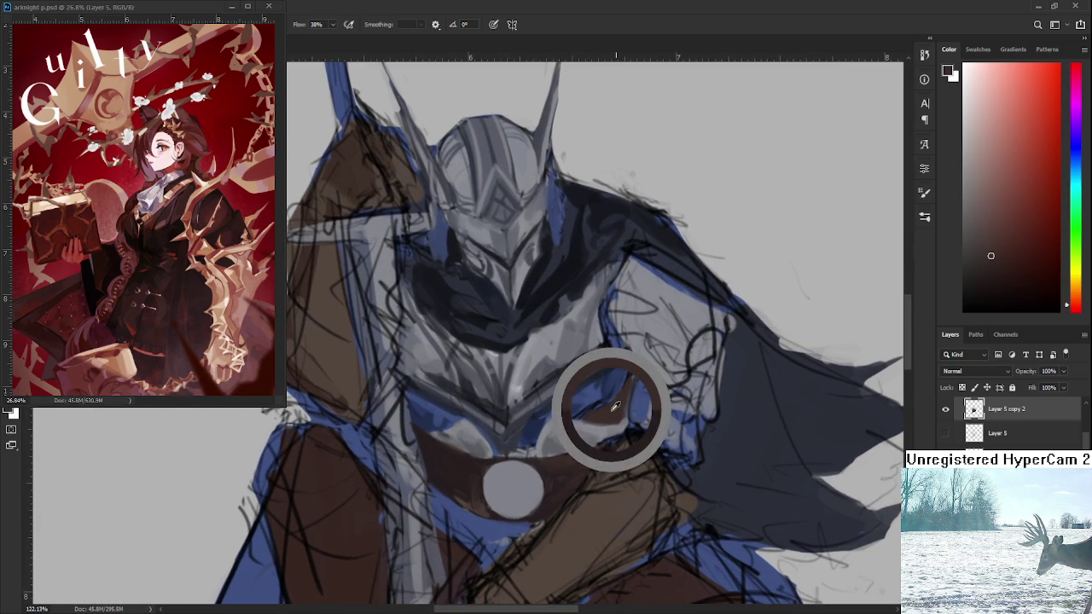
pyautogui.keyDown('alt'); pyautogui.click(418, 425); pyautogui.keyUp('alt')
pyautogui.keyDown('alt'); pyautogui.click(417, 427); pyautogui.keyUp('alt')
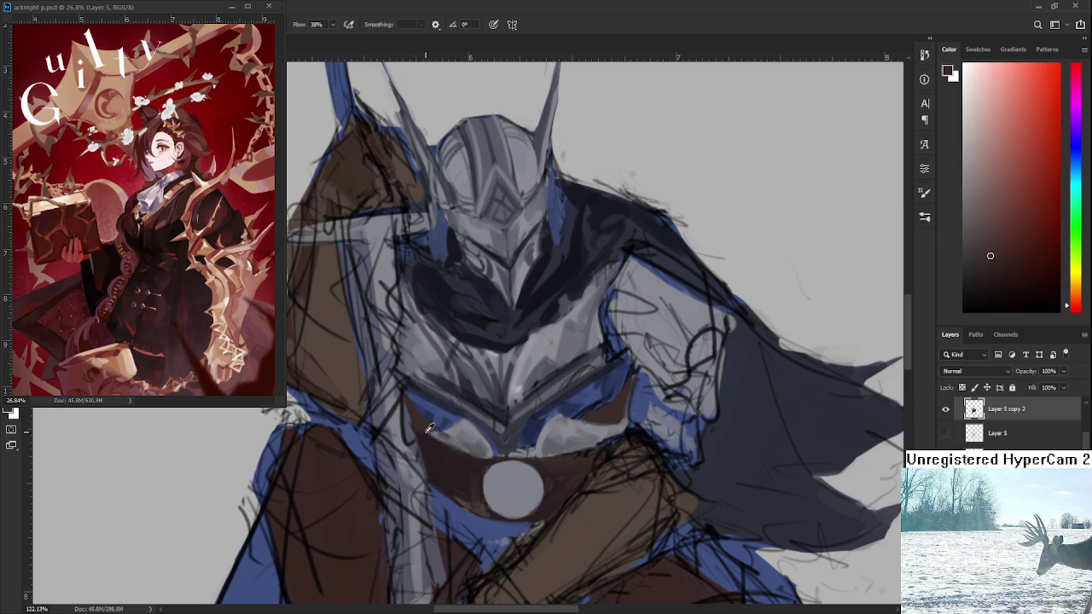
pyautogui.keyDown('alt'); pyautogui.click(425, 430); pyautogui.keyUp('alt')
pyautogui.keyDown('alt'); pyautogui.click(438, 430); pyautogui.keyUp('alt')
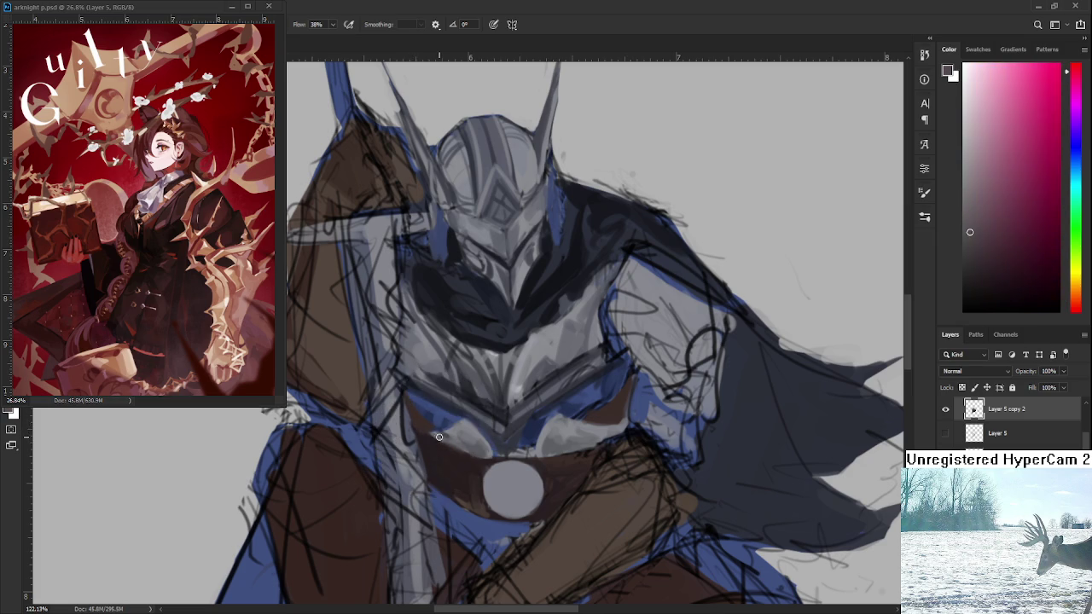
pyautogui.keyDown('alt'); pyautogui.click(439, 430); pyautogui.keyUp('alt')
pyautogui.keyDown('alt'); pyautogui.click(444, 416); pyautogui.keyUp('alt')
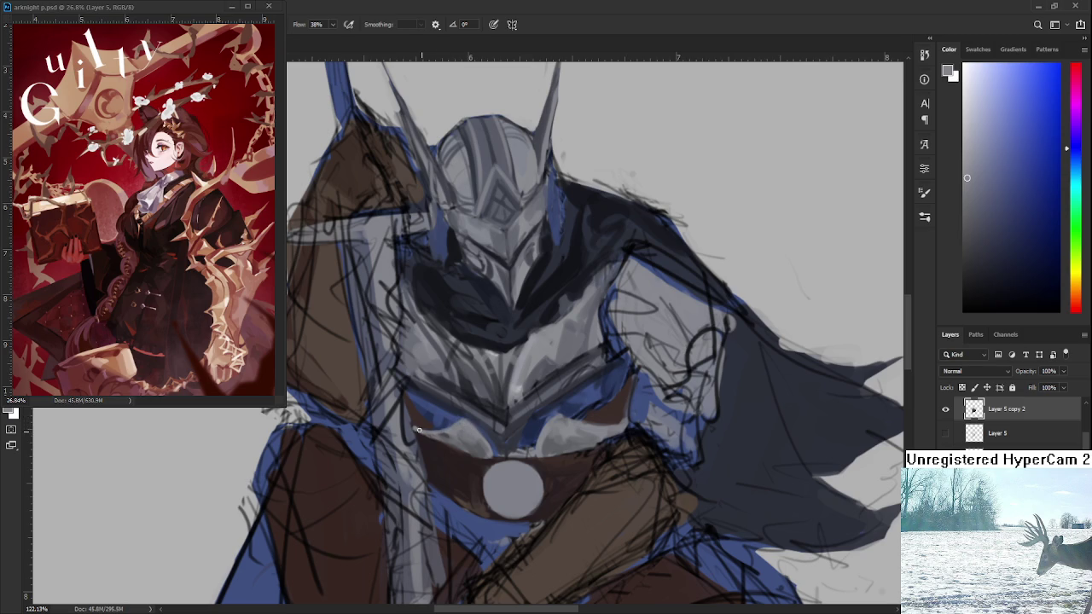
# Add dark red and dark blue tones to the chest armour near the belt
pyautogui.keyDown('alt'); pyautogui.click(427, 444); pyautogui.keyUp('alt')
pyautogui.keyDown('alt'); pyautogui.moveTo(418, 436); pyautogui.dragTo(450, 438); pyautogui.keyUp('alt')
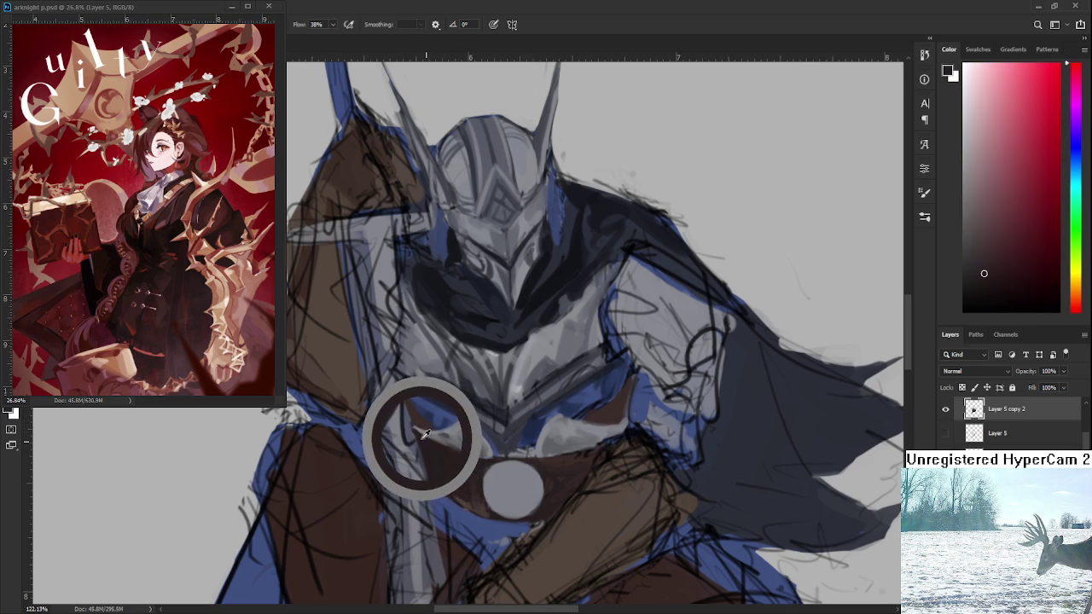
pyautogui.moveTo(450, 437)
pyautogui.keyDown('alt'); pyautogui.mouseDown()
pyautogui.moveTo(416, 427)
pyautogui.moveTo(429, 428)
pyautogui.mouseUp(); pyautogui.keyUp('alt')
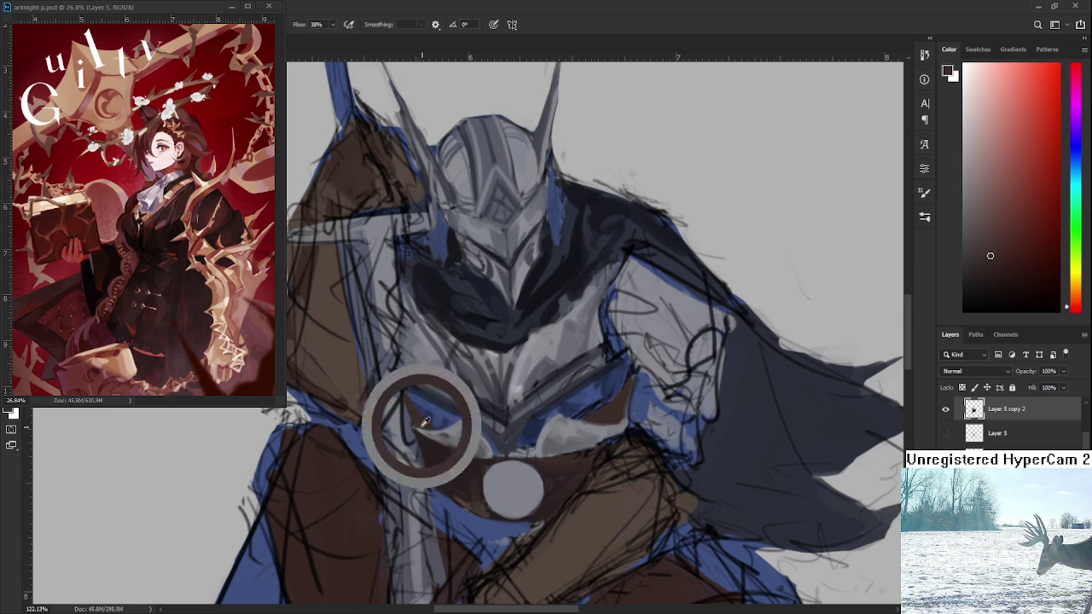
pyautogui.keyDown('alt'); pyautogui.click(453, 423); pyautogui.keyUp('alt')
pyautogui.keyDown('alt'); pyautogui.click(461, 427); pyautogui.keyUp('alt')
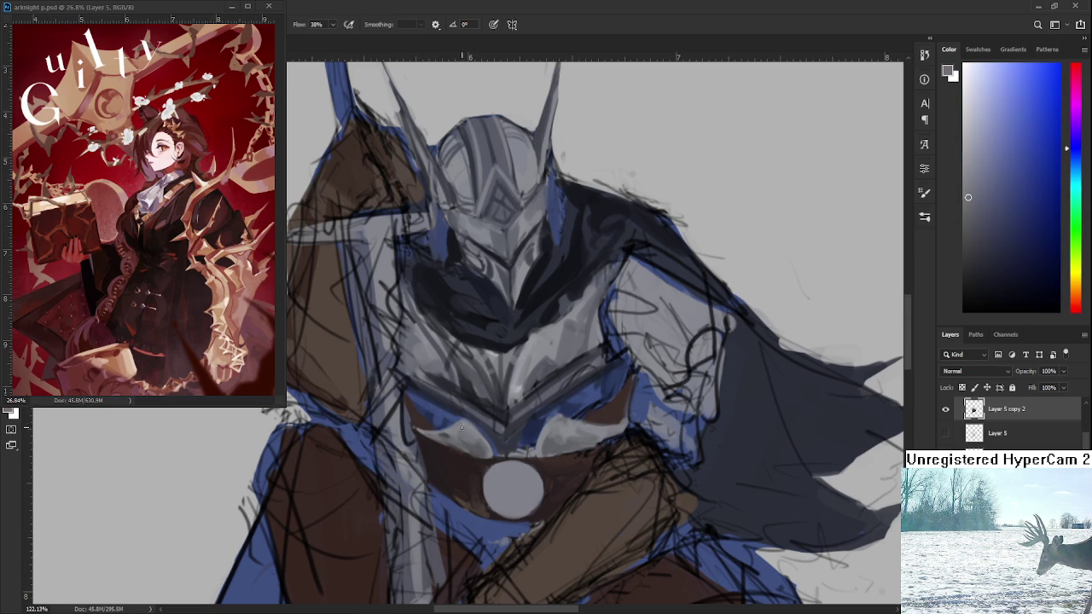
pyautogui.keyDown('alt'); pyautogui.click(473, 429); pyautogui.keyUp('alt')
# Paint a dark brown shadow onto the armour just above the belt
pyautogui.scroll(-5, 488, 441)
pyautogui.scroll(2, 465, 442)
pyautogui.scroll(3, 452, 443)
pyautogui.scroll(3, 442, 444)
pyautogui.scroll(-5, 443, 444)
pyautogui.scroll(2, 452, 452)
pyautogui.scroll(2, 482, 482)
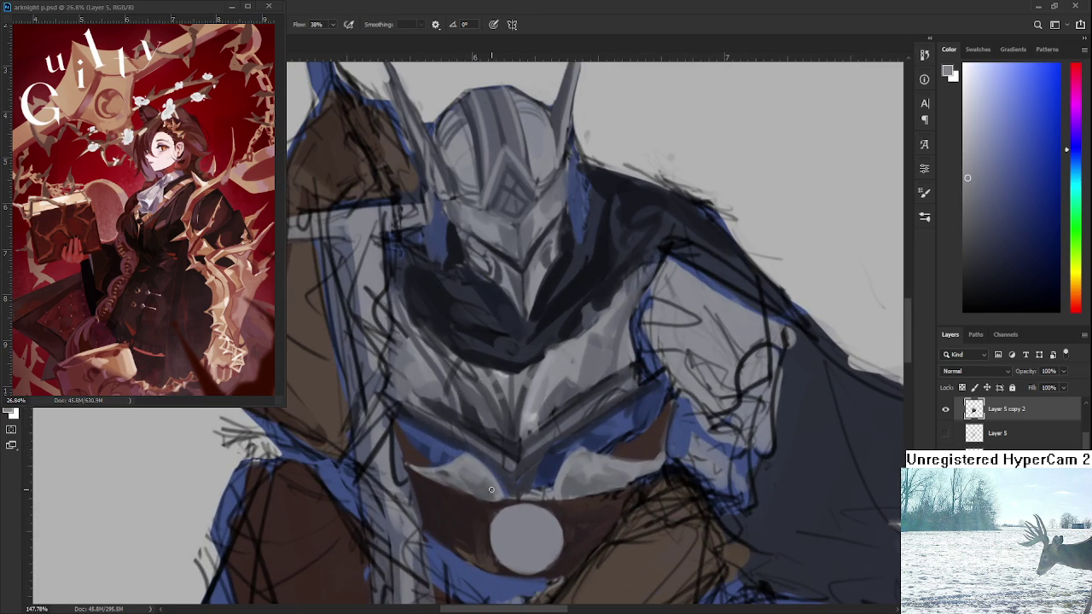
pyautogui.keyDown('alt'); pyautogui.click(448, 512); pyautogui.keyUp('alt')
pyautogui.keyDown('alt'); pyautogui.click(409, 456); pyautogui.keyUp('alt')
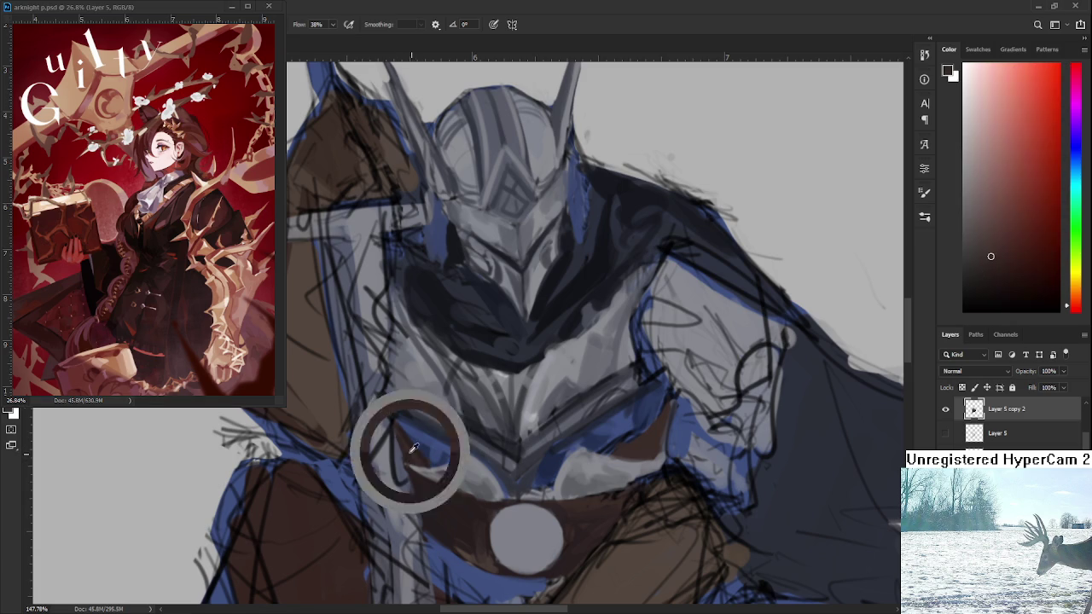
pyautogui.keyDown('alt'); pyautogui.click(414, 452); pyautogui.keyUp('alt')
pyautogui.keyDown('alt'); pyautogui.click(418, 449); pyautogui.keyUp('alt')
pyautogui.keyDown('alt'); pyautogui.click(417, 450); pyautogui.keyUp('alt')
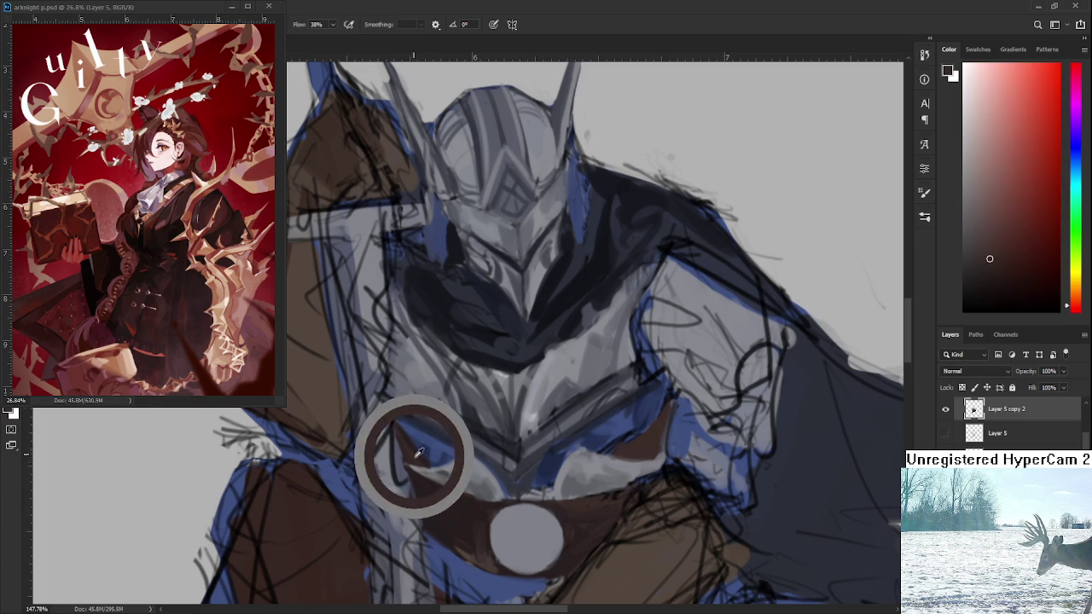
pyautogui.keyDown('alt'); pyautogui.click(416, 452); pyautogui.keyUp('alt')
pyautogui.keyDown('alt'); pyautogui.click(415, 453); pyautogui.keyUp('alt')
pyautogui.keyDown('alt'); pyautogui.click(416, 452); pyautogui.keyUp('alt')
pyautogui.keyDown('alt'); pyautogui.click(420, 452); pyautogui.keyUp('alt')
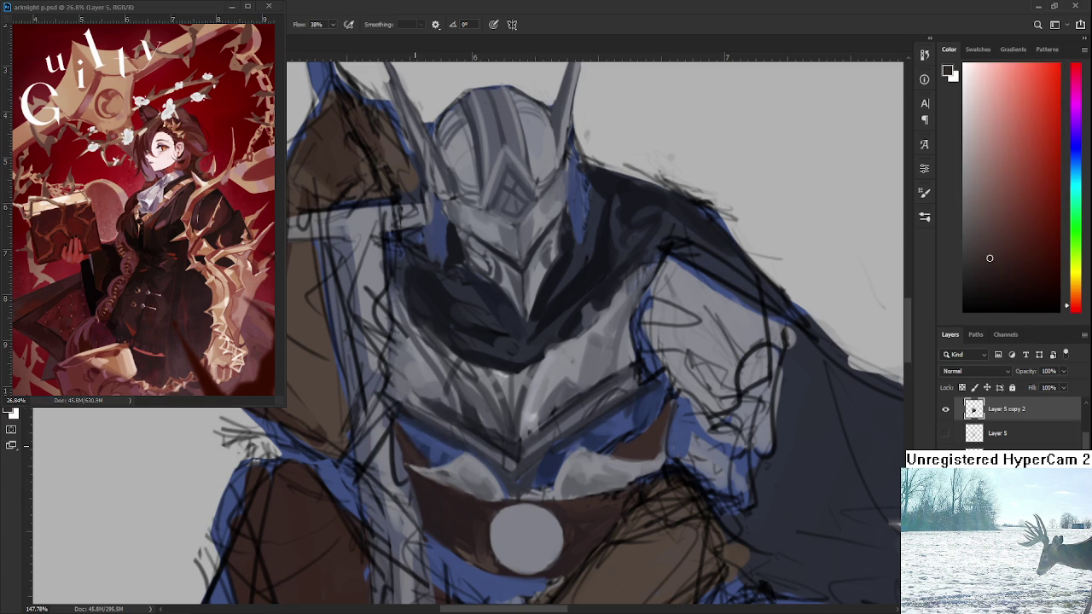
pyautogui.scroll(-2, 556, 494)
# Dab light blue-grey from the armour onto the brown belt
pyautogui.scroll(-3, 556, 495)
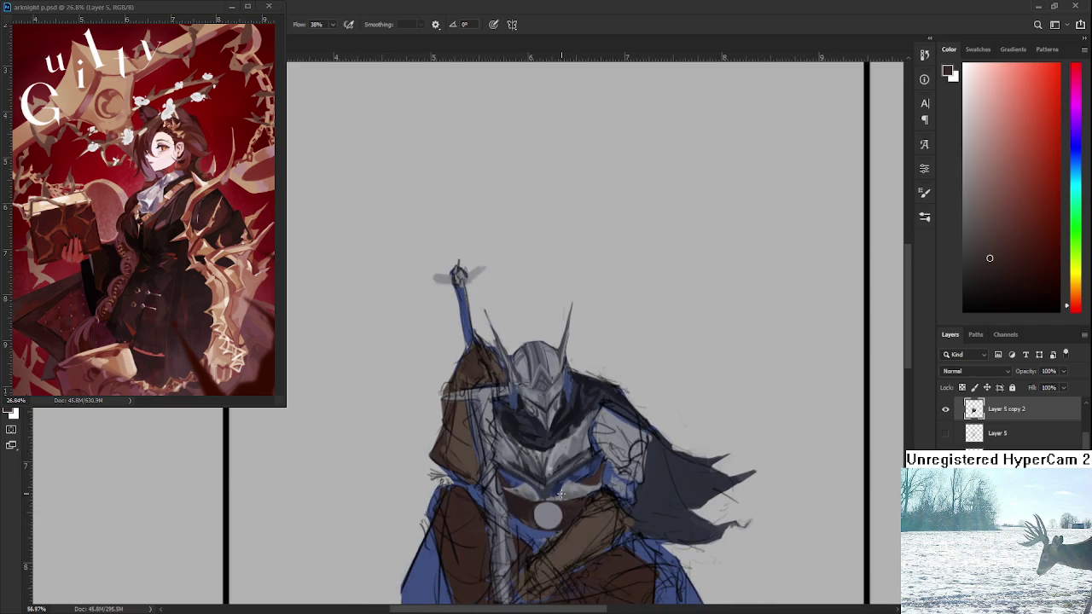
pyautogui.scroll(2, 561, 493)
pyautogui.scroll(2, 567, 502)
pyautogui.scroll(1, 567, 501)
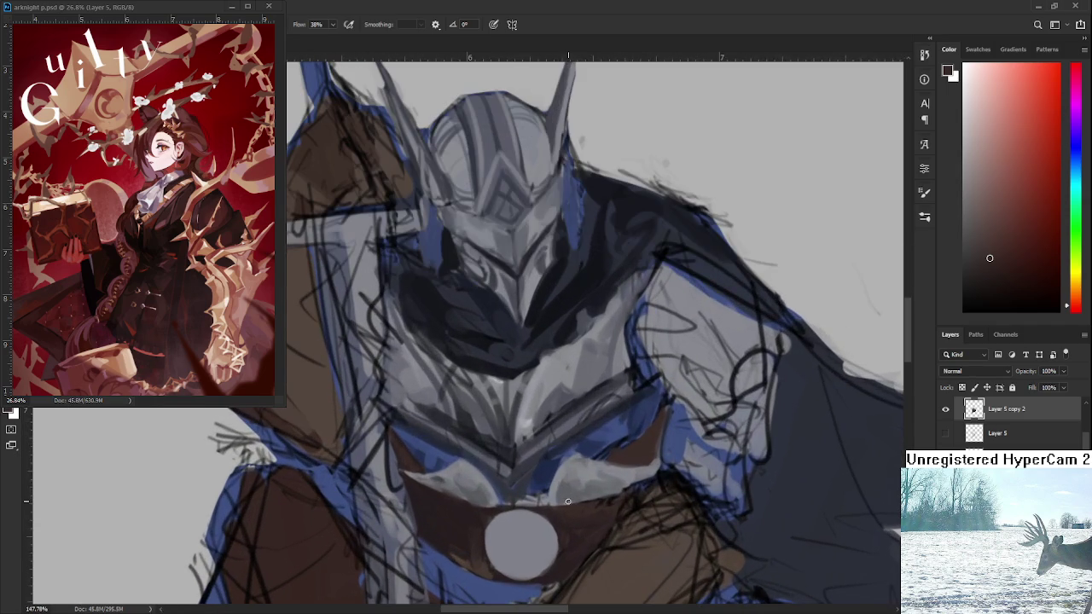
pyautogui.scroll(-3, 576, 487)
pyautogui.scroll(1, 575, 487)
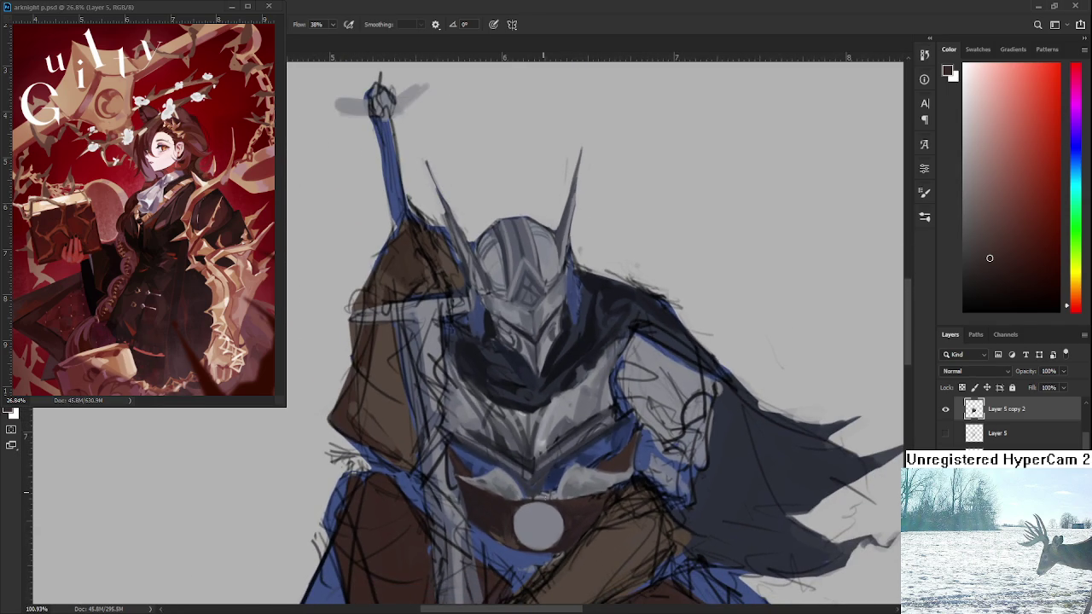
pyautogui.moveTo(551, 501); pyautogui.dragTo(525, 518)
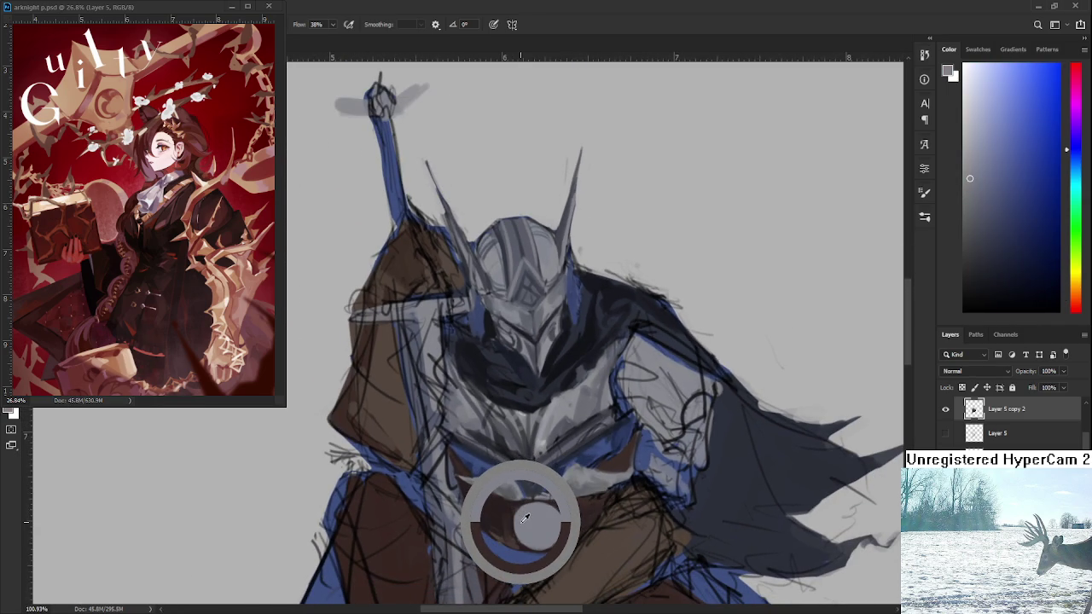
pyautogui.moveTo(526, 518); pyautogui.dragTo(521, 522)
pyautogui.click(537, 523)
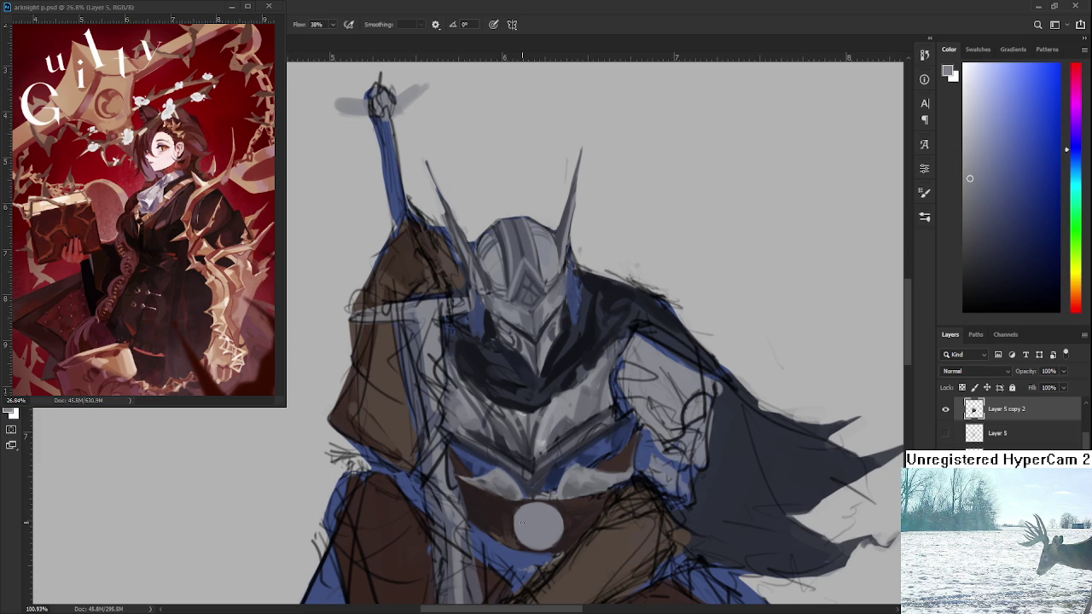
pyautogui.keyDown('alt'); pyautogui.click(514, 508); pyautogui.keyUp('alt')
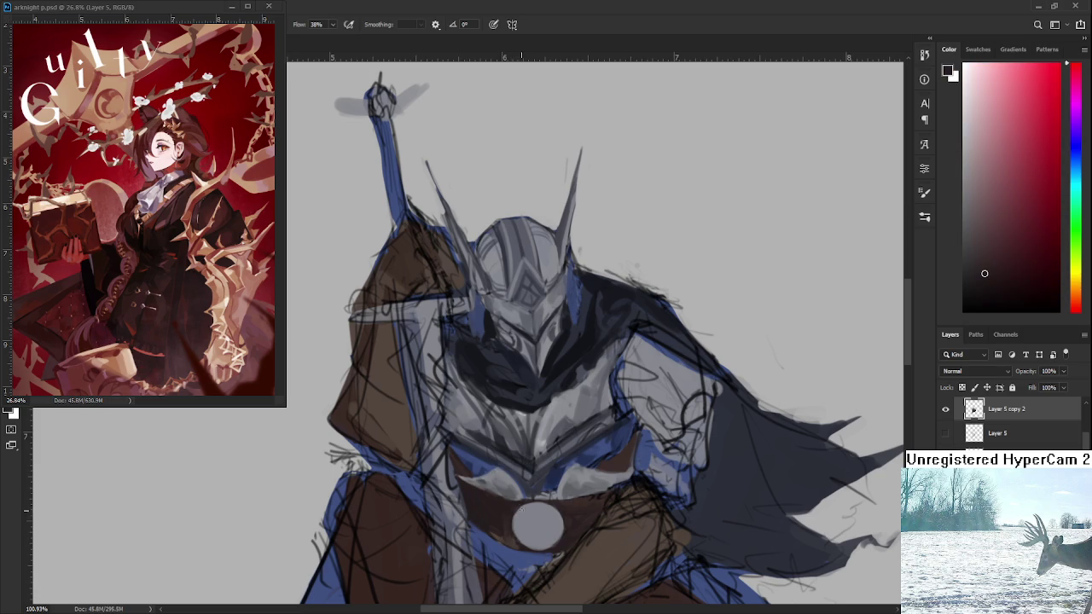
# Paint the belt around the buckle with its dark red and blue tones
pyautogui.moveTo(511, 519); pyautogui.dragTo(484, 454)
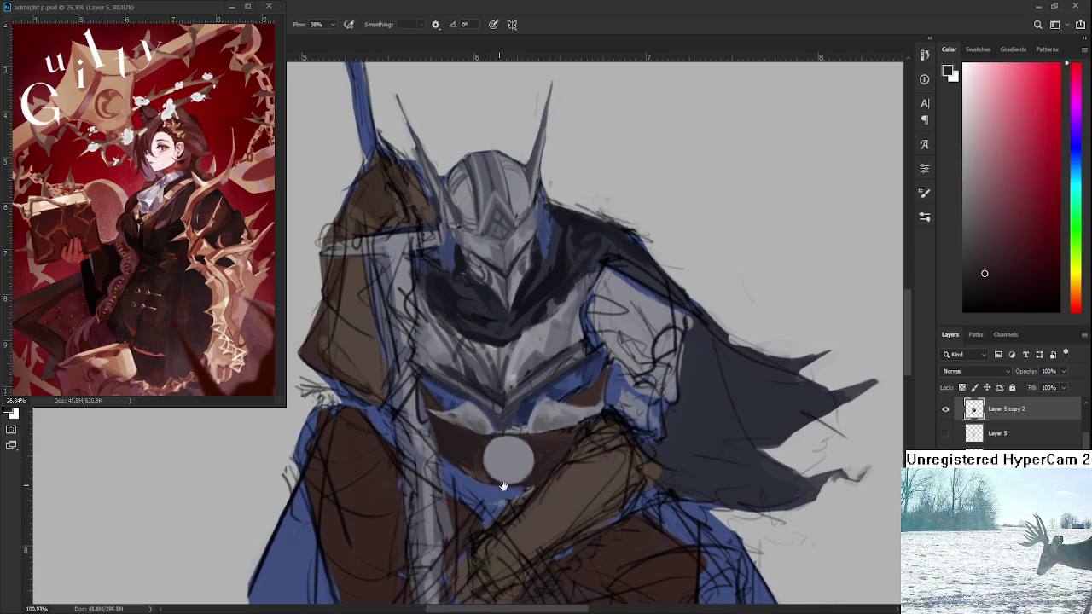
pyautogui.scroll(-5, 515, 468)
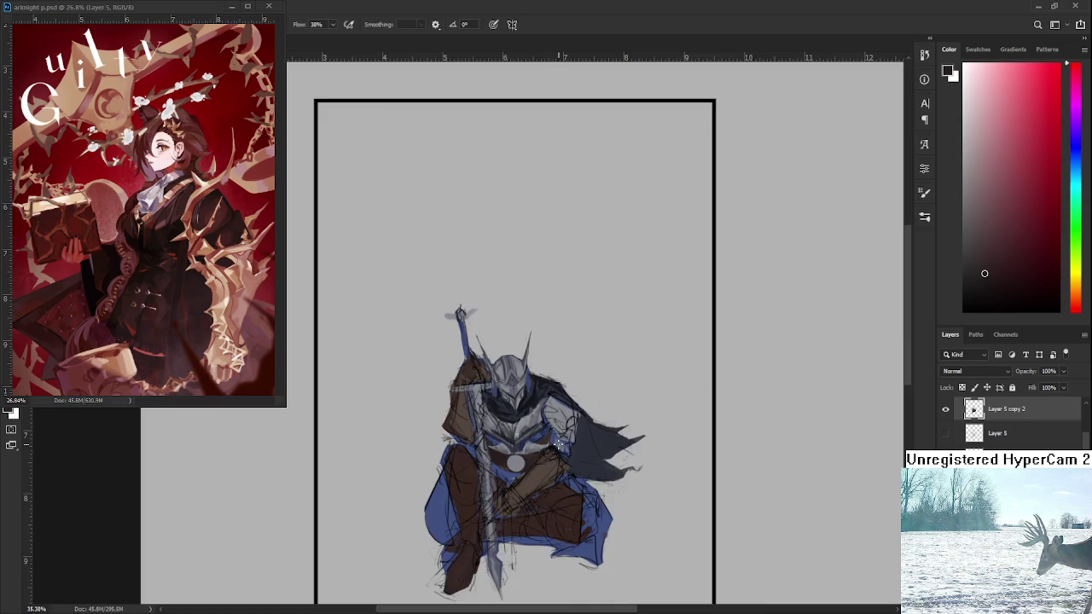
pyautogui.scroll(6, 545, 473)
pyautogui.moveTo(572, 480); pyautogui.dragTo(553, 410)
pyautogui.keyDown('alt'); pyautogui.click(502, 492); pyautogui.keyUp('alt')
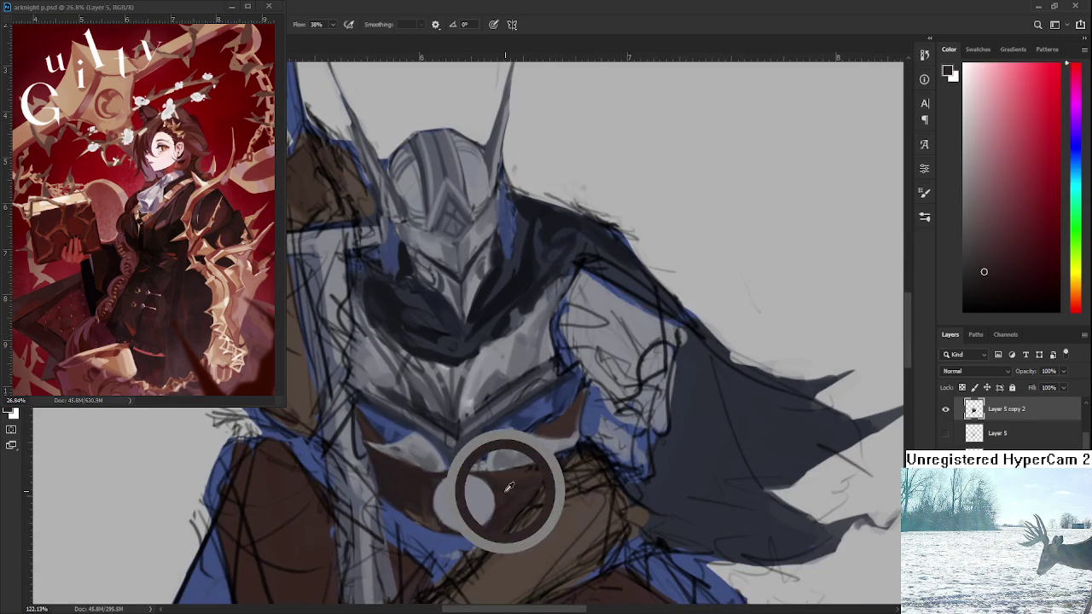
pyautogui.keyDown('alt'); pyautogui.click(558, 425); pyautogui.keyUp('alt')
pyautogui.keyDown('alt'); pyautogui.click(556, 433); pyautogui.keyUp('alt')
pyautogui.keyDown('alt'); pyautogui.click(546, 432); pyautogui.keyUp('alt')
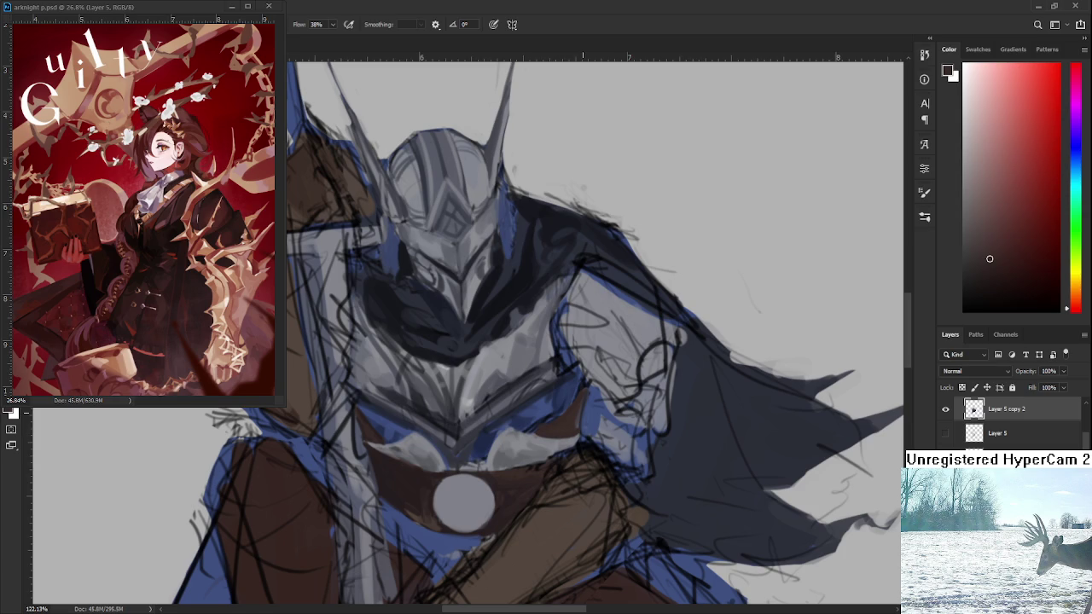
pyautogui.scroll(-5, 554, 427)
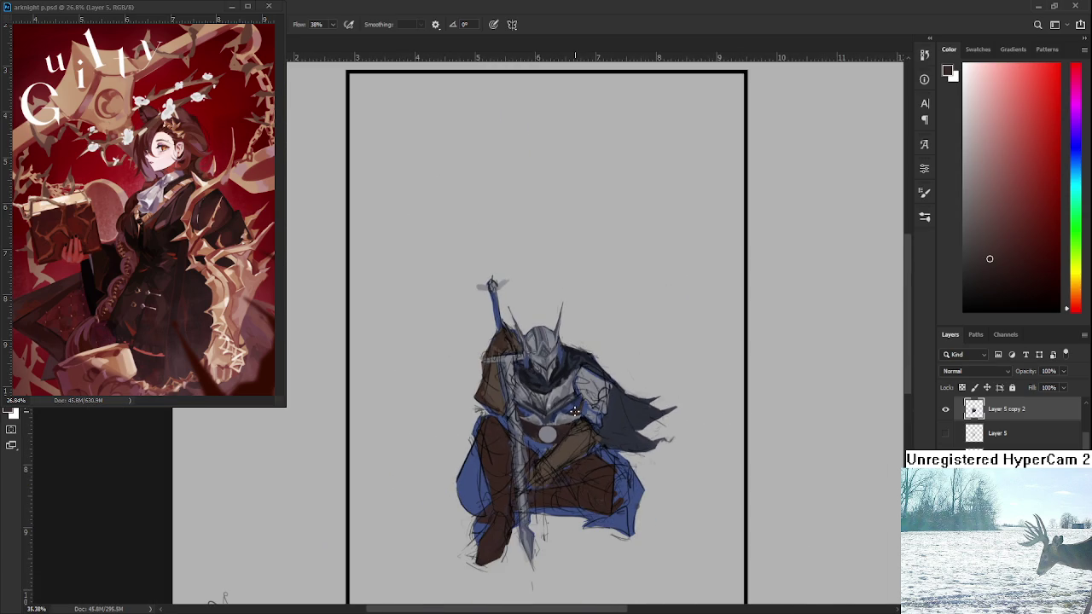
pyautogui.scroll(2, 556, 418)
pyautogui.scroll(1, 555, 417)
pyautogui.scroll(2, 546, 427)
pyautogui.scroll(2, 533, 434)
# Shade the buckle with light and darker greys, adding a dark grey rim
pyautogui.keyDown('alt'); pyautogui.click(521, 444); pyautogui.keyUp('alt')
pyautogui.moveTo(522, 444); pyautogui.dragTo(506, 373)
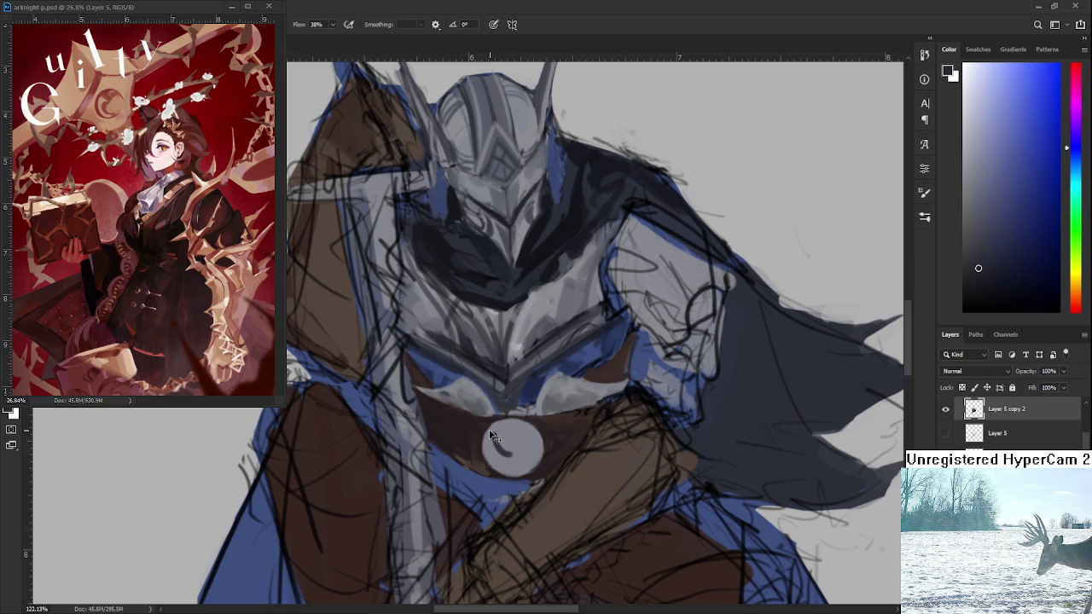
pyautogui.keyDown('alt'); pyautogui.click(510, 452); pyautogui.keyUp('alt')
pyautogui.keyDown('alt'); pyautogui.click(508, 445); pyautogui.keyUp('alt')
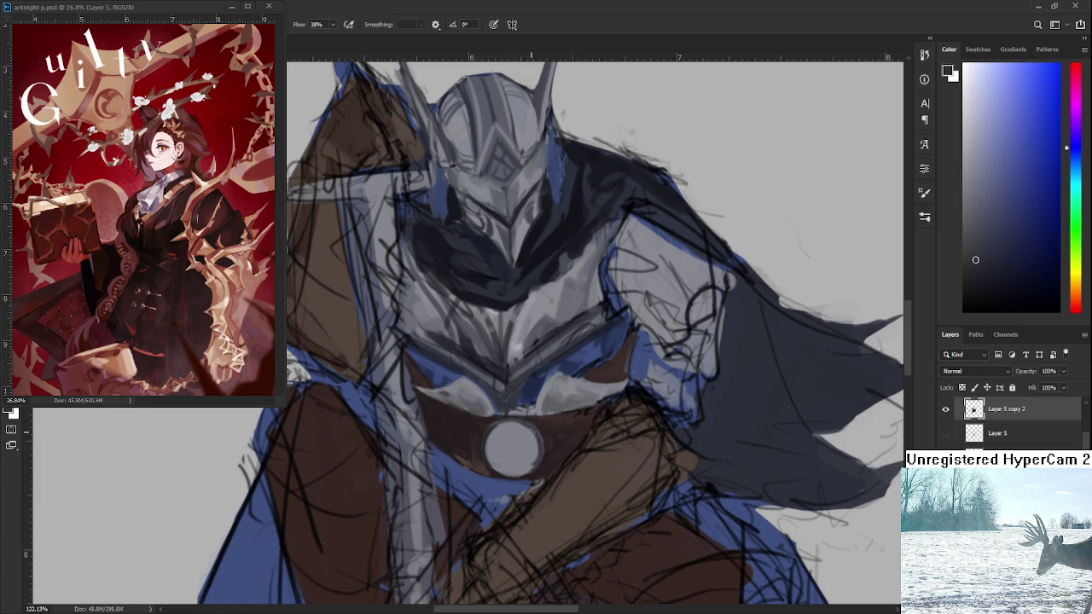
pyautogui.keyDown('alt'); pyautogui.click(530, 458); pyautogui.keyUp('alt')
pyautogui.keyDown('alt'); pyautogui.click(511, 431); pyautogui.keyUp('alt')
pyautogui.scroll(-1, 507, 430)
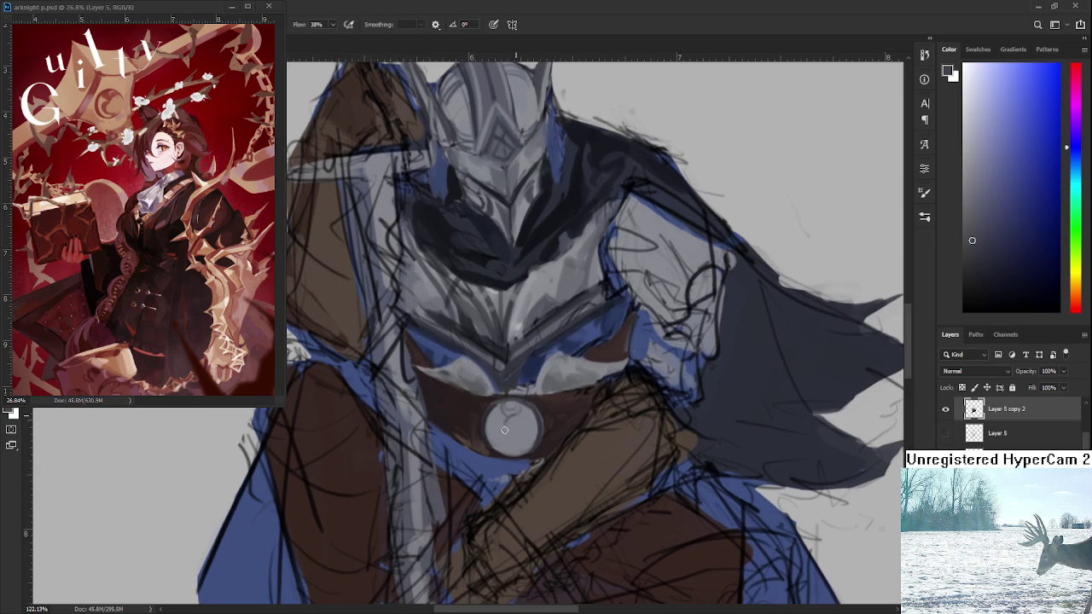
# Paint a dark arc and small ringed cross on the buckle, alternating light and dark greys
pyautogui.moveTo(510, 417); pyautogui.dragTo(517, 426)
pyautogui.moveTo(511, 438); pyautogui.dragTo(515, 445)
pyautogui.keyDown('alt'); pyautogui.click(529, 428); pyautogui.keyUp('alt')
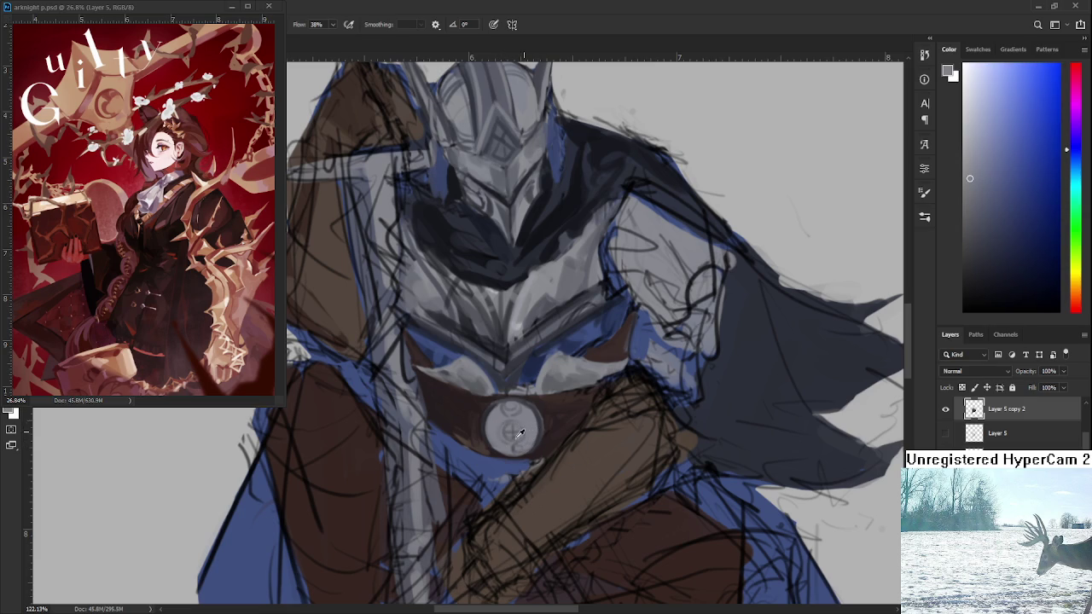
pyautogui.keyDown('alt'); pyautogui.click(478, 419); pyautogui.keyUp('alt')
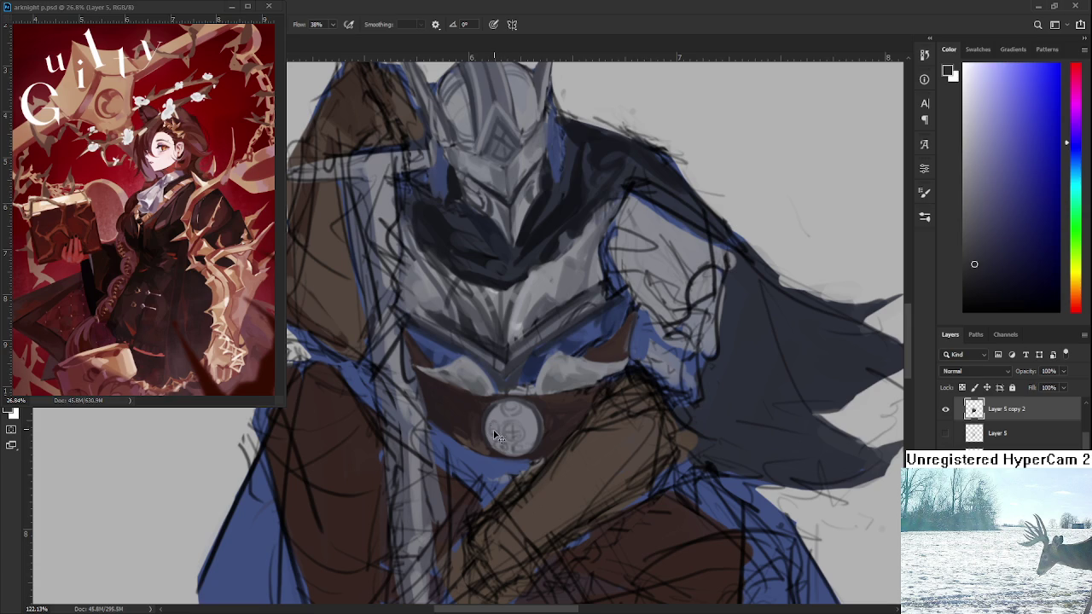
pyautogui.moveTo(494, 435)
pyautogui.mouseDown()
pyautogui.moveTo(503, 414)
pyautogui.moveTo(537, 428)
pyautogui.moveTo(527, 441)
pyautogui.mouseUp()
pyautogui.scroll(-2, 518, 466)
# Tidy the belt edges using the cape's blue and a dark grey-blue
pyautogui.scroll(-1, 518, 466)
pyautogui.scroll(1, 515, 397)
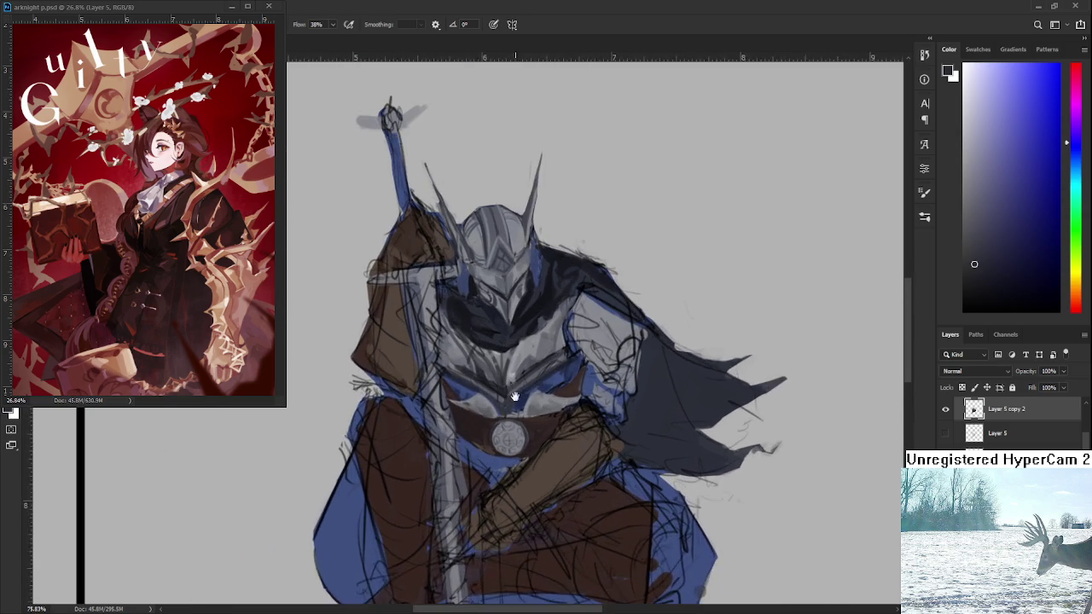
pyautogui.scroll(-1, 517, 439)
pyautogui.scroll(1, 460, 422)
pyautogui.scroll(-1, 460, 424)
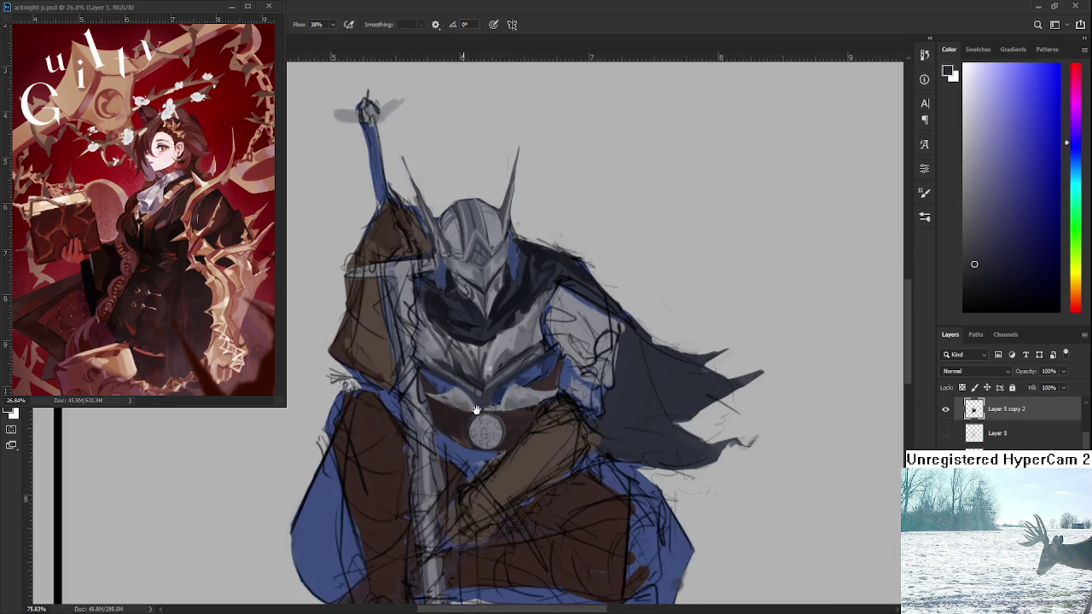
pyautogui.keyDown('alt'); pyautogui.click(466, 447); pyautogui.keyUp('alt')
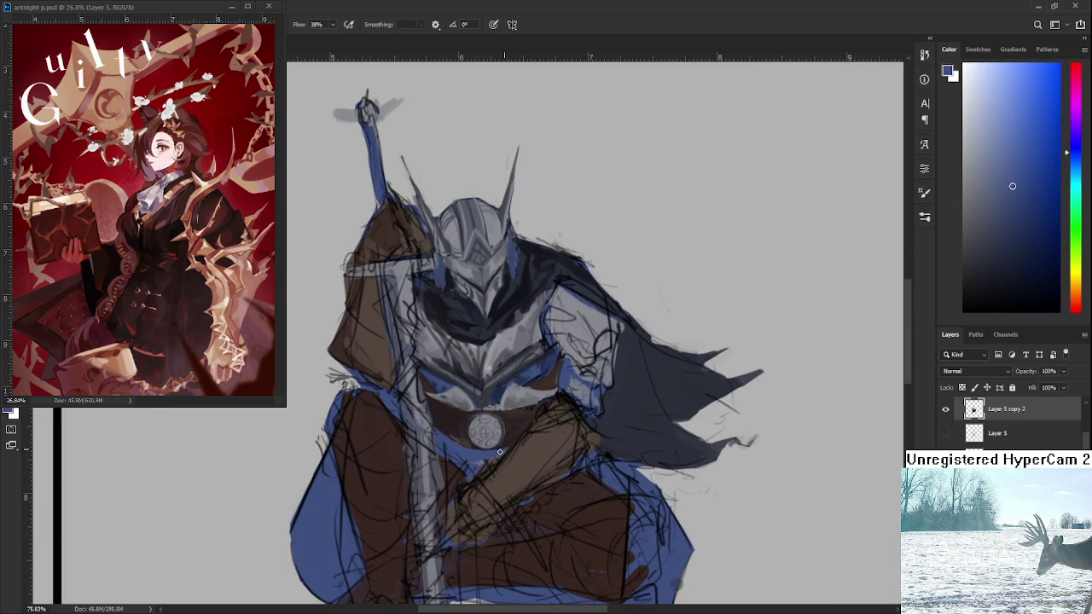
pyautogui.scroll(-1, 499, 451)
pyautogui.scroll(1, 520, 448)
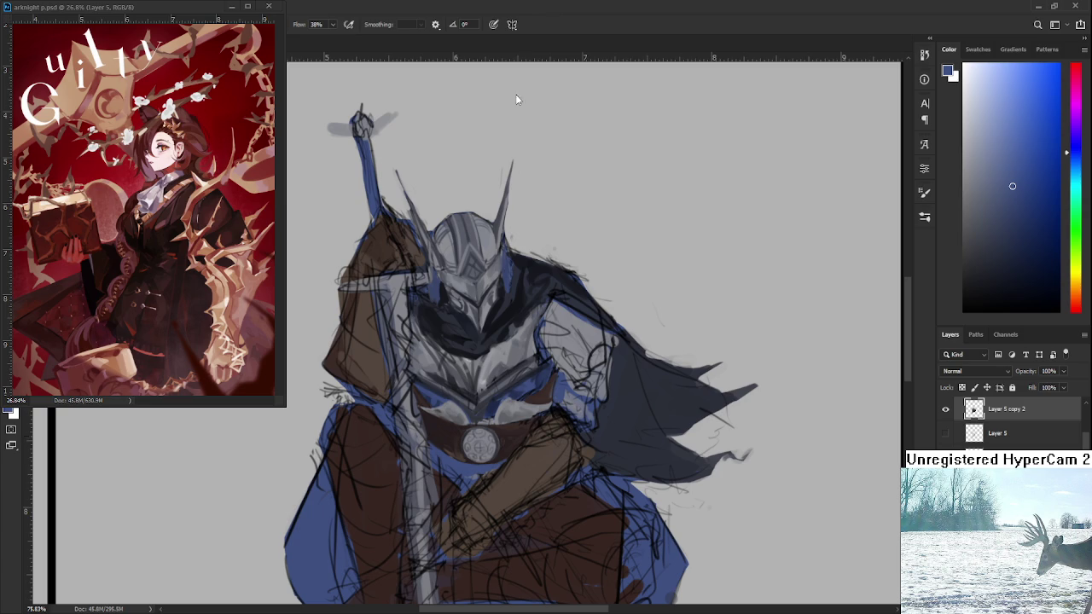
pyautogui.scroll(1, 484, 417)
pyautogui.keyDown('alt'); pyautogui.click(473, 418); pyautogui.keyUp('alt')
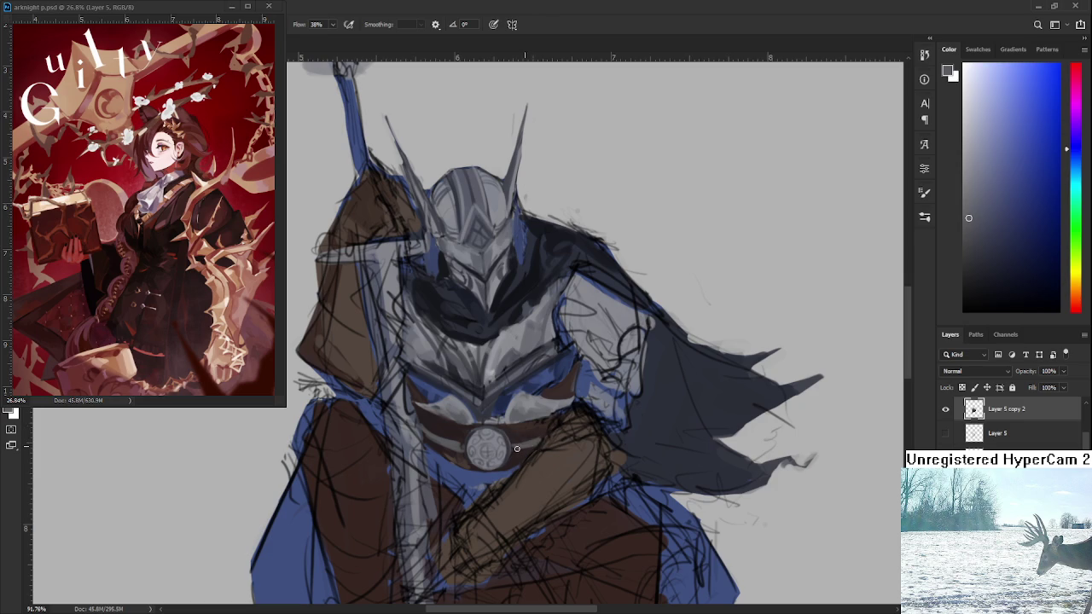
# Paint lighter reddish-brown trim lines along the belt strap beside the buckle
pyautogui.keyDown('alt'); pyautogui.click(517, 444); pyautogui.keyUp('alt')
pyautogui.keyDown('alt'); pyautogui.click(522, 449); pyautogui.keyUp('alt')
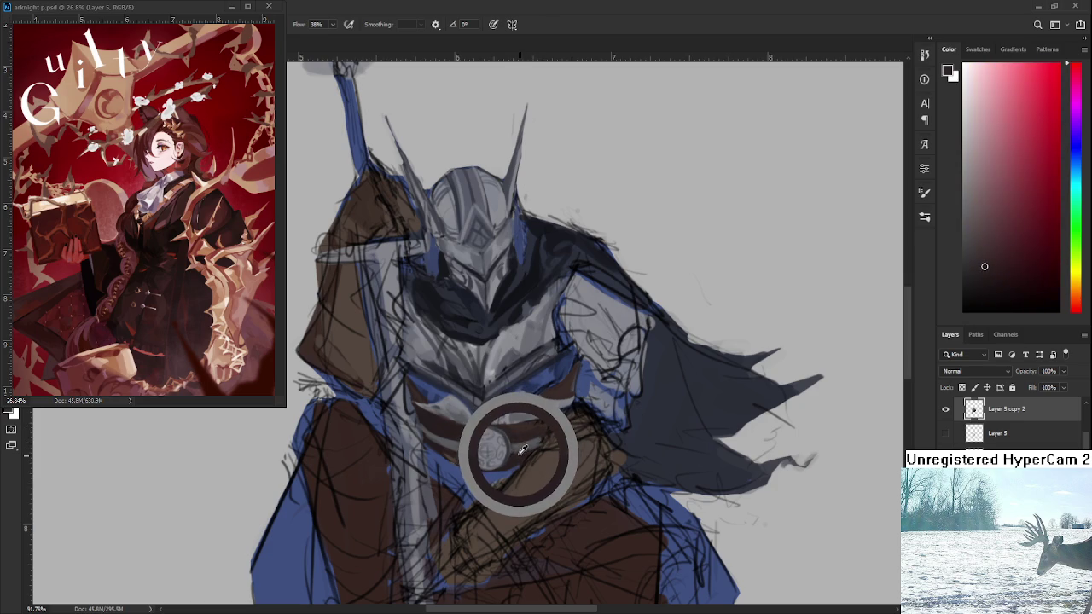
pyautogui.keyDown('alt'); pyautogui.click(527, 453); pyautogui.keyUp('alt')
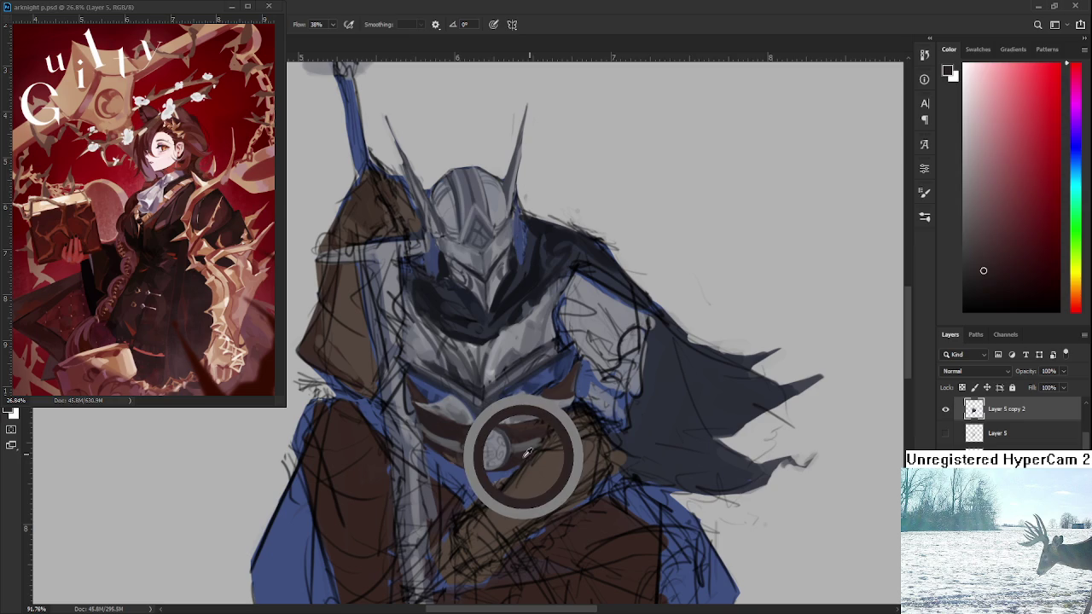
pyautogui.moveTo(527, 453)
pyautogui.mouseDown()
pyautogui.moveTo(511, 441)
pyautogui.moveTo(523, 443)
pyautogui.mouseUp()
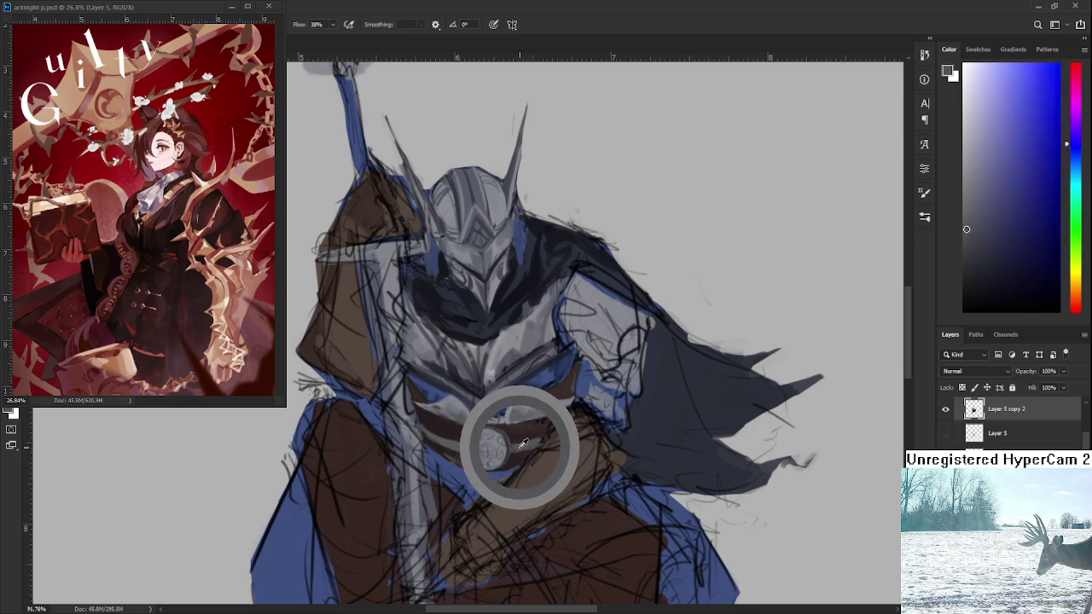
pyautogui.moveTo(523, 442); pyautogui.dragTo(438, 444)
pyautogui.keyDown('alt'); pyautogui.click(452, 439); pyautogui.keyUp('alt')
pyautogui.keyDown('alt'); pyautogui.click(461, 439); pyautogui.keyUp('alt')
pyautogui.keyDown('alt'); pyautogui.click(461, 439); pyautogui.keyUp('alt')
pyautogui.keyDown('alt'); pyautogui.click(460, 440); pyautogui.keyUp('alt')
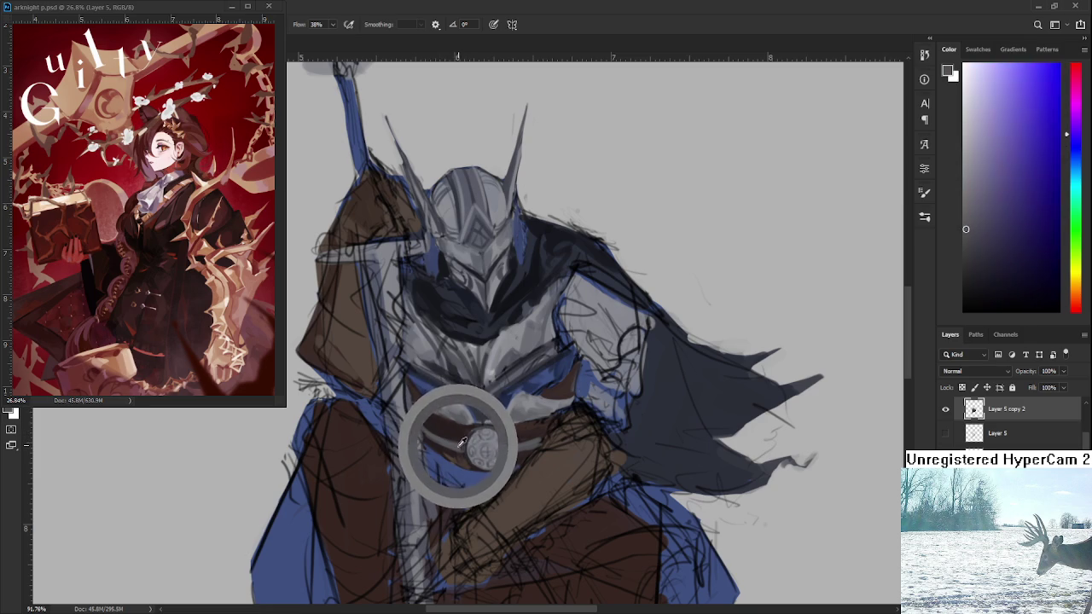
pyautogui.keyDown('alt'); pyautogui.click(453, 445); pyautogui.keyUp('alt')
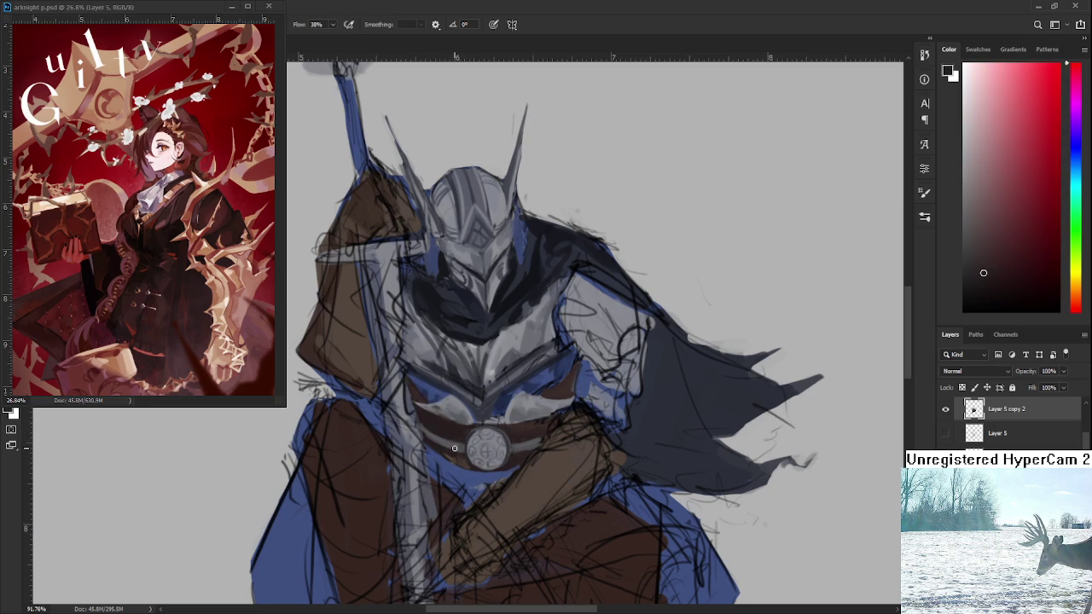
# Rotate the canvas view and sample dark blue and red tones around the belt buckle
pyautogui.press('r')
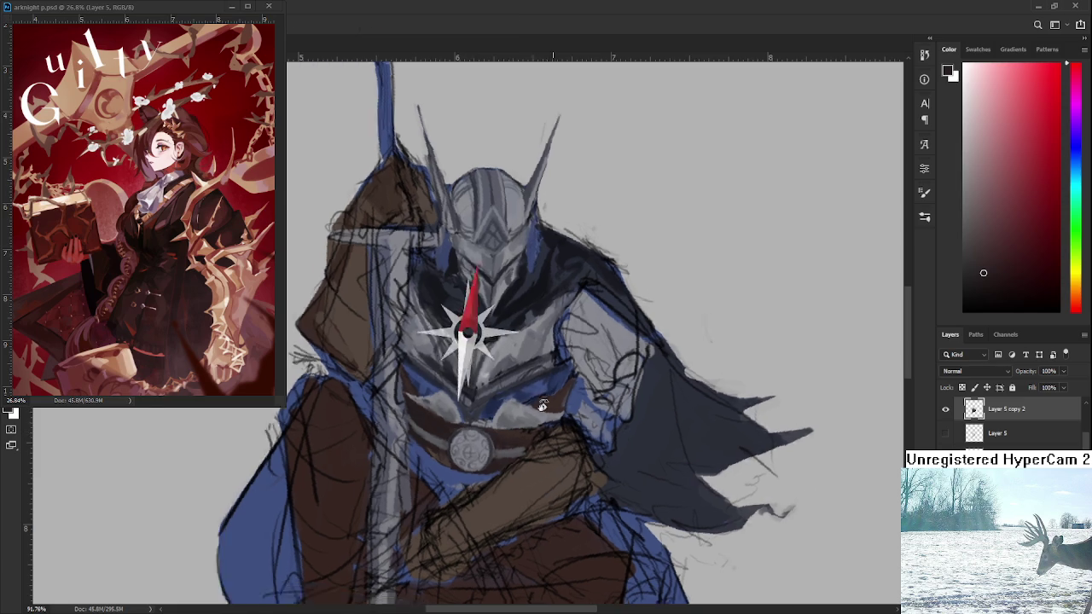
pyautogui.moveTo(533, 387); pyautogui.dragTo(418, 401)
pyautogui.click(419, 400)
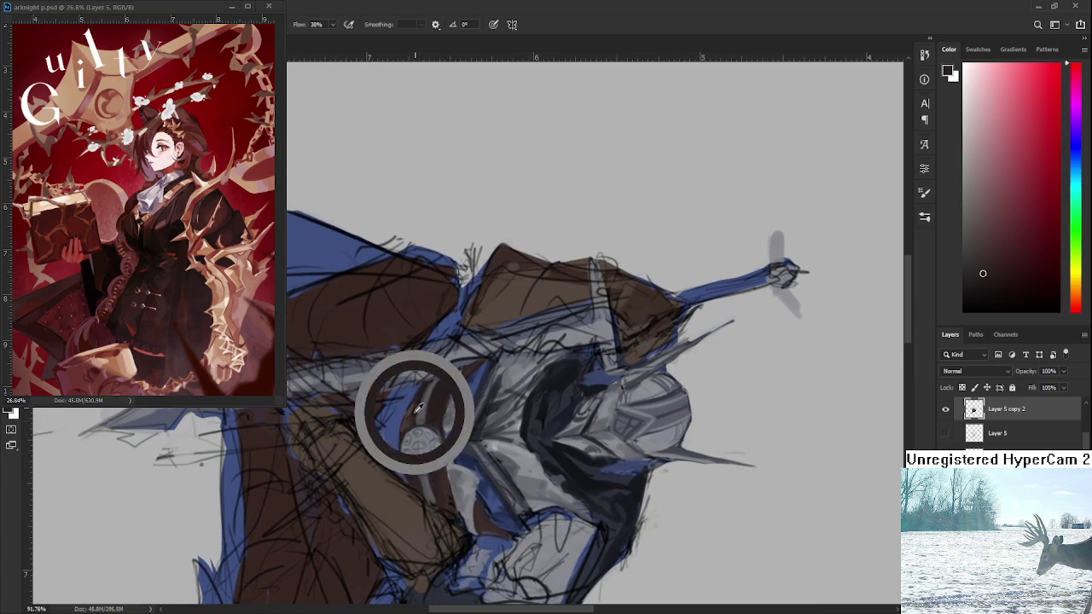
pyautogui.keyDown('alt'); pyautogui.click(434, 401); pyautogui.keyUp('alt')
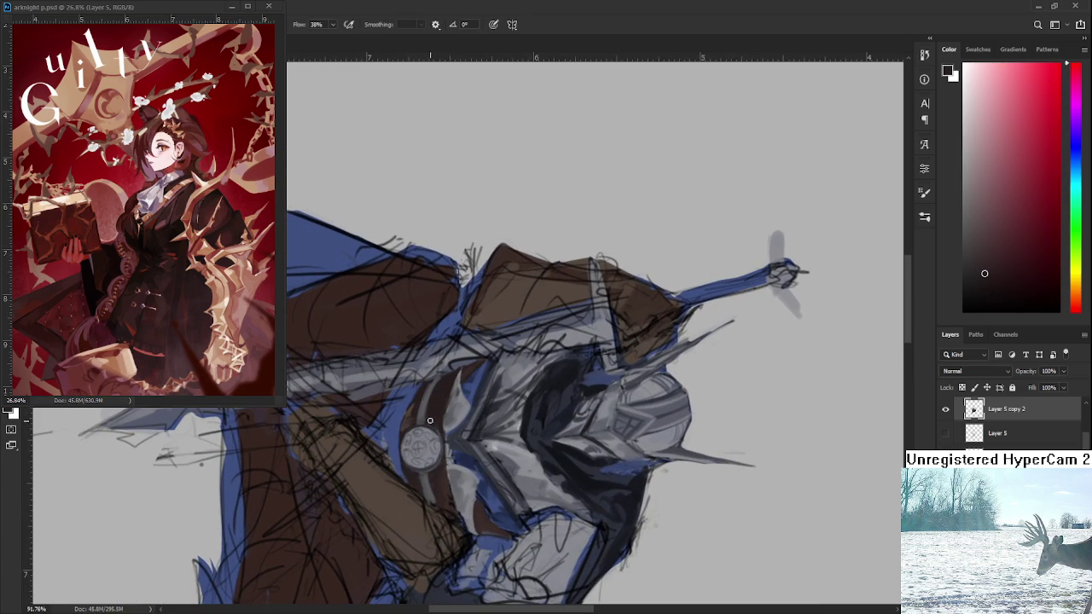
pyautogui.keyDown('alt'); pyautogui.click(434, 390); pyautogui.keyUp('alt')
pyautogui.keyDown('alt'); pyautogui.click(443, 380); pyautogui.keyUp('alt')
pyautogui.keyDown('alt'); pyautogui.click(435, 397); pyautogui.keyUp('alt')
pyautogui.keyDown('alt'); pyautogui.click(426, 411); pyautogui.keyUp('alt')
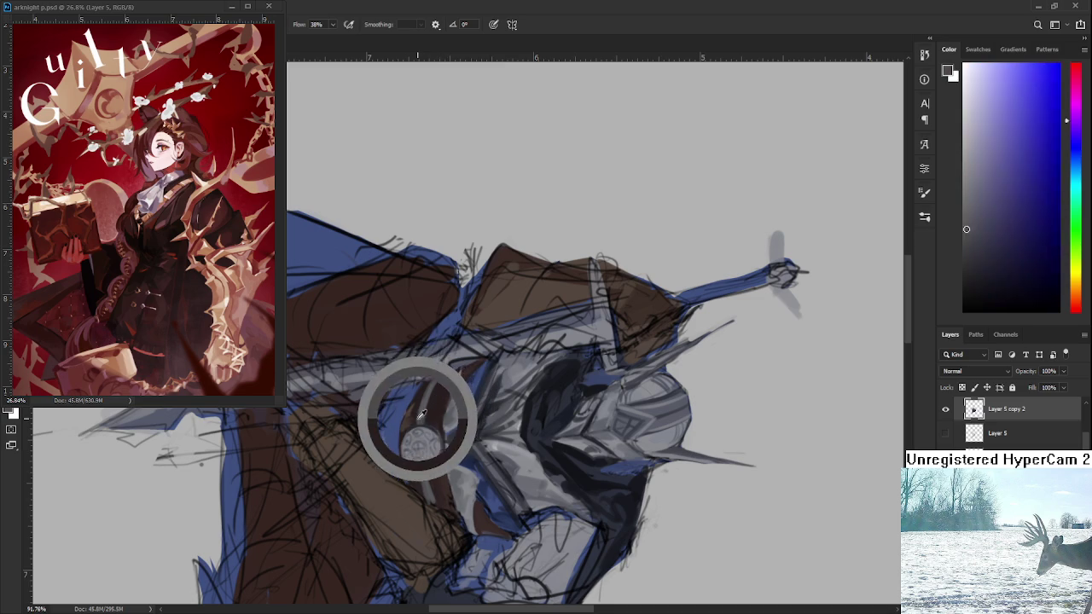
pyautogui.keyDown('alt'); pyautogui.click(431, 410); pyautogui.keyUp('alt')
pyautogui.keyDown('alt'); pyautogui.click(426, 449); pyautogui.keyUp('alt')
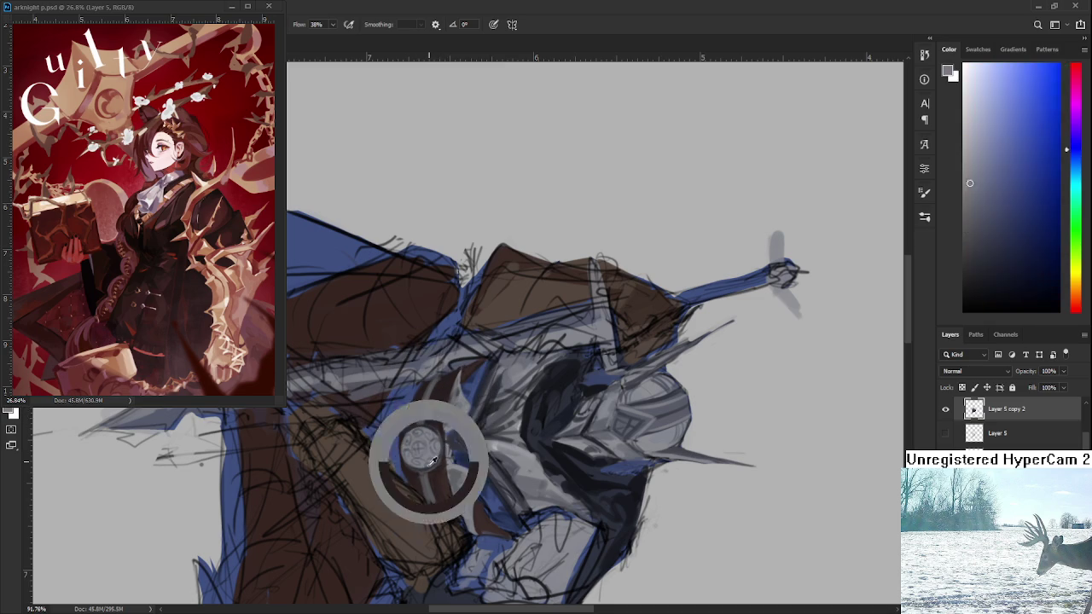
# Turn the knight upright again and sample a bluish grey from the buckle
pyautogui.moveTo(439, 499); pyautogui.dragTo(761, 488)
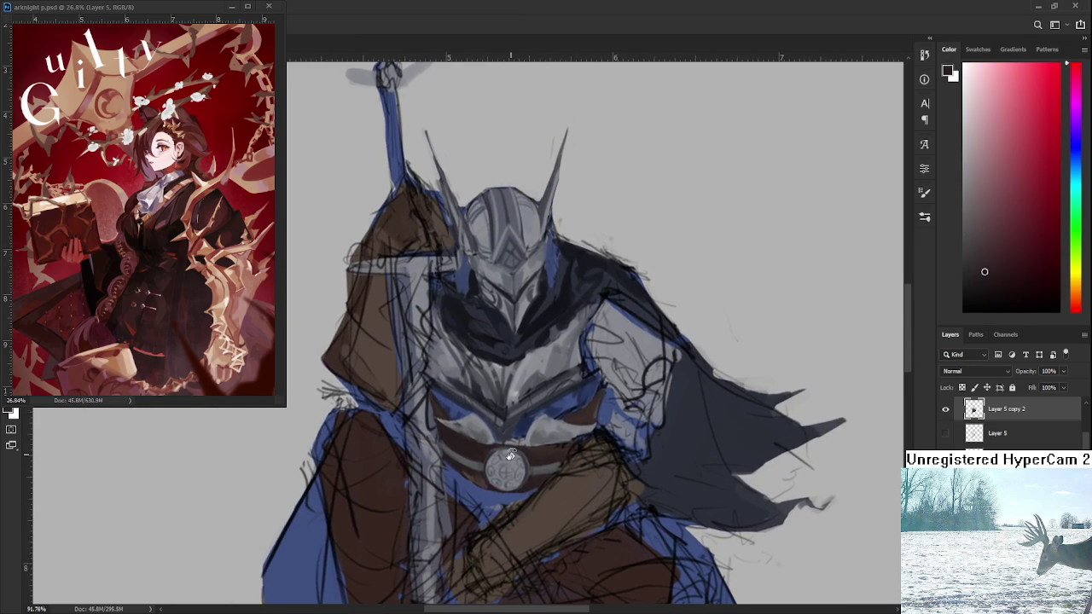
pyautogui.scroll(-2, 512, 454)
pyautogui.scroll(4, 494, 456)
pyautogui.keyDown('alt'); pyautogui.click(480, 453); pyautogui.keyUp('alt')
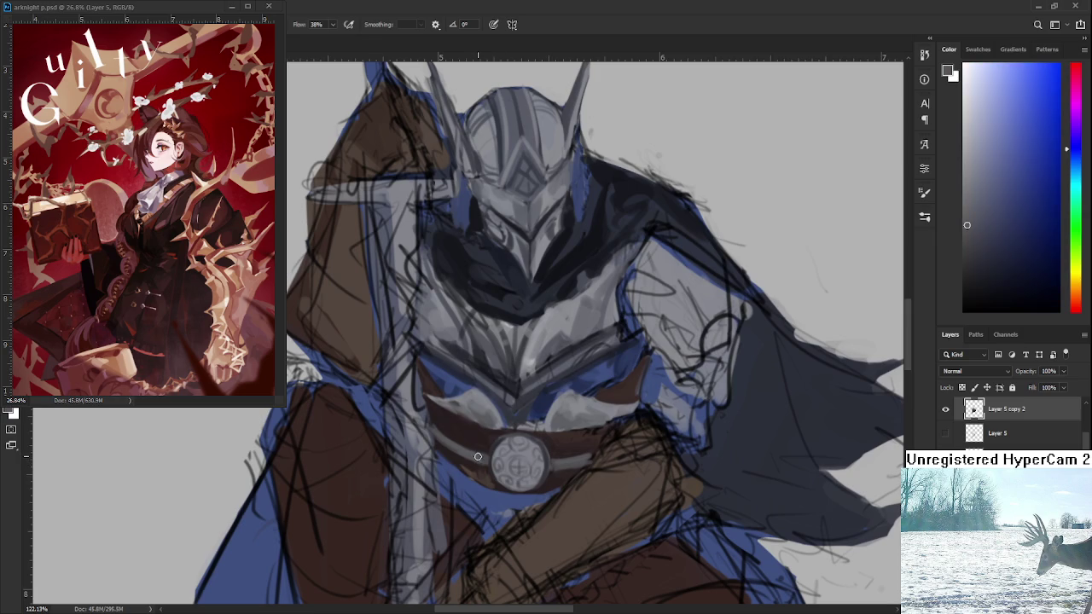
pyautogui.scroll(-2, 480, 453)
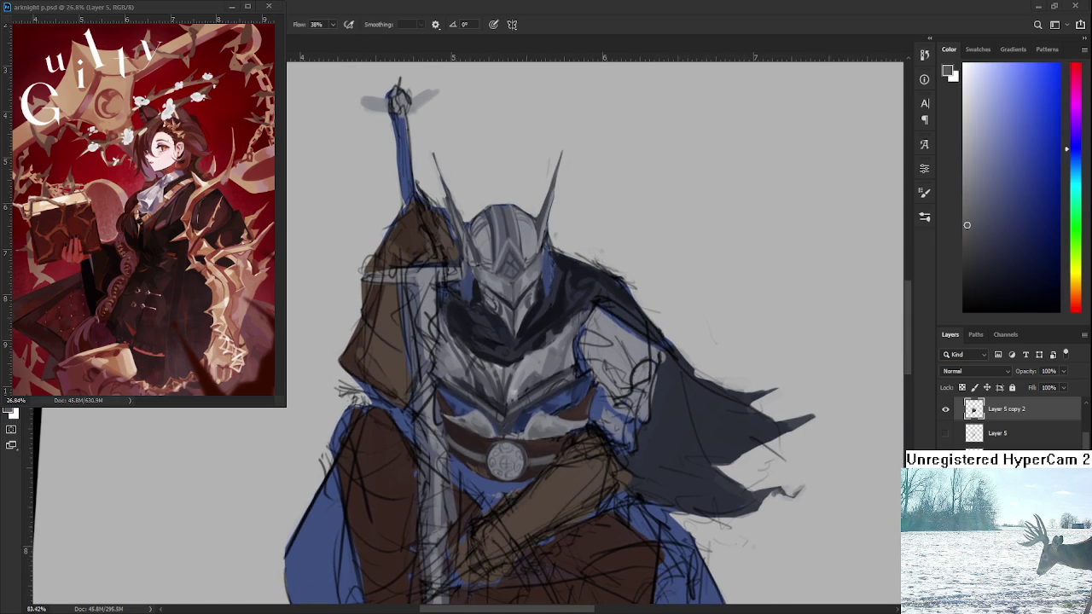
pyautogui.scroll(2, 521, 456)
# Paint a thin grey strap stroke just below the buckle, redoing the first attempt
pyautogui.moveTo(465, 458); pyautogui.dragTo(448, 528)
pyautogui.hotkey('ctrl', 'z')
pyautogui.moveTo(465, 461); pyautogui.dragTo(447, 537)
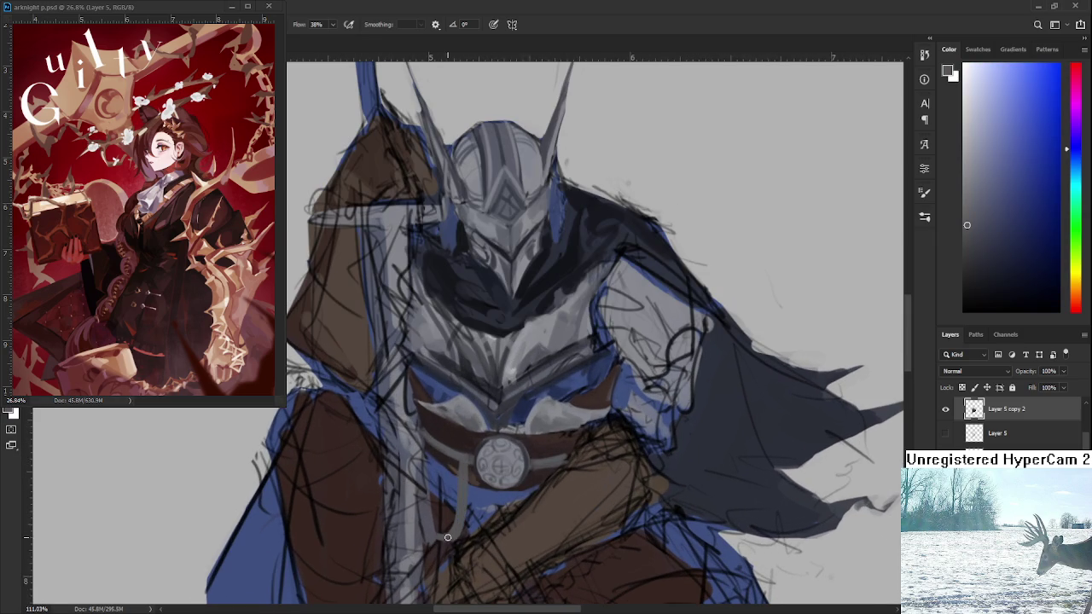
pyautogui.scroll(-1, 452, 532)
pyautogui.scroll(-2, 452, 511)
pyautogui.scroll(-1, 452, 512)
pyautogui.scroll(3, 452, 511)
# Retry the straight grey stroke under the buckle, then undo it entirely
pyautogui.hotkey('ctrl', 'z')
pyautogui.moveTo(459, 444); pyautogui.dragTo(451, 520)
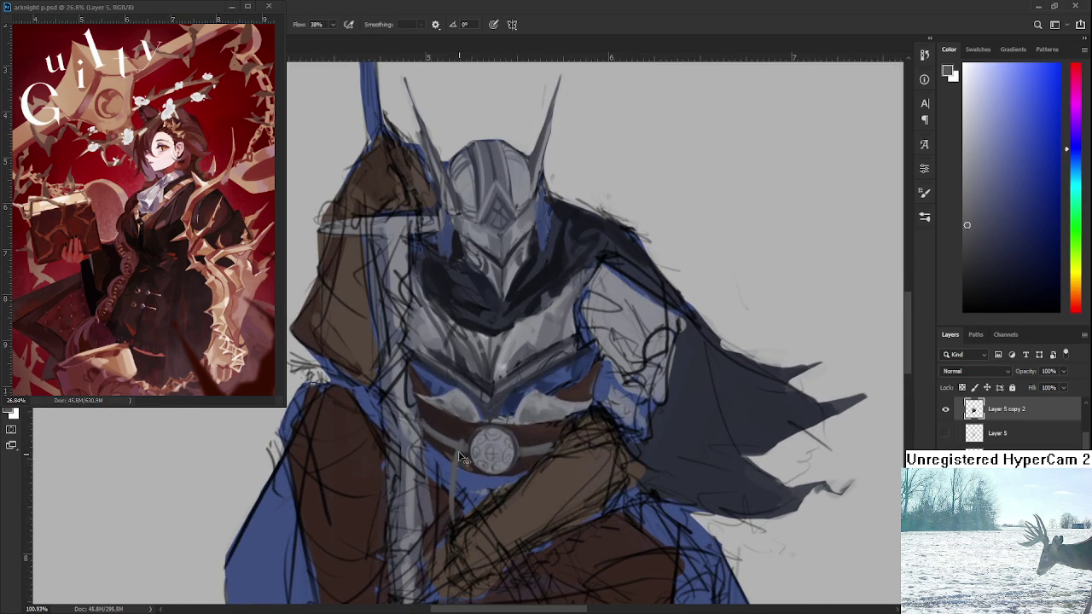
pyautogui.hotkey('ctrl', 'z')
pyautogui.moveTo(458, 448); pyautogui.dragTo(447, 524)
pyautogui.hotkey('ctrl', 'z')
pyautogui.scroll(-1, 467, 513)
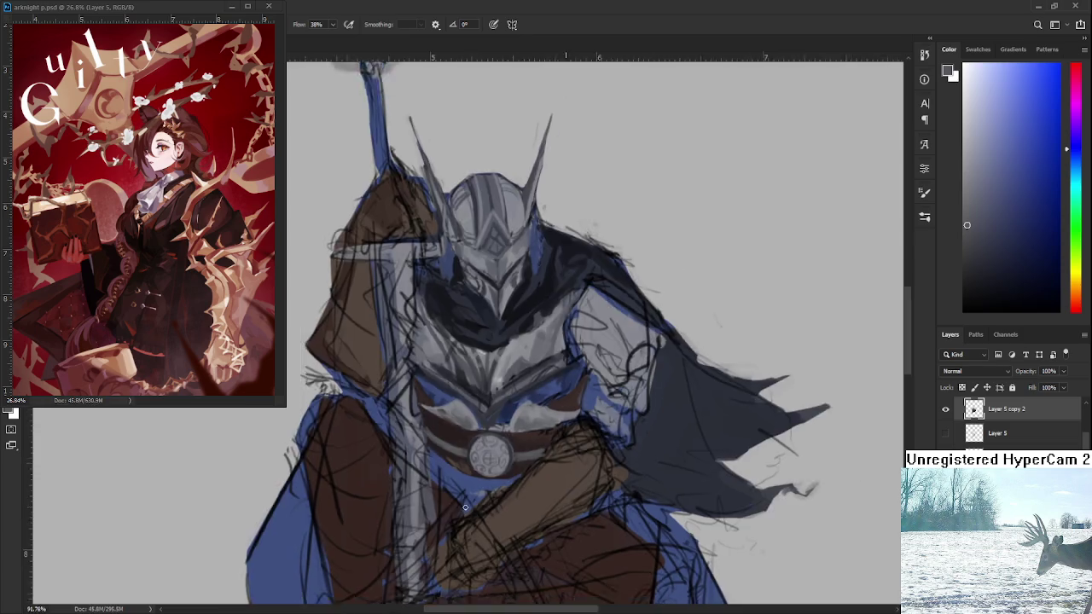
pyautogui.scroll(-2, 477, 477)
pyautogui.scroll(2, 521, 426)
pyautogui.scroll(2, 536, 400)
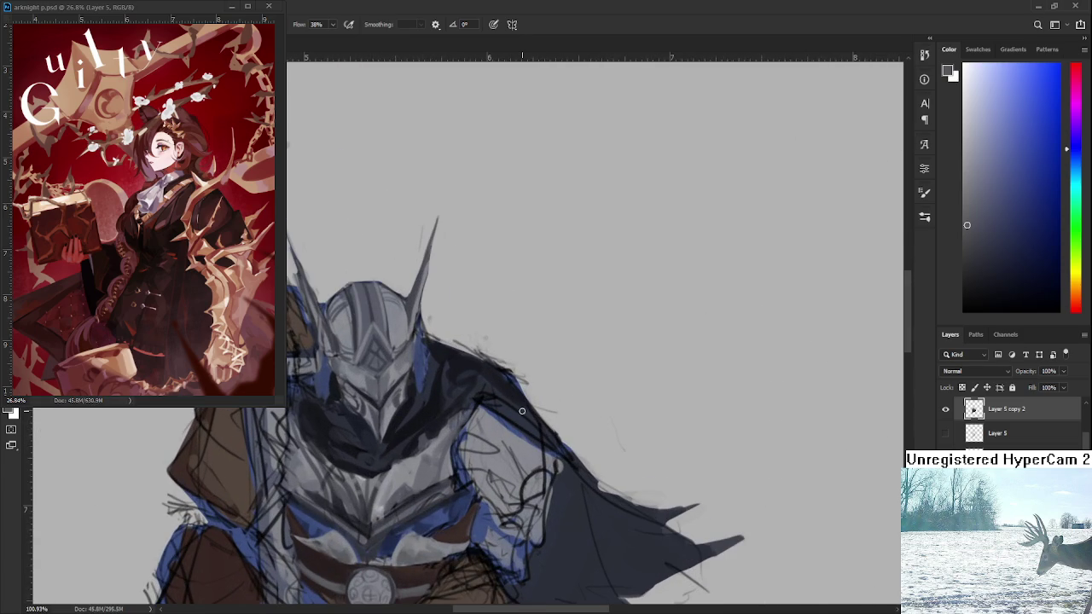
# Sample greys from the armor and enlarge the brush with ]
pyautogui.keyDown('alt'); pyautogui.click(406, 462); pyautogui.keyUp('alt')
pyautogui.moveTo(406, 462); pyautogui.dragTo(406, 498)
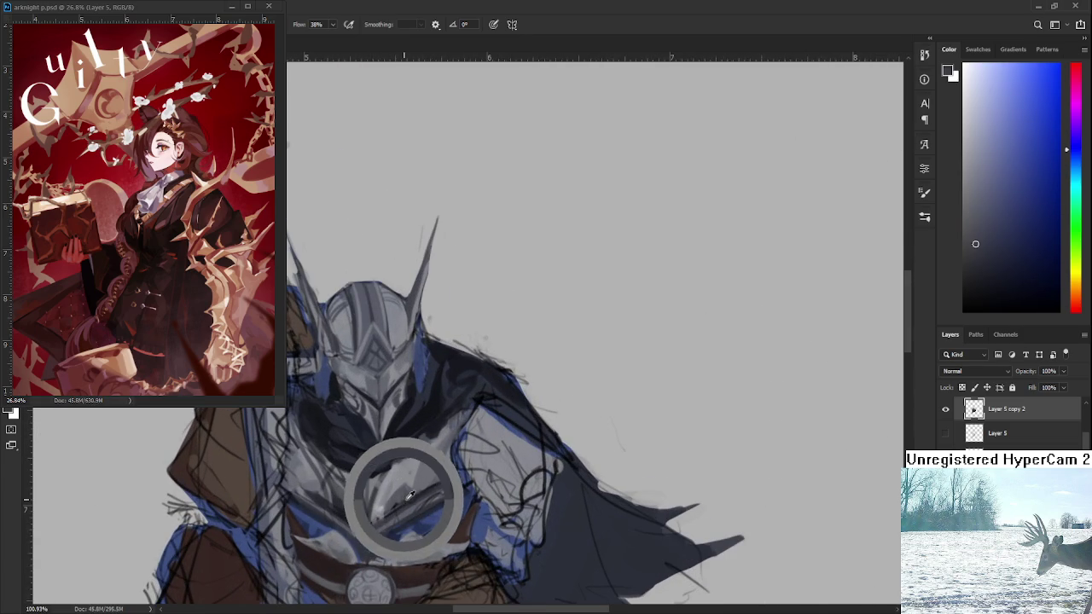
pyautogui.scroll(1, 406, 498)
pyautogui.scroll(1, 452, 478)
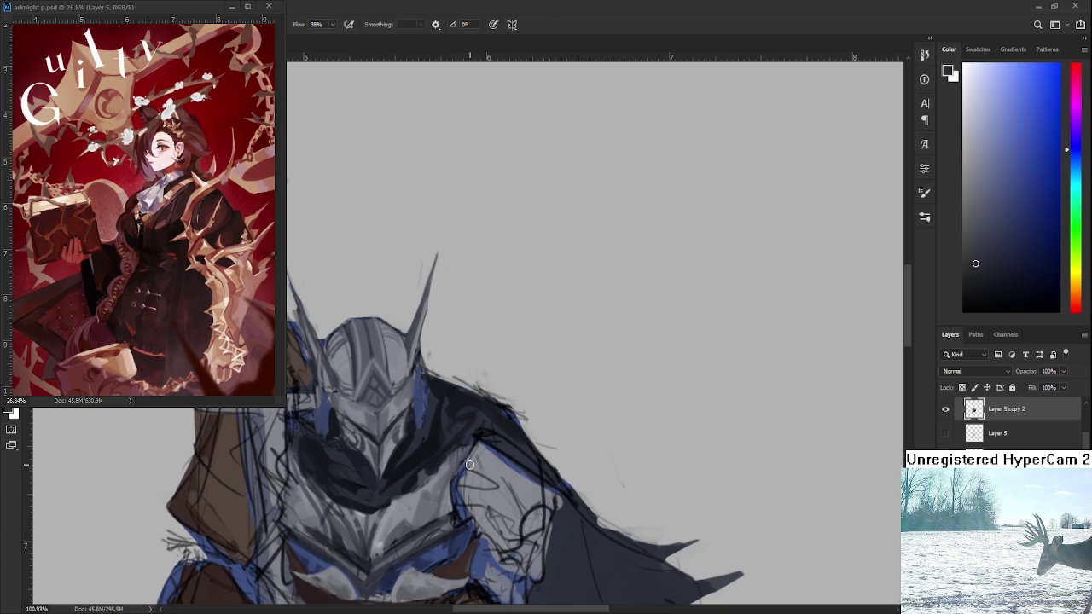
pyautogui.press(']')
pyautogui.press(']')
pyautogui.moveTo(482, 480); pyautogui.dragTo(478, 476)
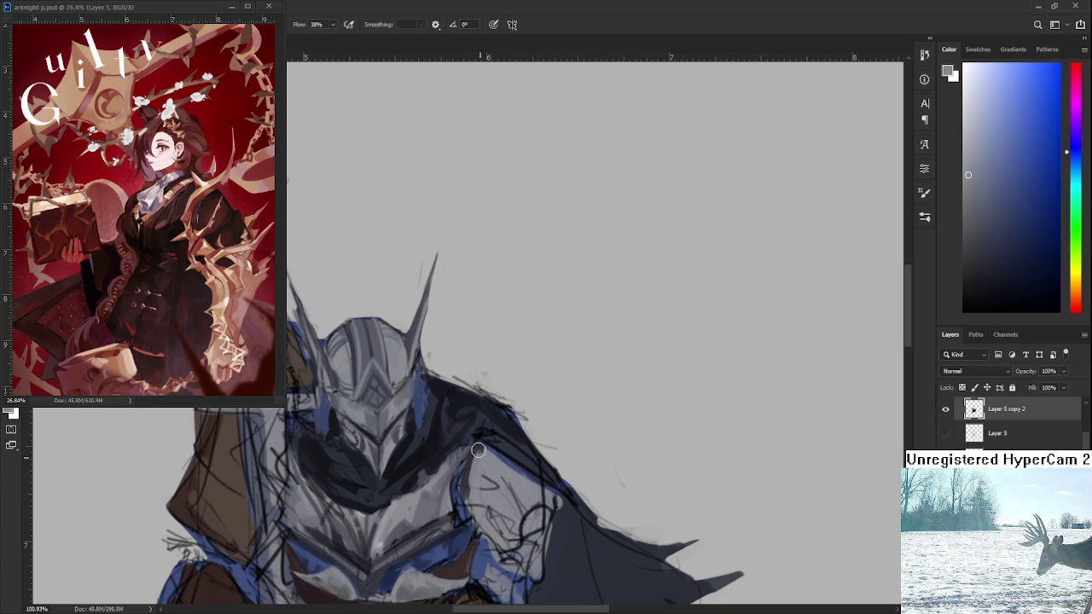
# Move onto the shoulder and sample its darker grey-blue and lighter grey tones
pyautogui.scroll(-1, 498, 464)
pyautogui.scroll(-1, 498, 463)
pyautogui.scroll(-1, 498, 464)
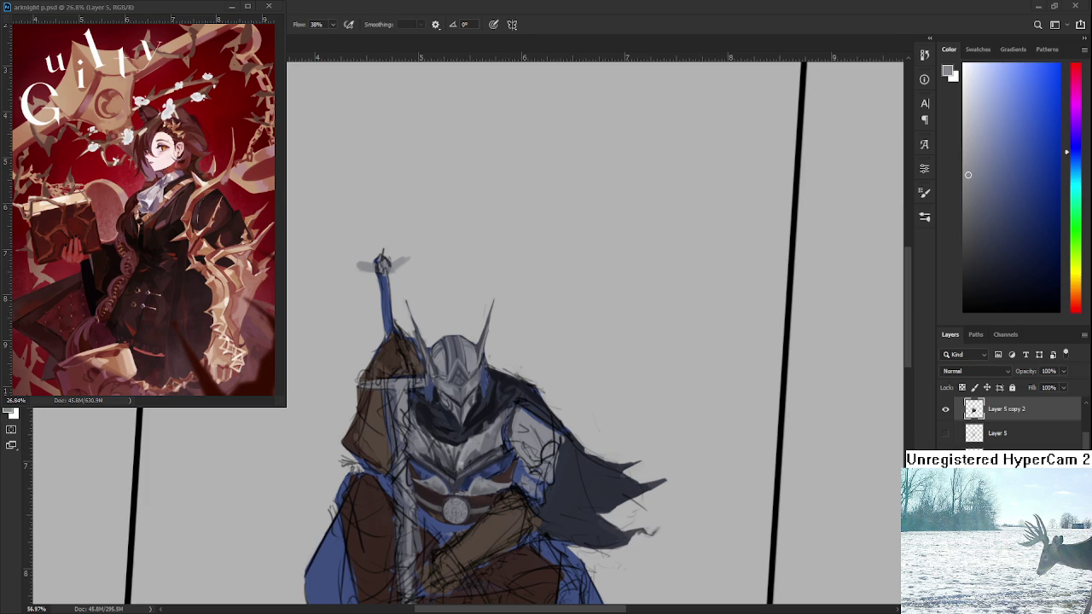
pyautogui.scroll(3, 471, 506)
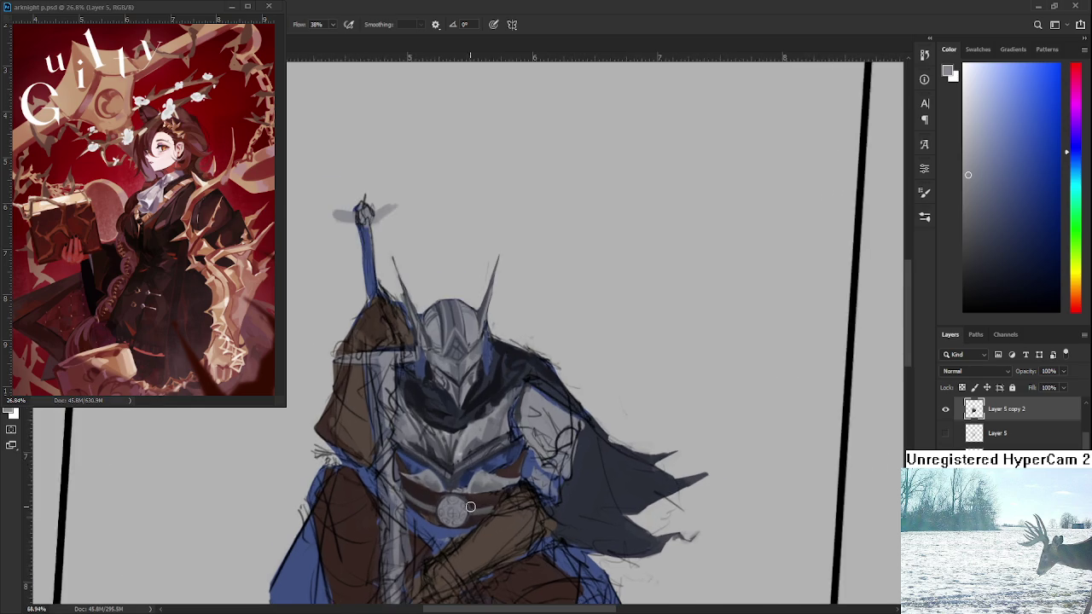
pyautogui.moveTo(477, 490); pyautogui.dragTo(430, 508)
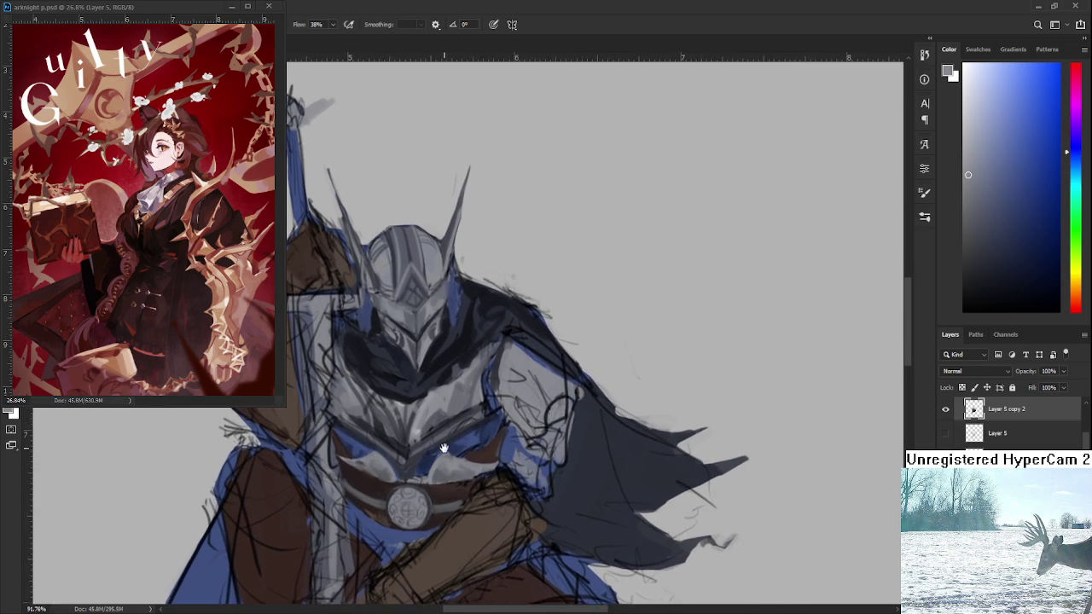
pyautogui.keyDown('alt'); pyautogui.click(492, 398); pyautogui.keyUp('alt')
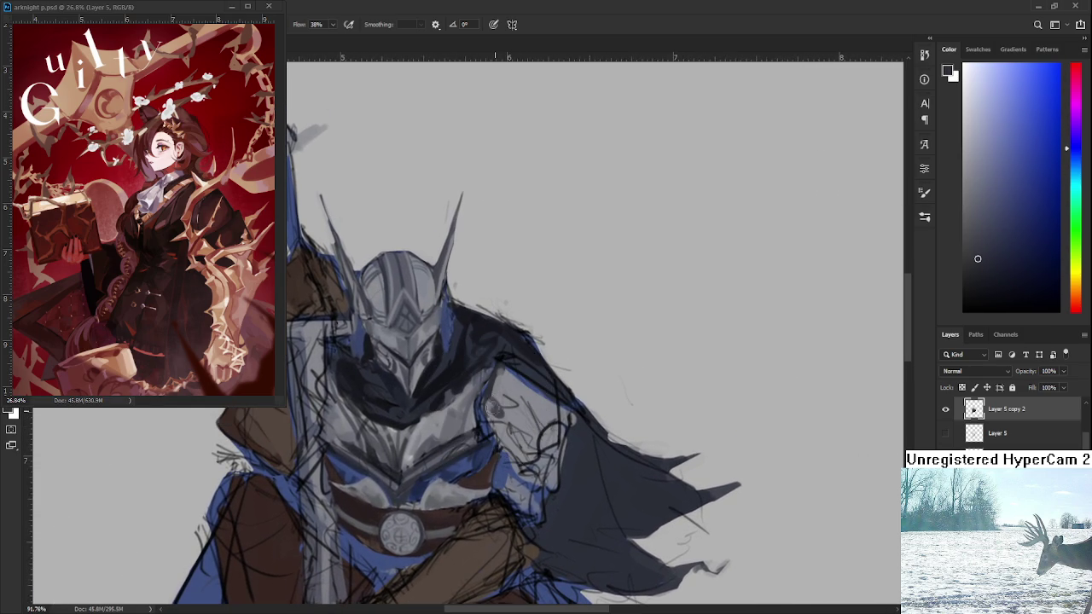
pyautogui.keyDown('alt'); pyautogui.click(504, 391); pyautogui.keyUp('alt')
pyautogui.keyDown('alt'); pyautogui.click(504, 409); pyautogui.keyUp('alt')
pyautogui.keyDown('alt'); pyautogui.click(522, 412); pyautogui.keyUp('alt')
pyautogui.keyDown('alt'); pyautogui.click(529, 402); pyautogui.keyUp('alt')
pyautogui.keyDown('alt'); pyautogui.click(494, 368); pyautogui.keyUp('alt')
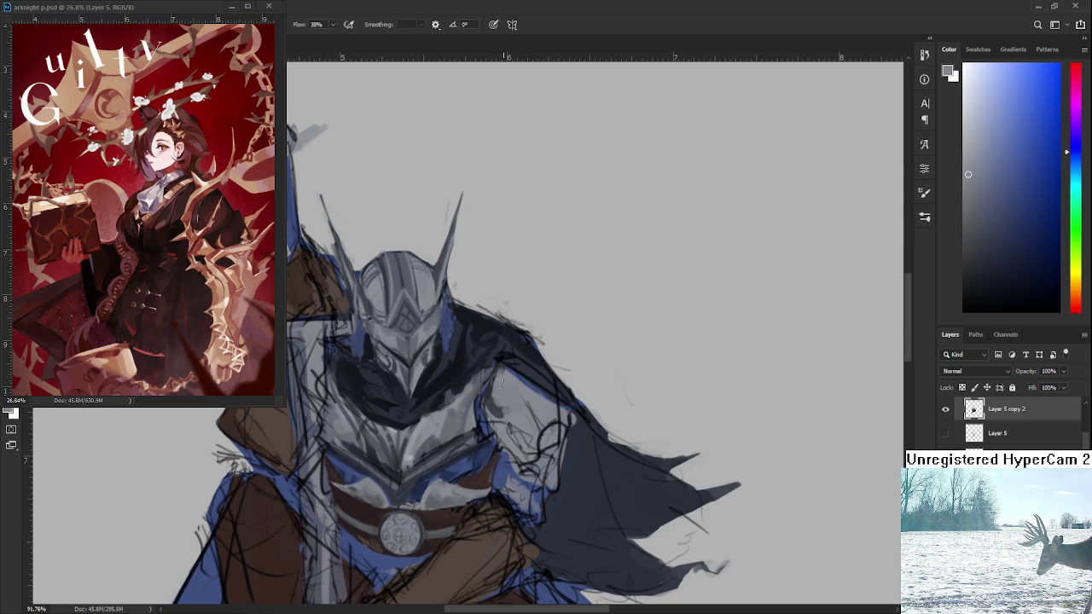
pyautogui.keyDown('alt'); pyautogui.click(504, 366); pyautogui.keyUp('alt')
pyautogui.moveTo(504, 367); pyautogui.dragTo(498, 367)
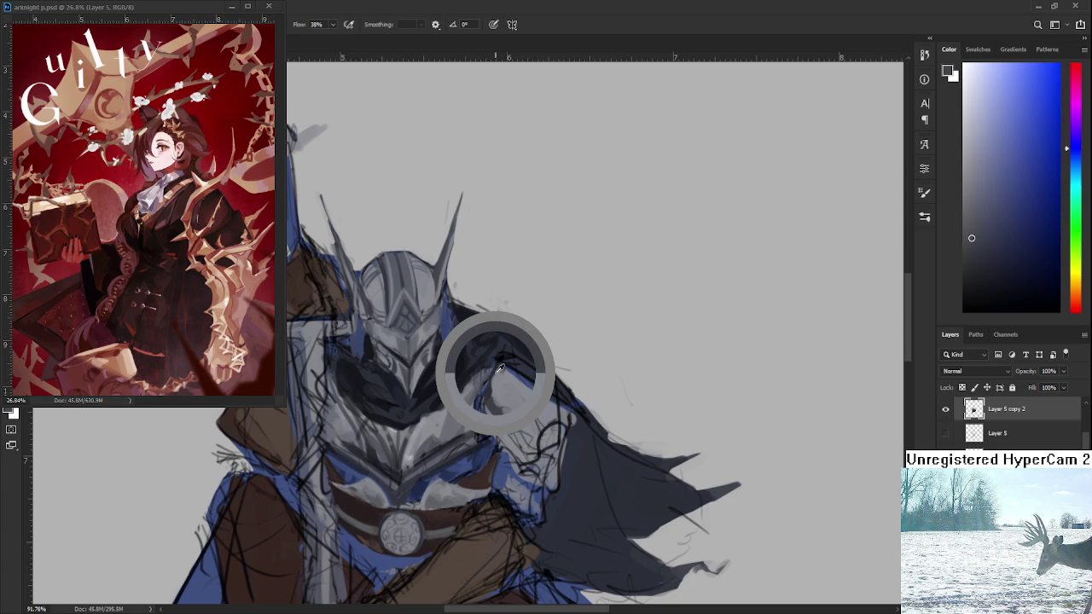
# Paint a dark shadow over the shoulder and dark and light plate edges across the arm
pyautogui.moveTo(465, 328)
pyautogui.mouseDown()
pyautogui.moveTo(506, 364)
pyautogui.moveTo(513, 428)
pyautogui.mouseUp()
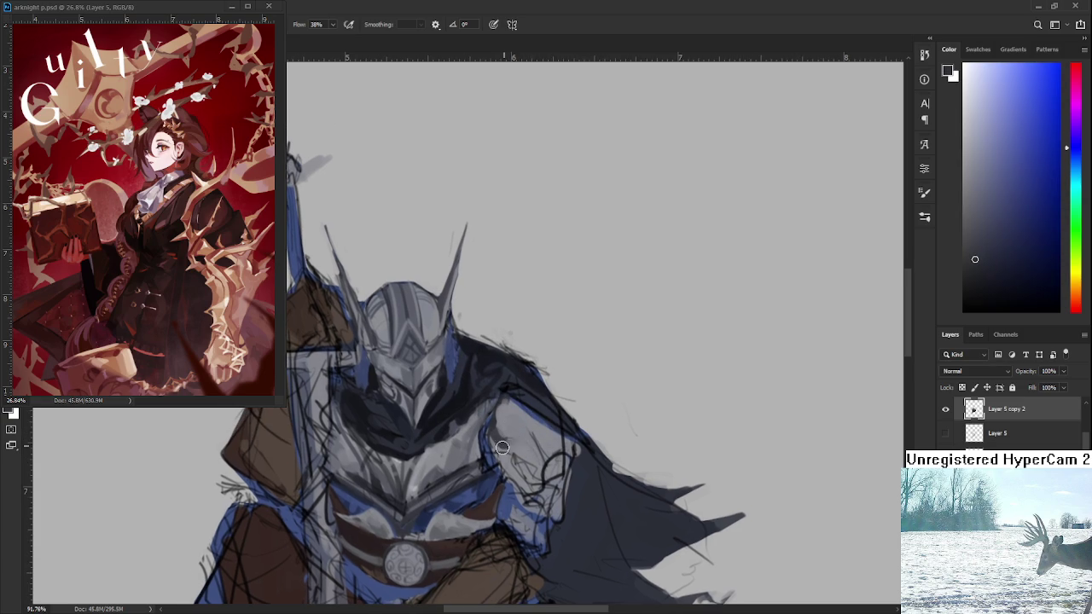
pyautogui.keyDown('alt'); pyautogui.click(530, 453); pyautogui.keyUp('alt')
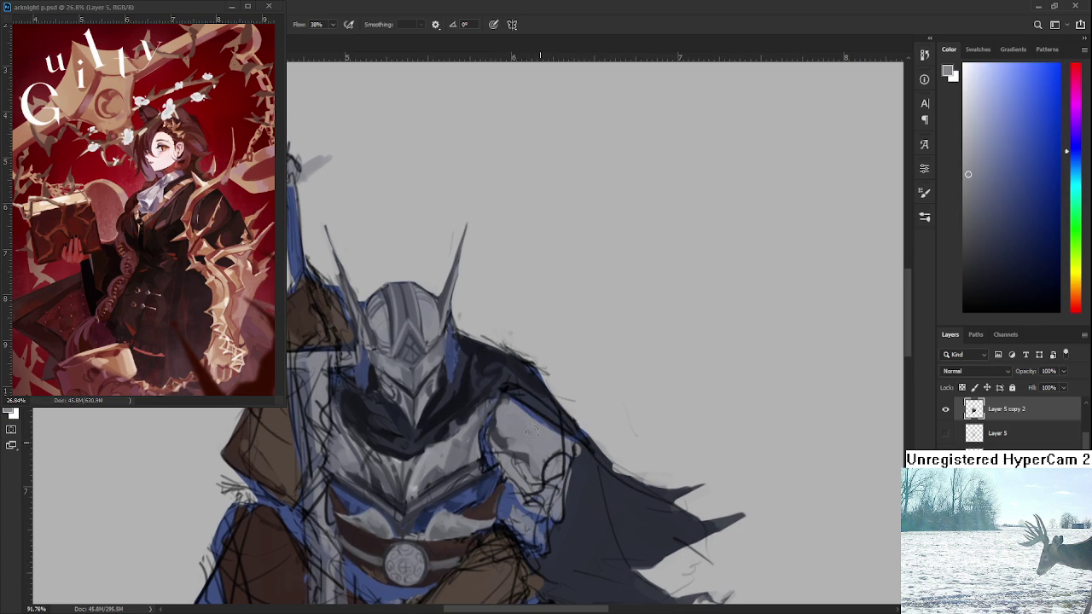
pyautogui.keyDown('alt'); pyautogui.click(520, 457); pyautogui.keyUp('alt')
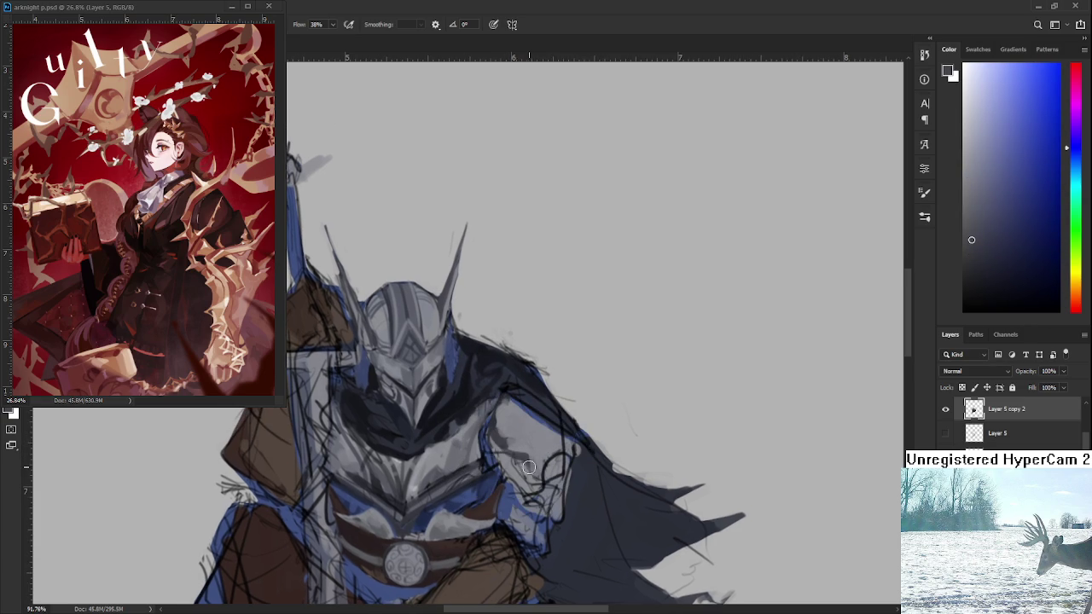
pyautogui.moveTo(533, 487); pyautogui.dragTo(558, 475)
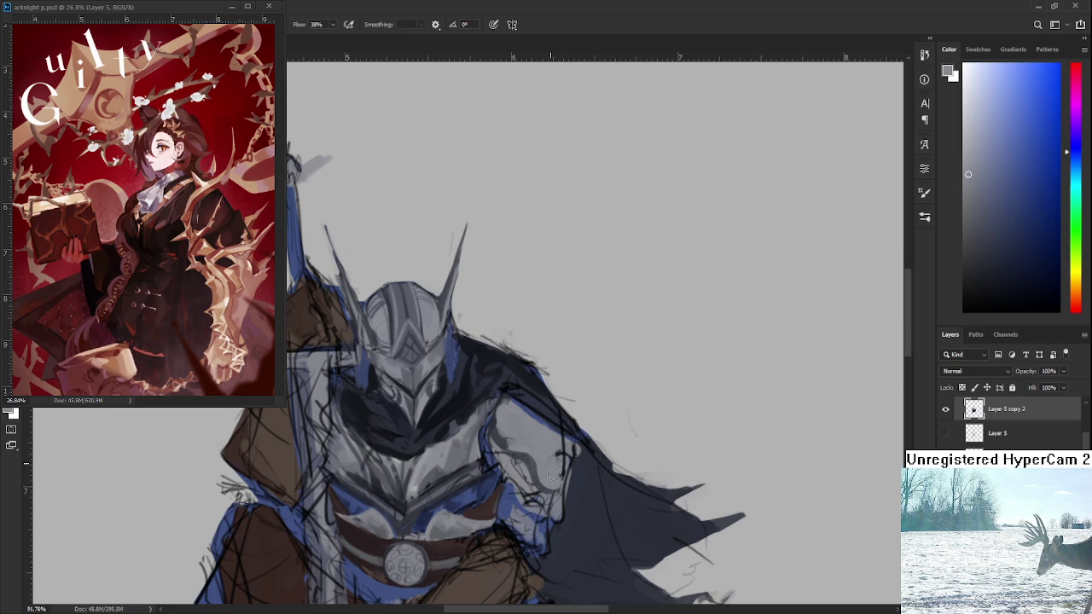
pyautogui.keyDown('alt'); pyautogui.click(554, 458); pyautogui.keyUp('alt')
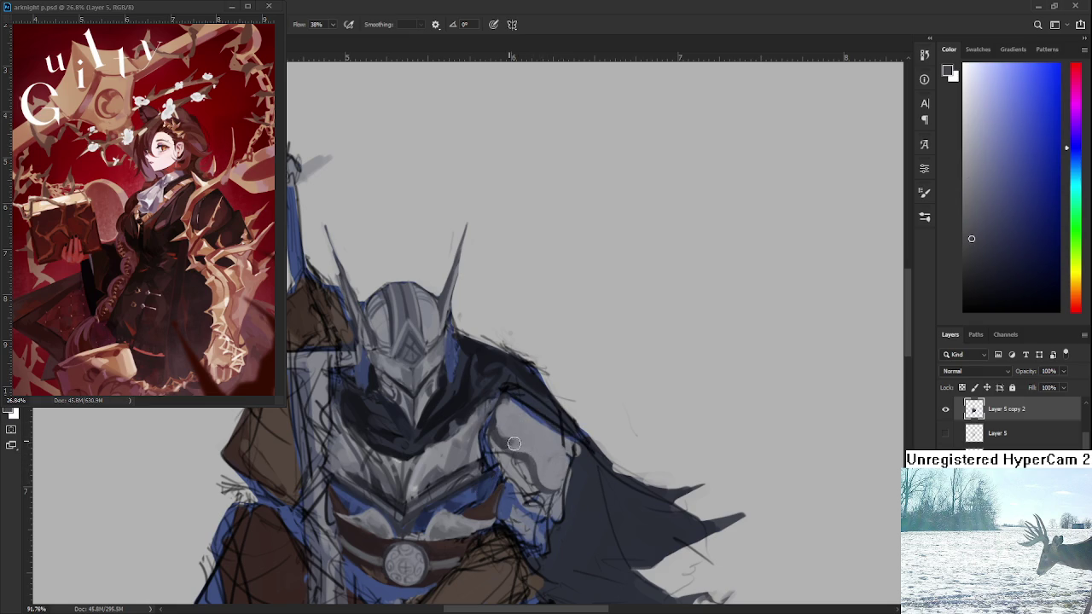
pyautogui.moveTo(532, 445)
pyautogui.mouseDown()
pyautogui.moveTo(555, 441)
pyautogui.moveTo(506, 438)
pyautogui.mouseUp()
pyautogui.keyDown('alt'); pyautogui.click(554, 445); pyautogui.keyUp('alt')
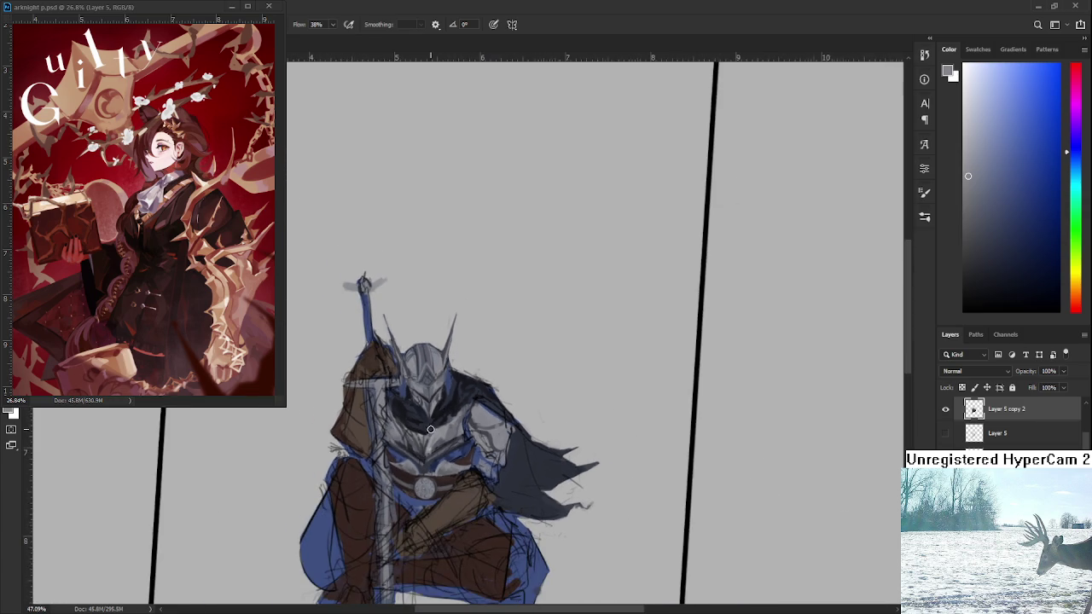
# Zoom and pan the view around the knight's midsection
pyautogui.scroll(2, 442, 418)
pyautogui.scroll(2, 439, 435)
pyautogui.scroll(2, 435, 461)
pyautogui.moveTo(433, 471); pyautogui.dragTo(461, 432)
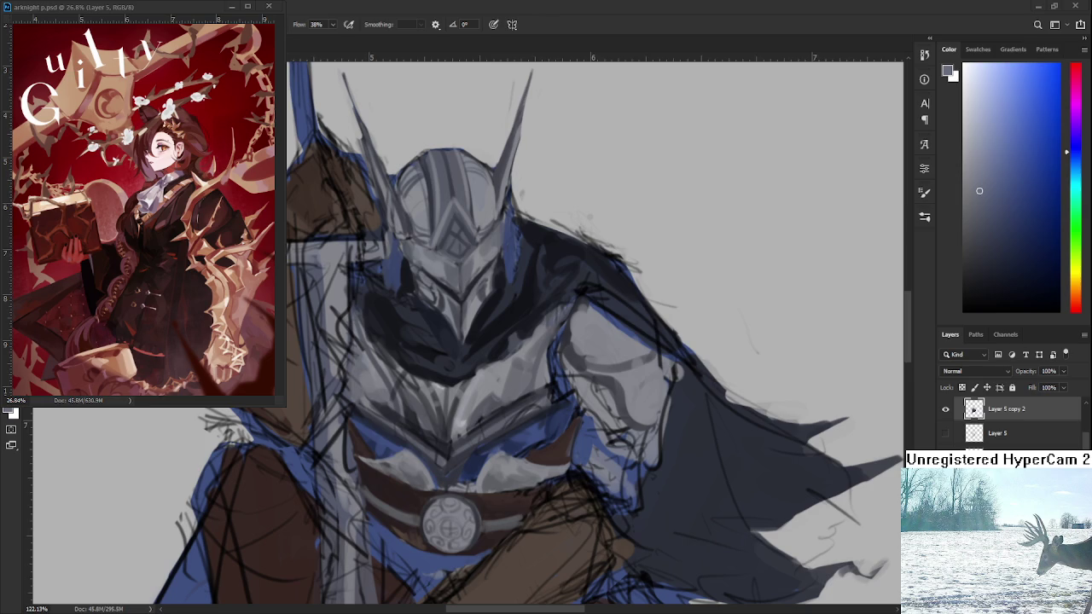
pyautogui.scroll(-2, 524, 495)
pyautogui.scroll(-3, 527, 490)
pyautogui.scroll(-3, 530, 486)
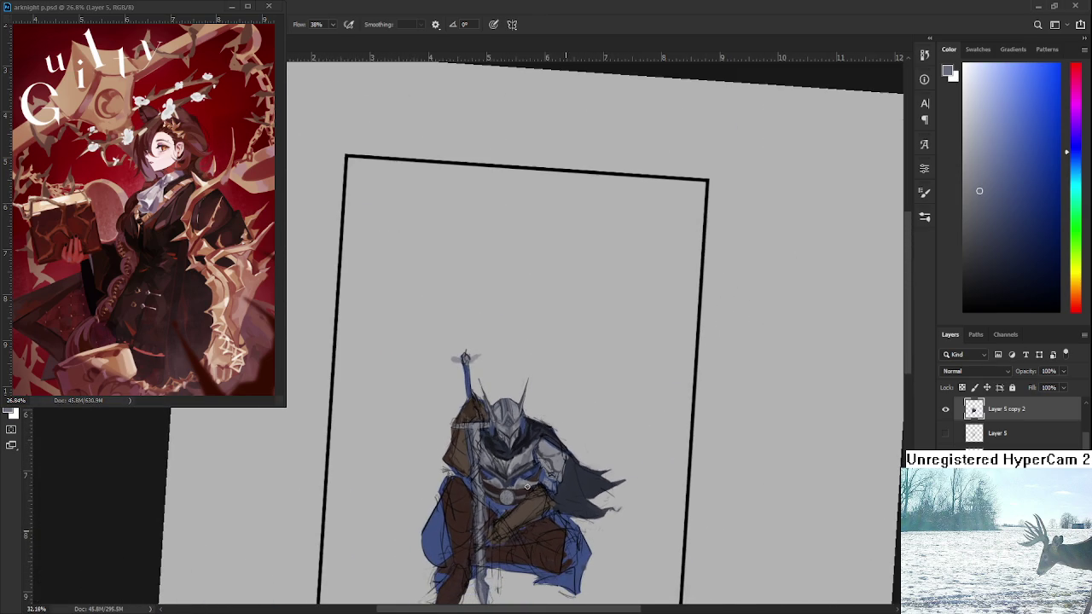
pyautogui.scroll(2, 532, 485)
pyautogui.scroll(2, 531, 484)
pyautogui.scroll(2, 528, 483)
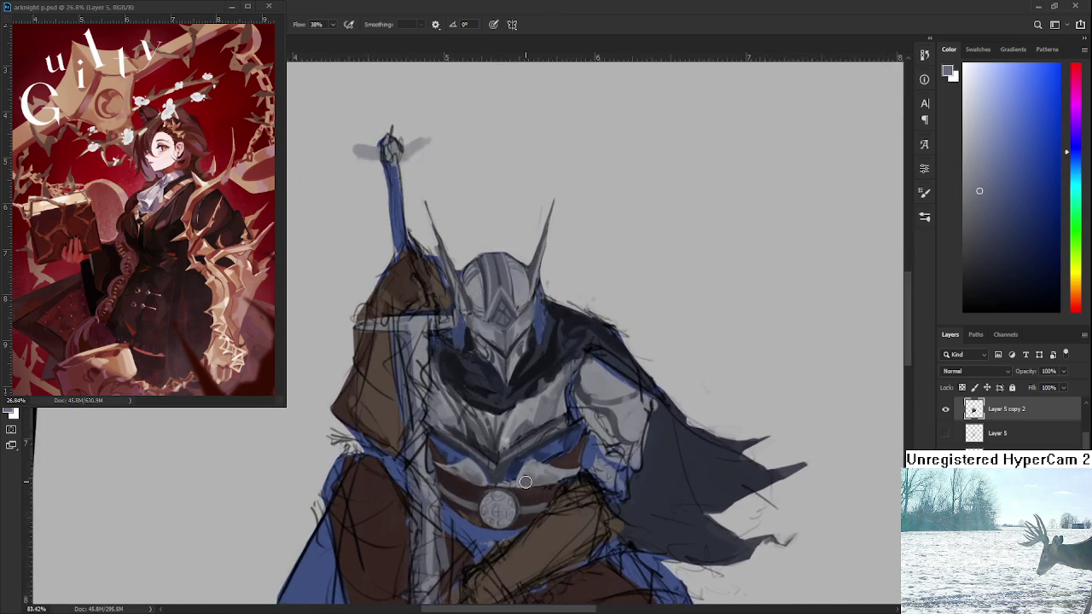
pyautogui.scroll(2, 525, 483)
pyautogui.scroll(-1, 530, 454)
pyautogui.scroll(-1, 533, 450)
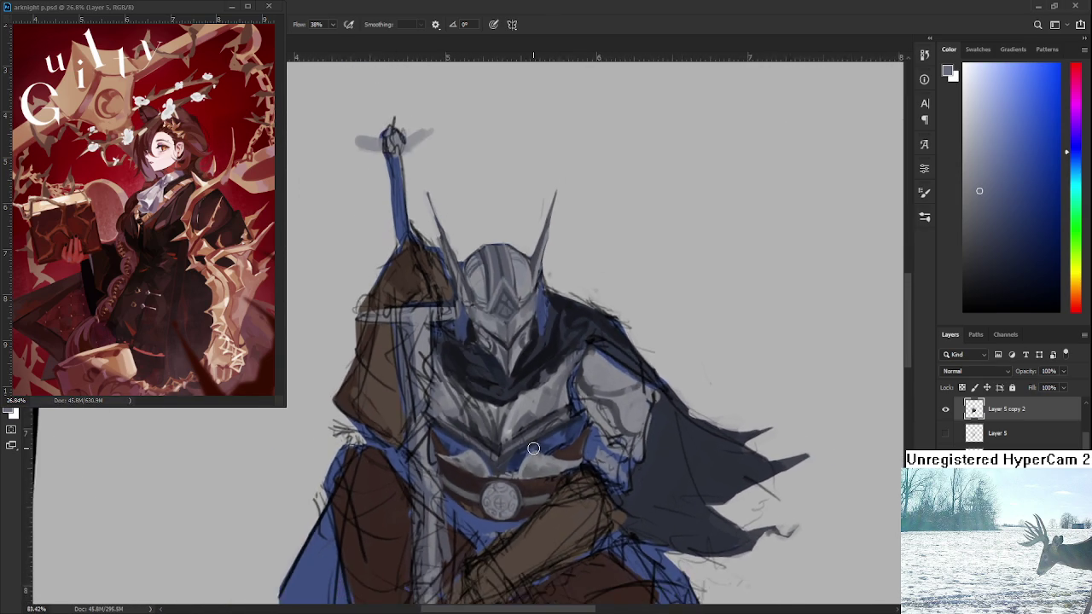
pyautogui.scroll(-2, 534, 448)
# Rotate the canvas view sideways and zoom in on the belt buckle
pyautogui.press('r')
pyautogui.moveTo(534, 449); pyautogui.dragTo(411, 435)
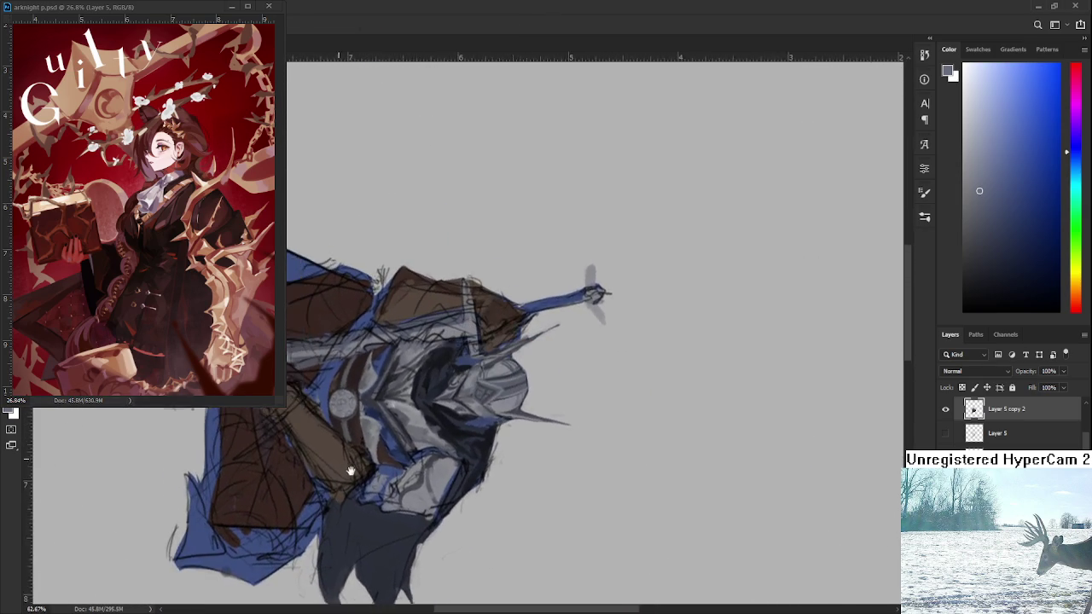
pyautogui.scroll(2, 417, 443)
# With the Brush, sample dark reddish brown from the belt beside the buckle
pyautogui.press('b')
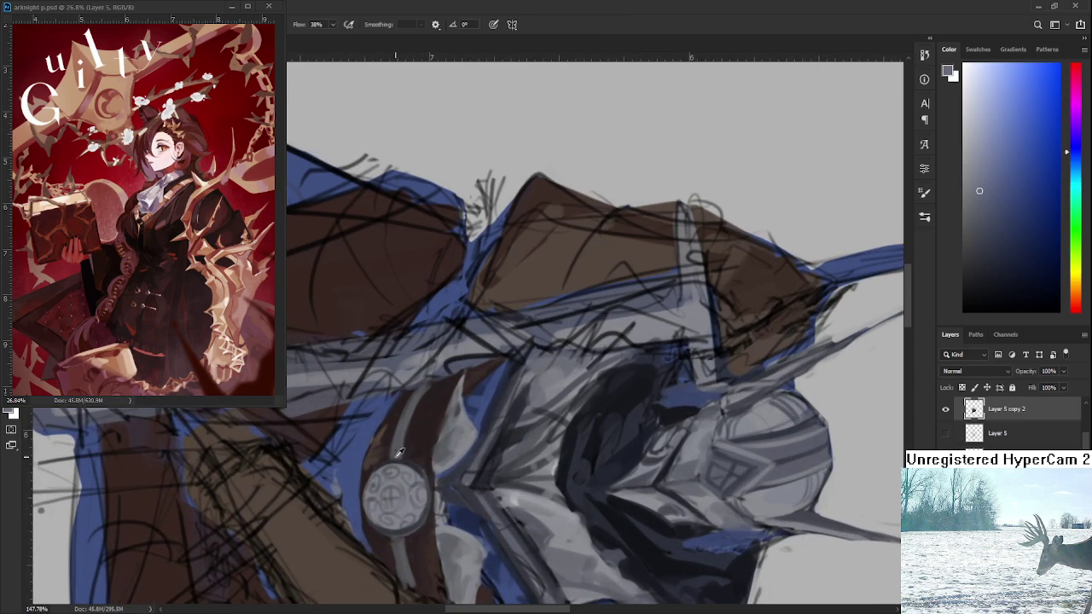
pyautogui.keyDown('alt'); pyautogui.click(417, 448); pyautogui.keyUp('alt')
pyautogui.moveTo(440, 465); pyautogui.dragTo(435, 462)
pyautogui.keyDown('alt'); pyautogui.click(431, 439); pyautogui.keyUp('alt')
pyautogui.moveTo(426, 463); pyautogui.dragTo(430, 461)
pyautogui.moveTo(439, 418); pyautogui.dragTo(434, 448)
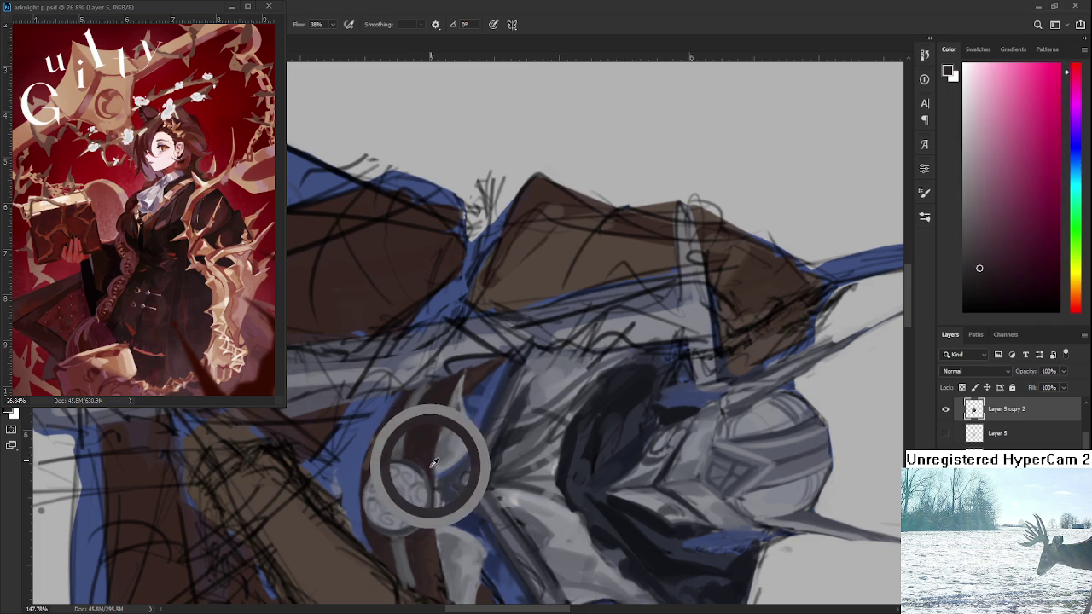
# Paint the strap beside the buckle in that brown and stand the view upright
pyautogui.moveTo(434, 448)
pyautogui.mouseDown()
pyautogui.moveTo(429, 465)
pyautogui.moveTo(425, 452)
pyautogui.mouseUp()
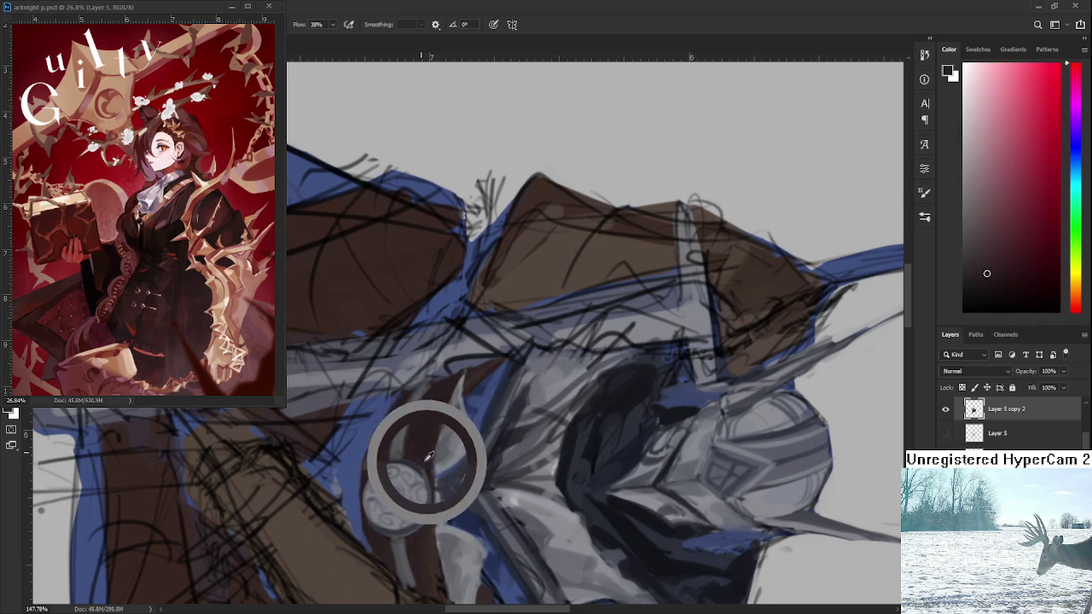
pyautogui.moveTo(426, 452); pyautogui.dragTo(442, 463)
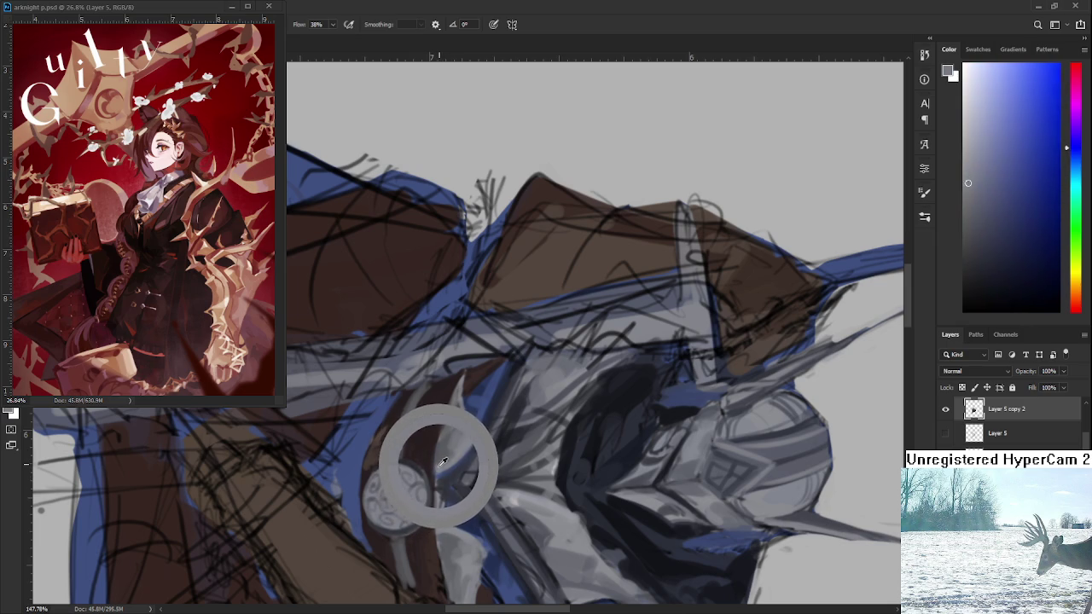
pyautogui.moveTo(442, 463)
pyautogui.mouseDown()
pyautogui.moveTo(436, 447)
pyautogui.moveTo(428, 496)
pyautogui.moveTo(564, 420)
pyautogui.moveTo(538, 500)
pyautogui.mouseUp()
pyautogui.press('r')
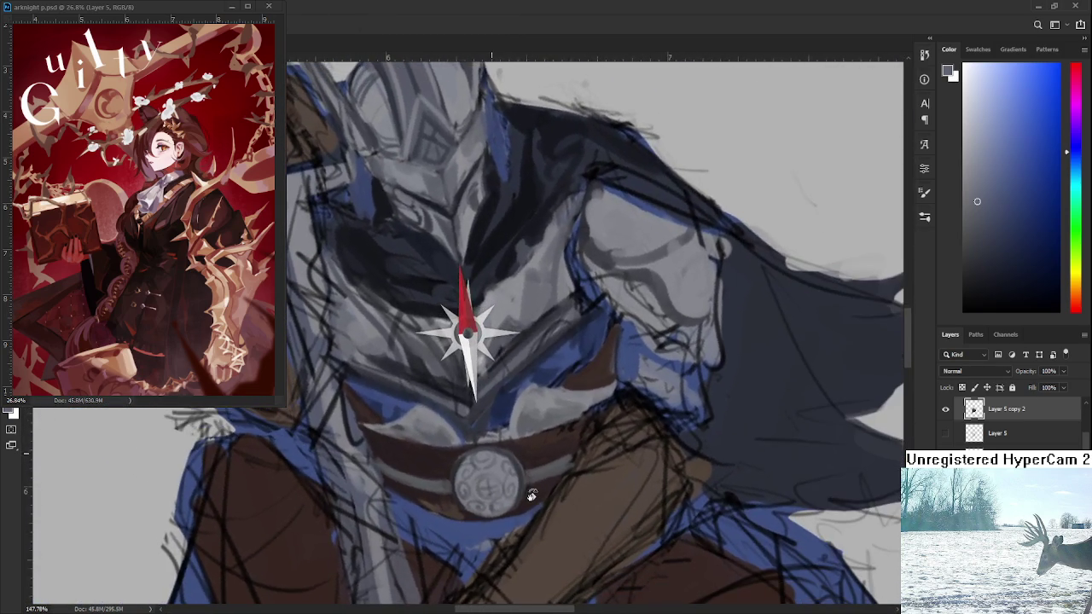
# Eyedrop dark brown and redder tones from the belt below the buckle
pyautogui.keyDown('alt'); pyautogui.click(435, 494); pyautogui.keyUp('alt')
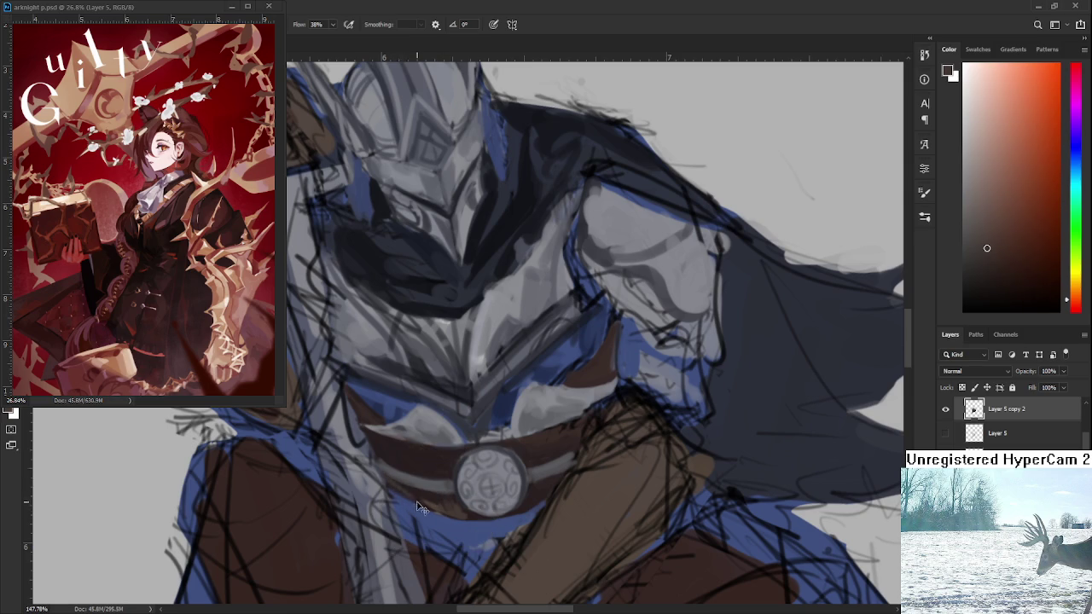
pyautogui.keyDown('alt'); pyautogui.click(420, 488); pyautogui.keyUp('alt')
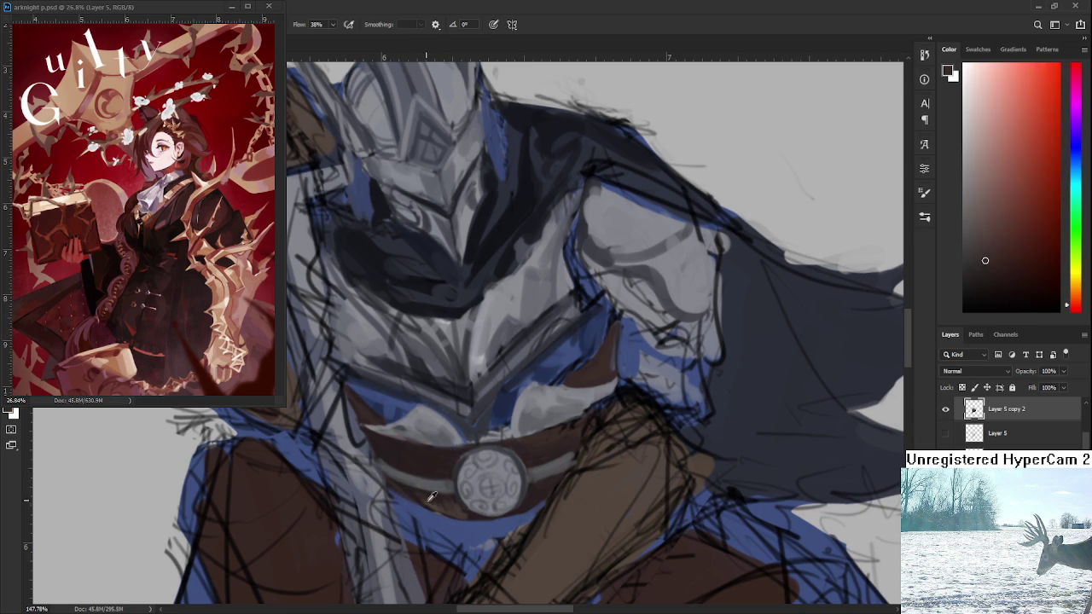
pyautogui.keyDown('alt'); pyautogui.click(436, 504); pyautogui.keyUp('alt')
pyautogui.keyDown('alt'); pyautogui.click(437, 504); pyautogui.keyUp('alt')
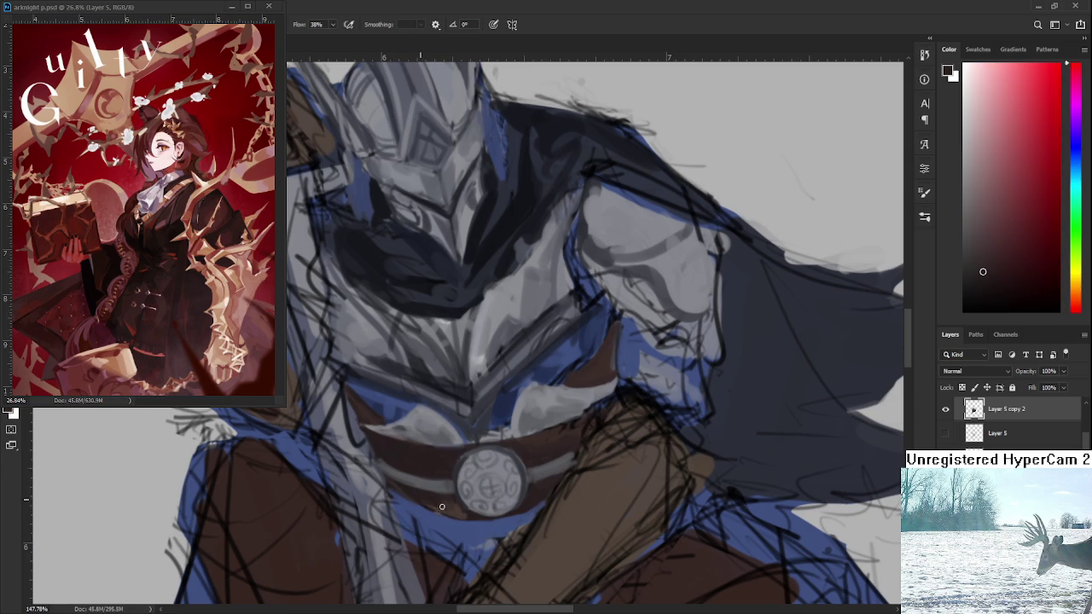
pyautogui.keyDown('alt'); pyautogui.click(446, 507); pyautogui.keyUp('alt')
pyautogui.keyDown('alt'); pyautogui.click(435, 507); pyautogui.keyUp('alt')
pyautogui.keyDown('alt'); pyautogui.click(436, 503); pyautogui.keyUp('alt')
pyautogui.keyDown('alt'); pyautogui.click(434, 499); pyautogui.keyUp('alt')
pyautogui.keyDown('alt'); pyautogui.click(436, 501); pyautogui.keyUp('alt')
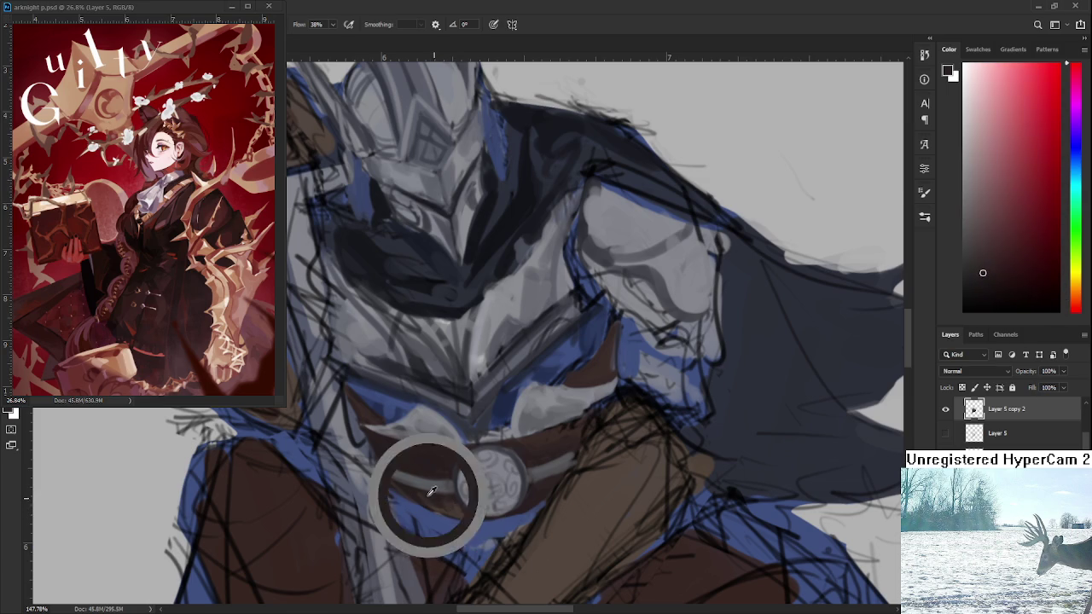
# Pick orange-brown and darker red tones along the belt for the touch-up
pyautogui.keyDown('alt'); pyautogui.click(441, 498); pyautogui.keyUp('alt')
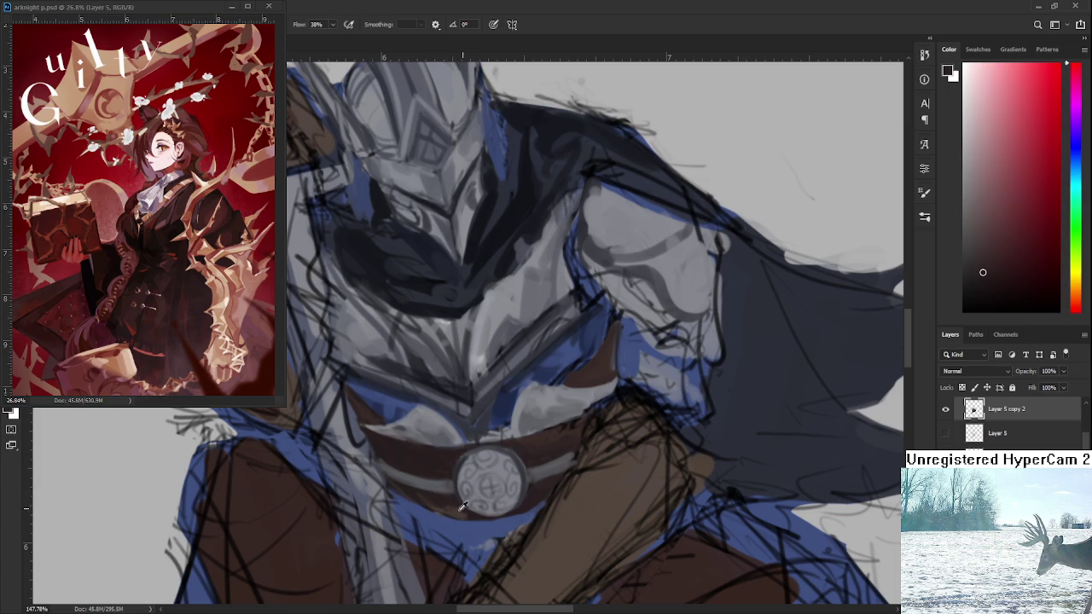
pyautogui.keyDown('alt'); pyautogui.click(463, 509); pyautogui.keyUp('alt')
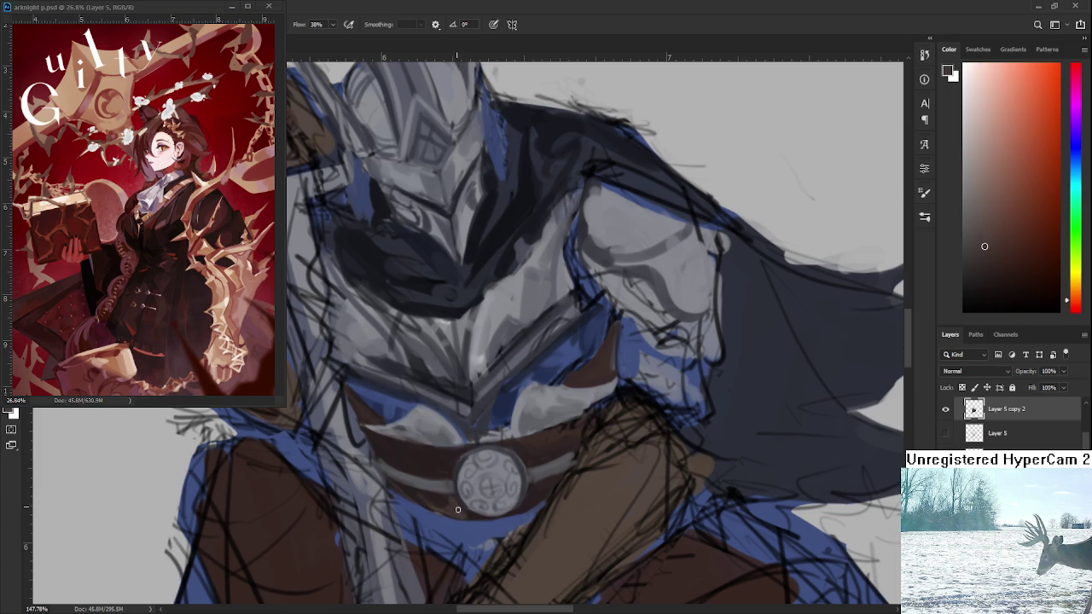
pyautogui.keyDown('alt'); pyautogui.click(445, 499); pyautogui.keyUp('alt')
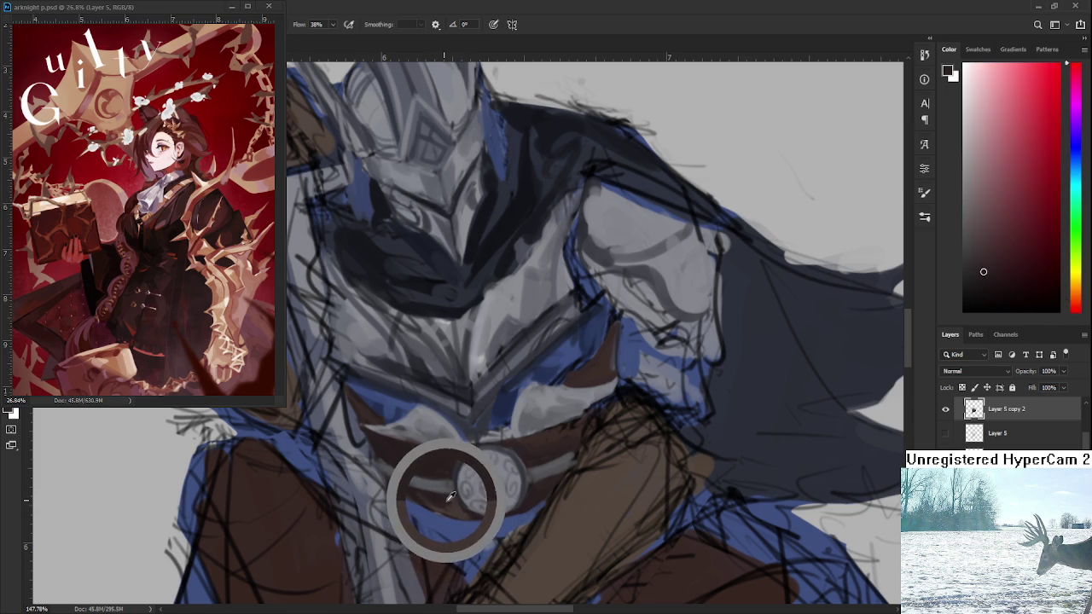
pyautogui.moveTo(449, 499); pyautogui.dragTo(439, 504)
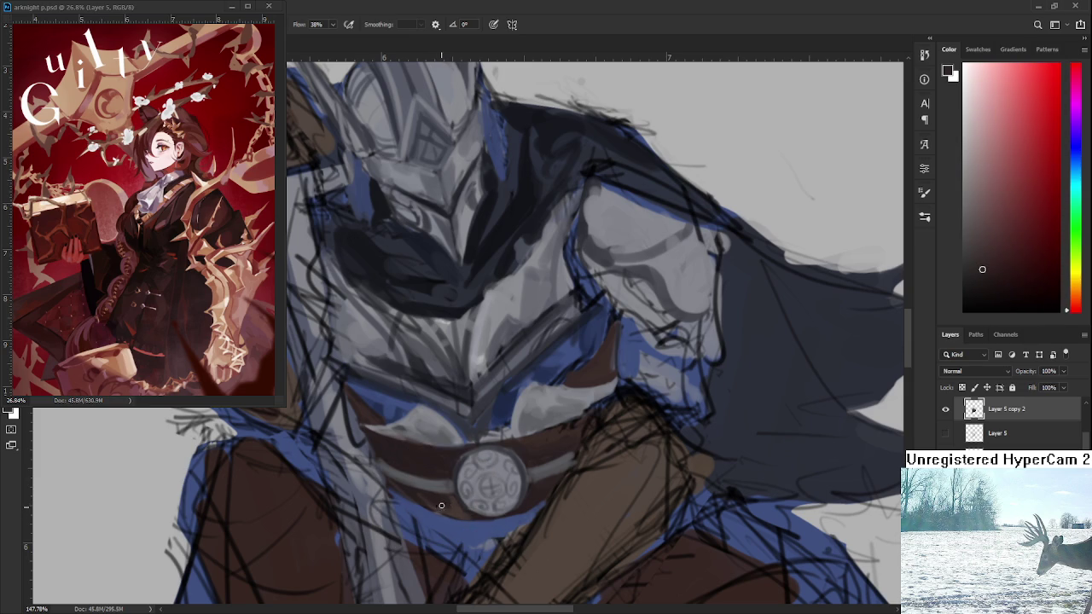
pyautogui.keyDown('alt'); pyautogui.click(452, 502); pyautogui.keyUp('alt')
pyautogui.keyDown('alt'); pyautogui.click(448, 499); pyautogui.keyUp('alt')
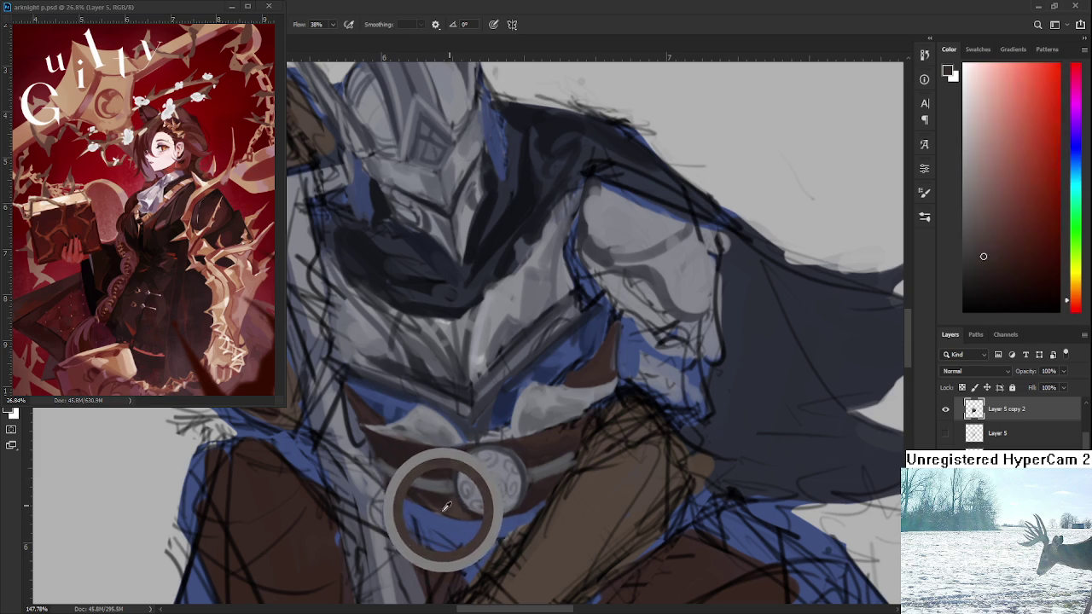
pyautogui.moveTo(445, 499)
pyautogui.mouseDown()
pyautogui.moveTo(446, 512)
pyautogui.moveTo(444, 497)
pyautogui.moveTo(453, 498)
pyautogui.mouseUp()
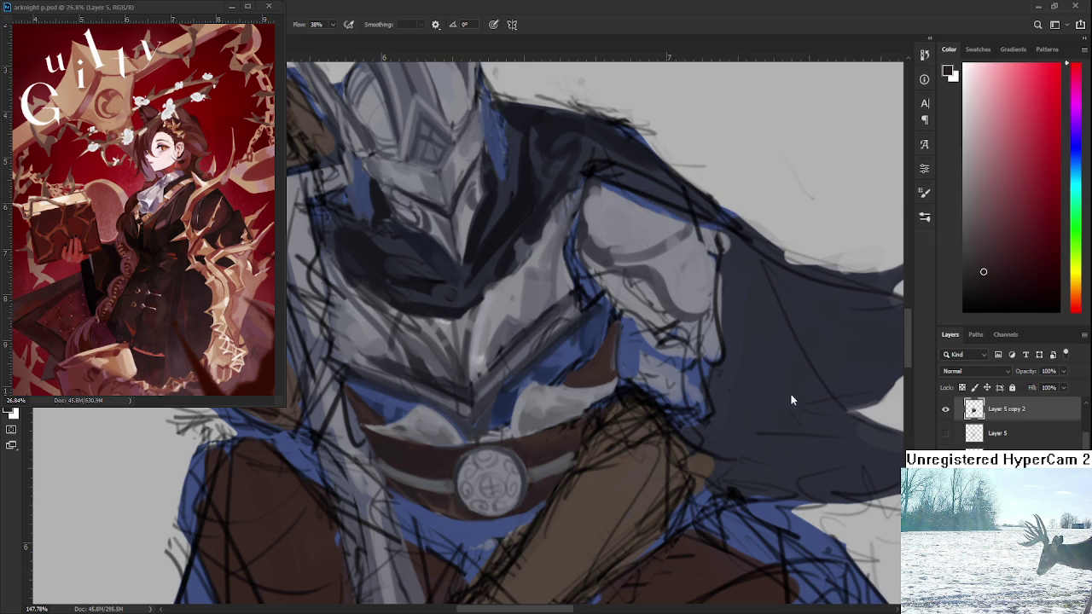
pyautogui.scroll(-5, 549, 424)
pyautogui.scroll(-3, 549, 424)
pyautogui.scroll(-1, 549, 424)
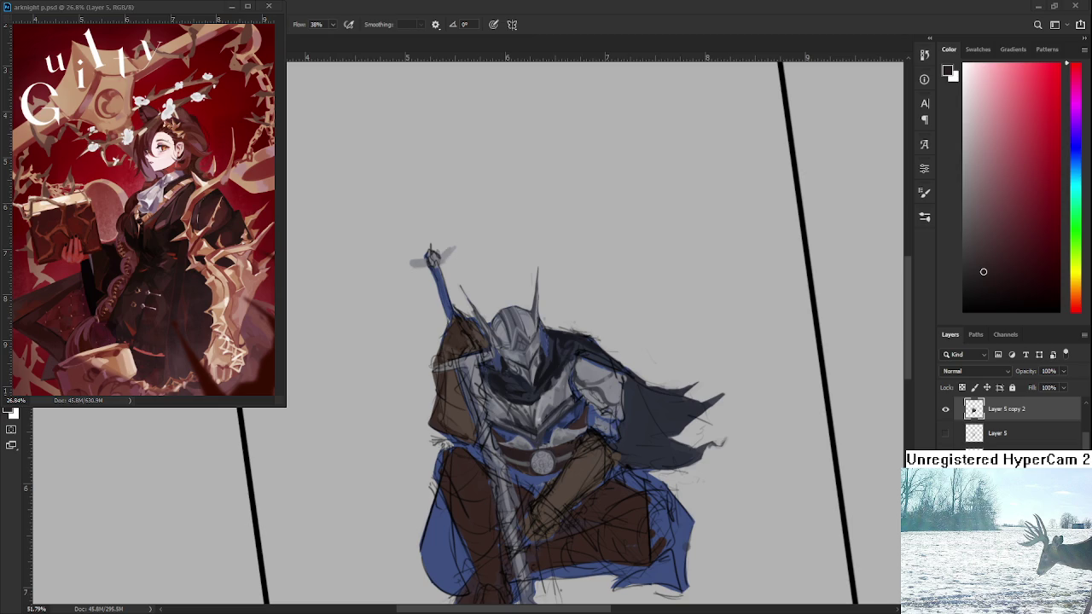
pyautogui.scroll(-5, 541, 426)
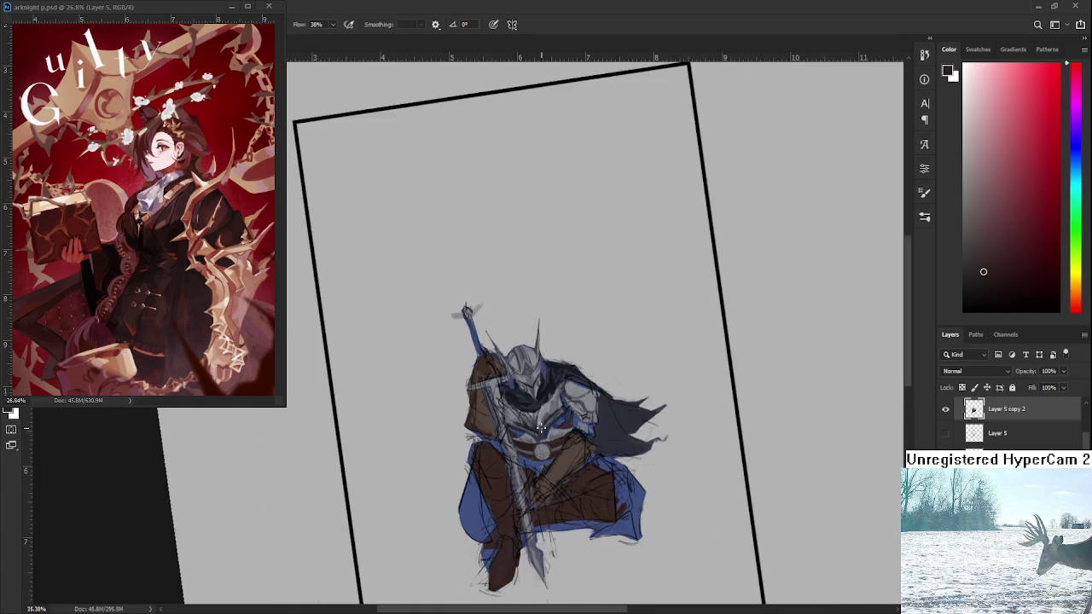
pyautogui.scroll(5, 529, 443)
pyautogui.scroll(3, 524, 474)
pyautogui.press('r')
pyautogui.scroll(-5, 524, 473)
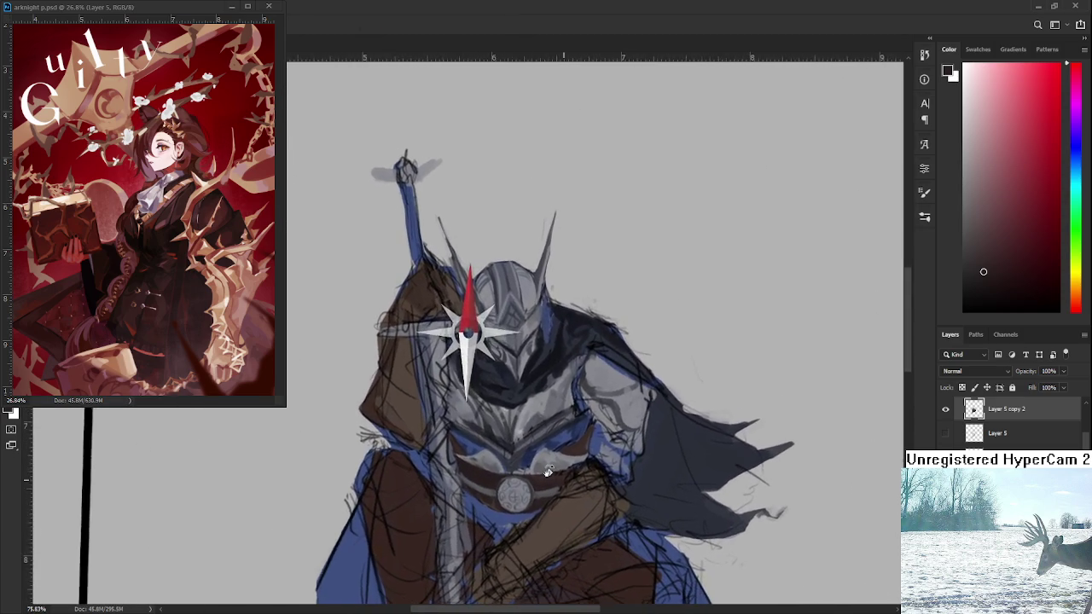
pyautogui.moveTo(524, 473); pyautogui.dragTo(647, 554)
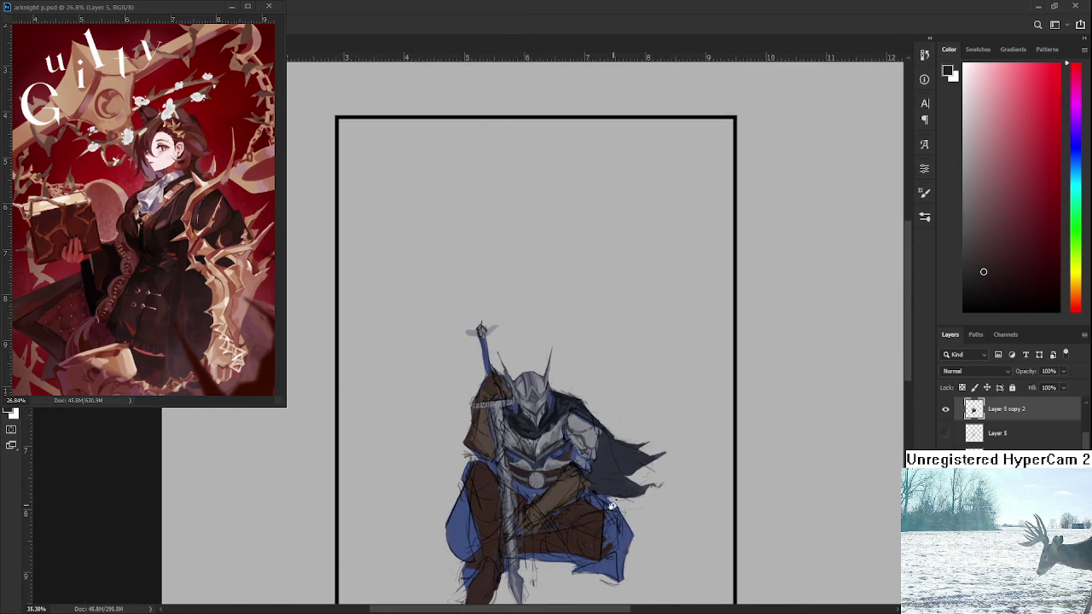
pyautogui.scroll(2, 546, 460)
pyautogui.scroll(2, 537, 452)
pyautogui.scroll(2, 529, 447)
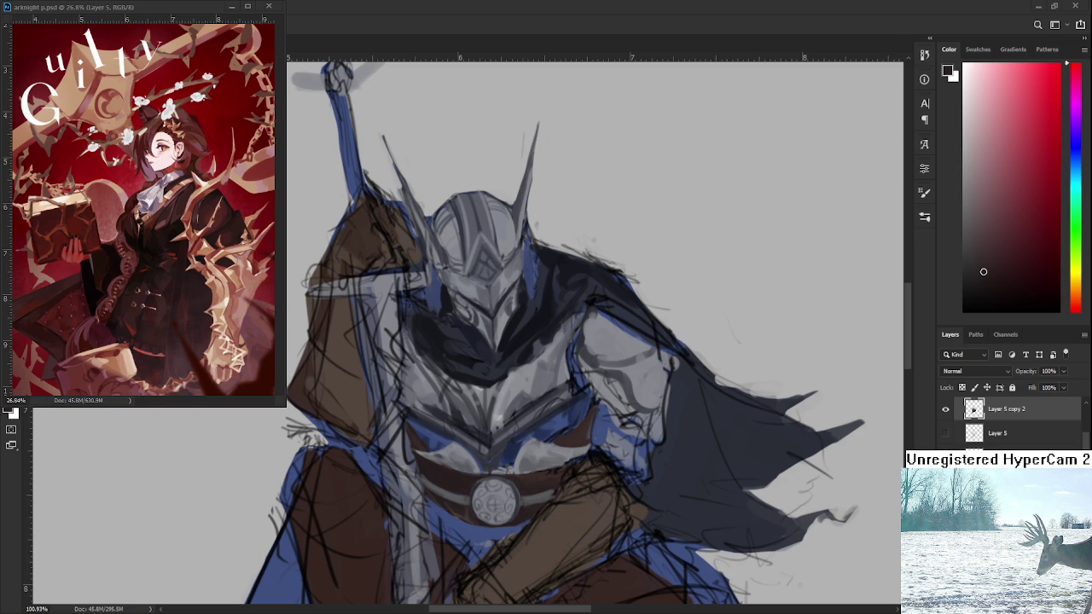
pyautogui.scroll(-2, 563, 460)
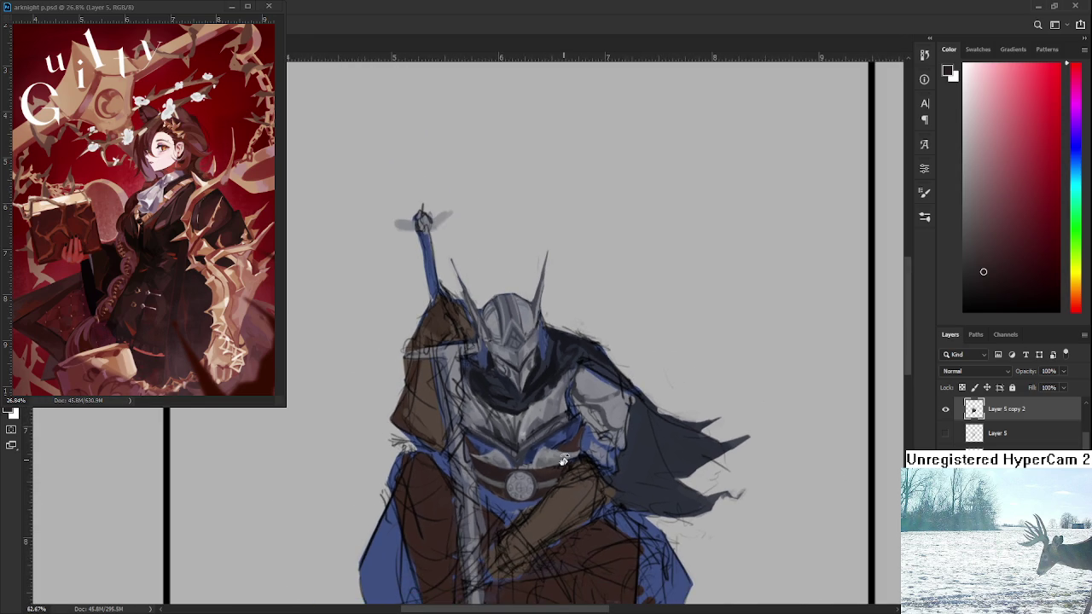
pyautogui.scroll(1, 564, 482)
pyautogui.scroll(1, 562, 484)
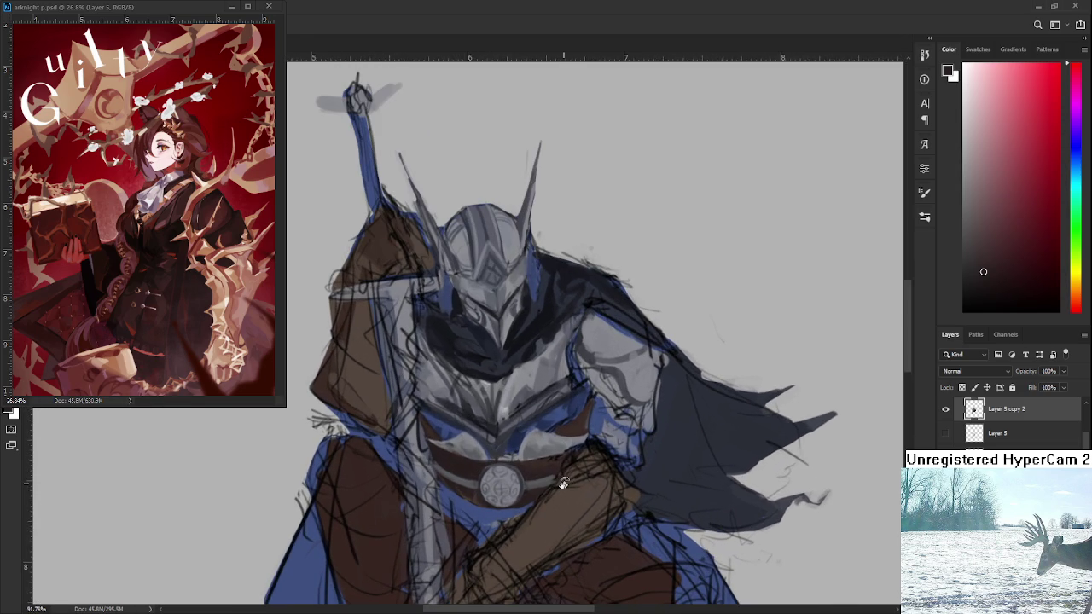
# Lasso the lower breastplate and belt, rotate them about -2.68°, and commit
pyautogui.moveTo(440, 487)
pyautogui.mouseDown()
pyautogui.moveTo(418, 419)
pyautogui.moveTo(492, 457)
pyautogui.mouseUp()
pyautogui.moveTo(557, 430)
pyautogui.mouseDown()
pyautogui.moveTo(545, 508)
pyautogui.moveTo(515, 517)
pyautogui.moveTo(467, 509)
pyautogui.mouseUp()
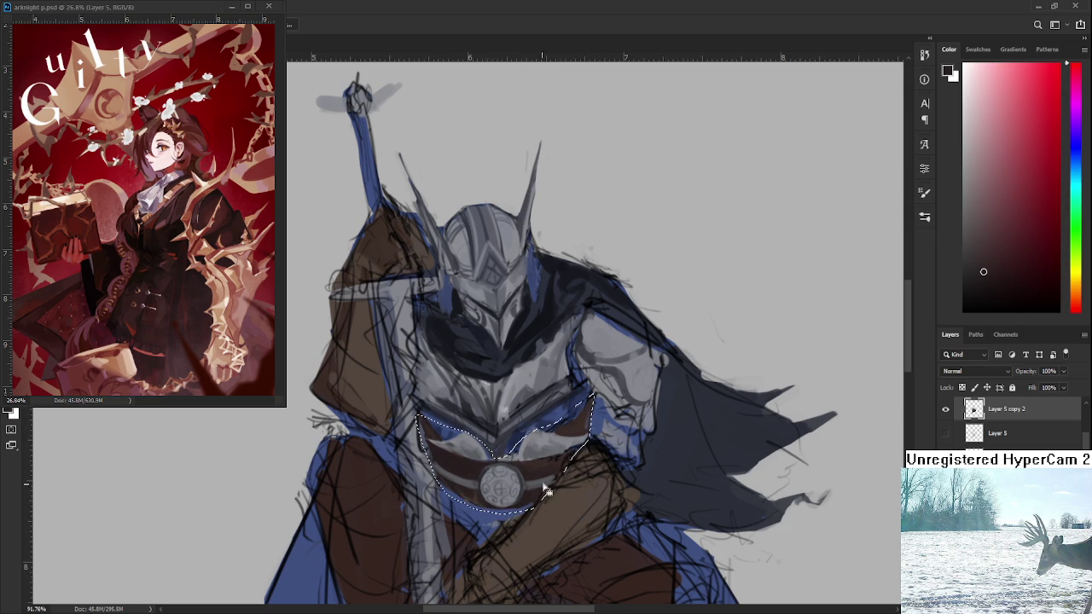
pyautogui.hotkey('ctrl', 't')
pyautogui.moveTo(627, 395); pyautogui.dragTo(620, 429)
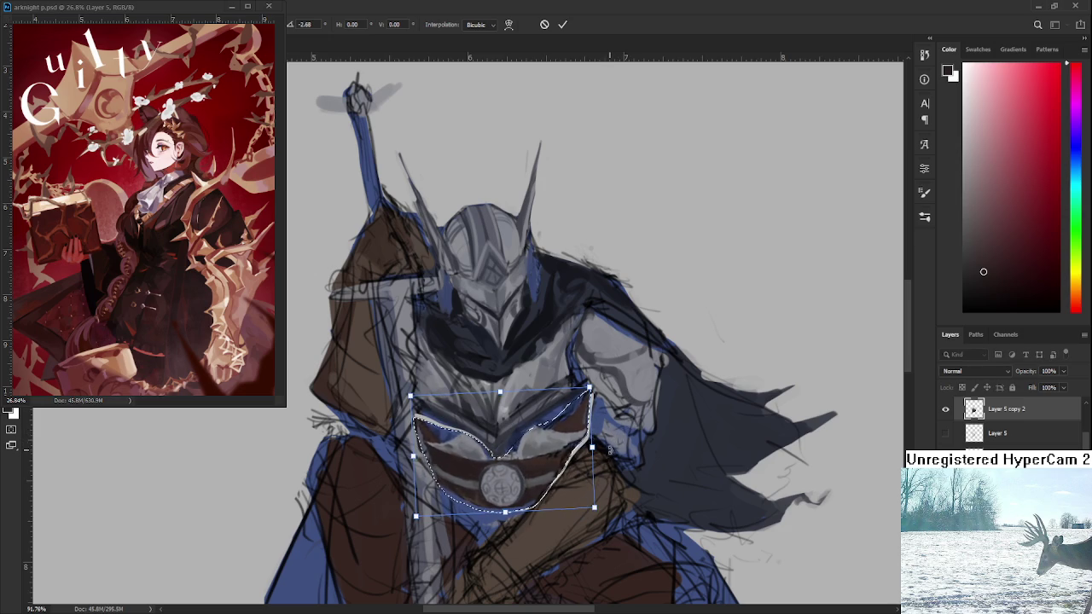
pyautogui.press('Return')
# Return to the Brush and sample blue and brown tones around the chest and belt
pyautogui.press('b')
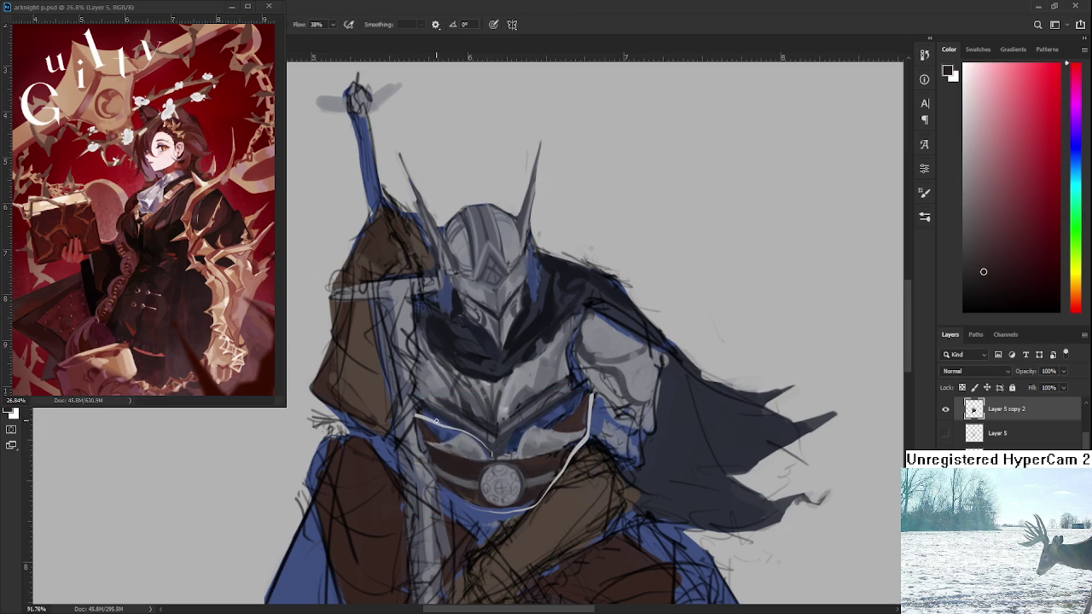
pyautogui.keyDown('alt'); pyautogui.click(431, 421); pyautogui.keyUp('alt')
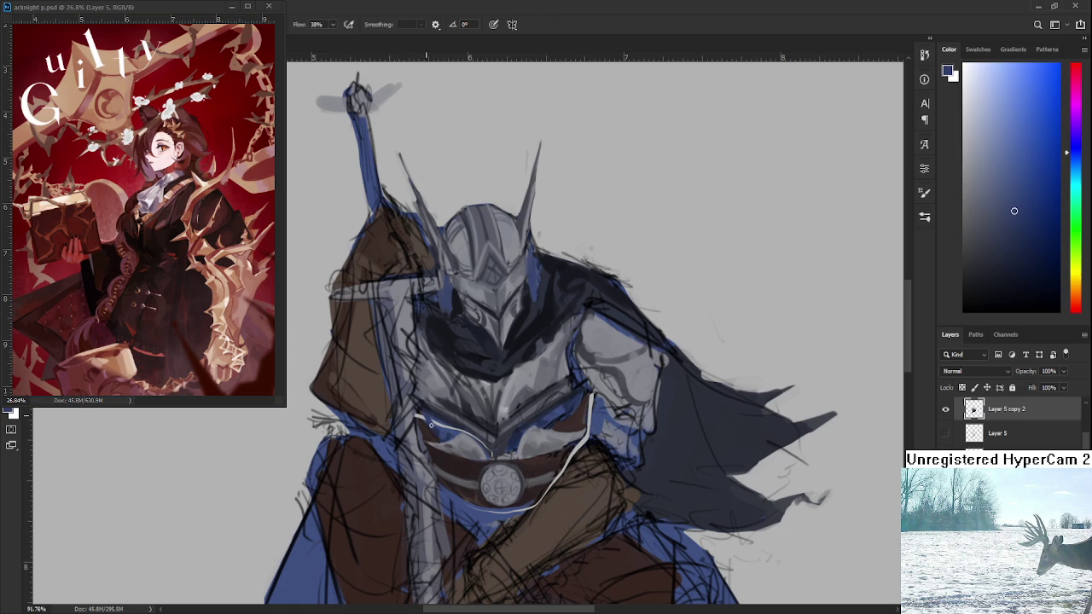
pyautogui.keyDown('alt'); pyautogui.click(429, 431); pyautogui.keyUp('alt')
pyautogui.keyDown('alt'); pyautogui.click(484, 451); pyautogui.keyUp('alt')
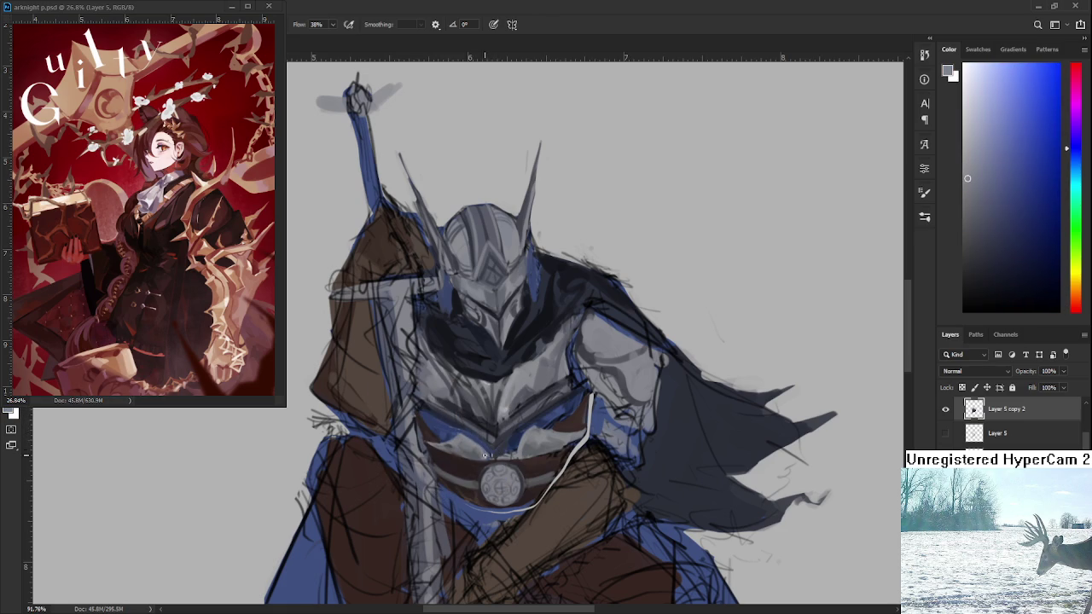
pyautogui.keyDown('alt'); pyautogui.click(473, 440); pyautogui.keyUp('alt')
pyautogui.keyDown('alt'); pyautogui.click(501, 447); pyautogui.keyUp('alt')
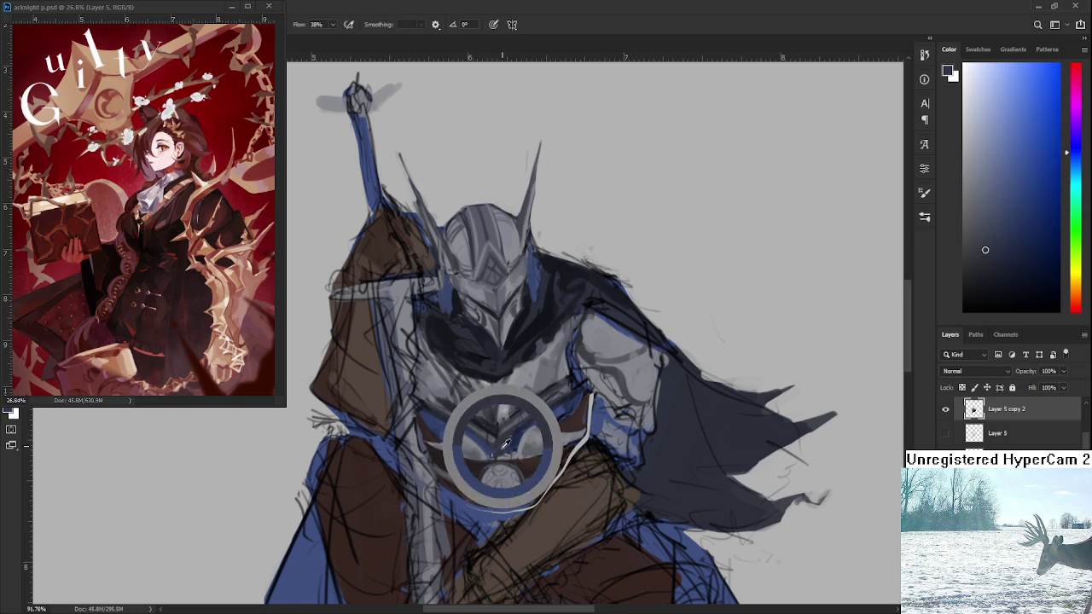
pyautogui.keyDown('alt'); pyautogui.click(511, 445); pyautogui.keyUp('alt')
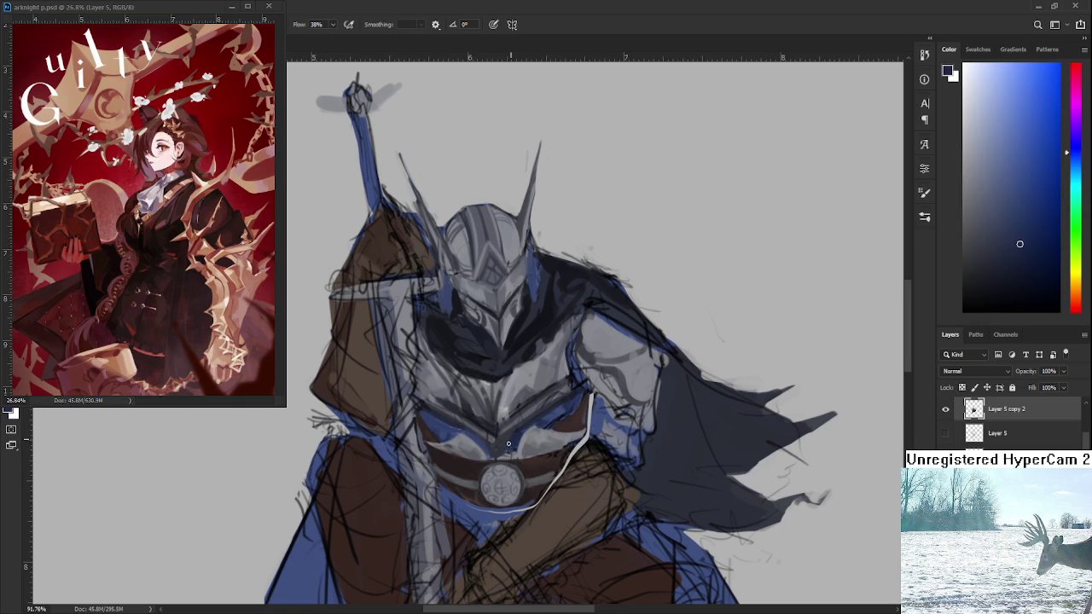
pyautogui.keyDown('alt'); pyautogui.click(498, 454); pyautogui.keyUp('alt')
pyautogui.keyDown('alt'); pyautogui.click(514, 445); pyautogui.keyUp('alt')
pyautogui.keyDown('alt'); pyautogui.click(579, 417); pyautogui.keyUp('alt')
pyautogui.keyDown('alt'); pyautogui.click(581, 404); pyautogui.keyUp('alt')
# Paint blue over the white chest seam and brown over the seam below the belt
pyautogui.keyDown('alt'); pyautogui.click(599, 410); pyautogui.keyUp('alt')
pyautogui.moveTo(592, 398); pyautogui.dragTo(586, 439)
pyautogui.keyDown('alt'); pyautogui.click(524, 484); pyautogui.keyUp('alt')
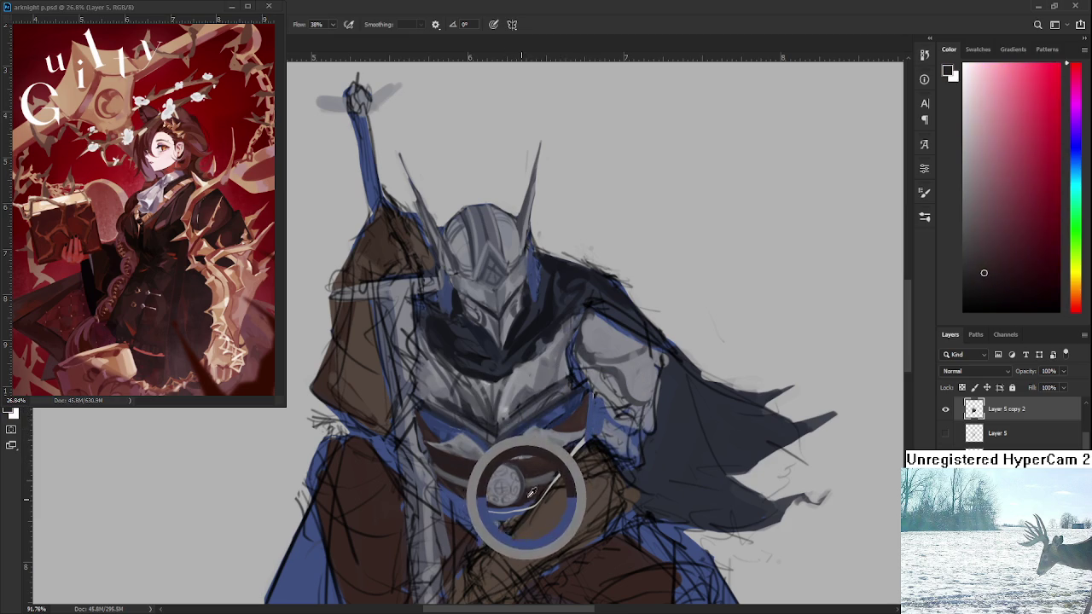
pyautogui.moveTo(558, 485); pyautogui.dragTo(587, 437)
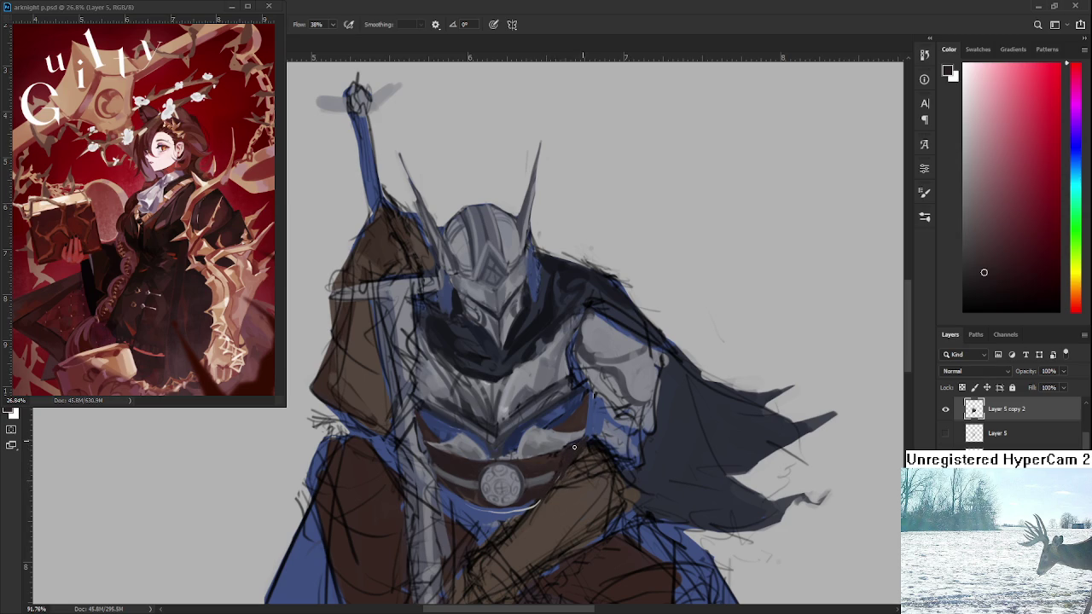
pyautogui.keyDown('alt'); pyautogui.click(544, 461); pyautogui.keyUp('alt')
pyautogui.keyDown('alt'); pyautogui.click(577, 460); pyautogui.keyUp('alt')
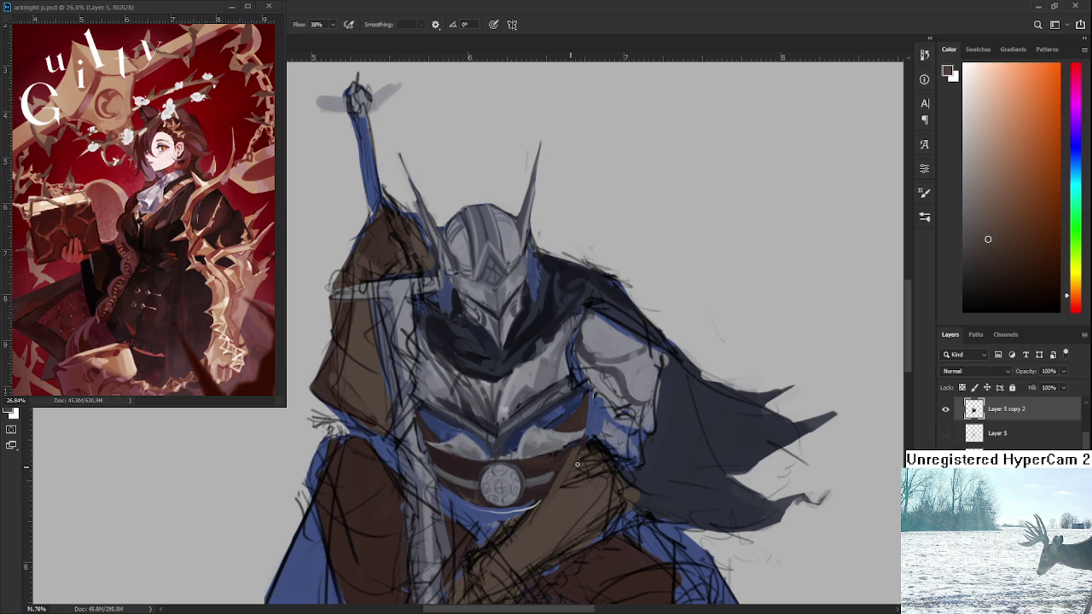
pyautogui.keyDown('alt'); pyautogui.click(485, 513); pyautogui.keyUp('alt')
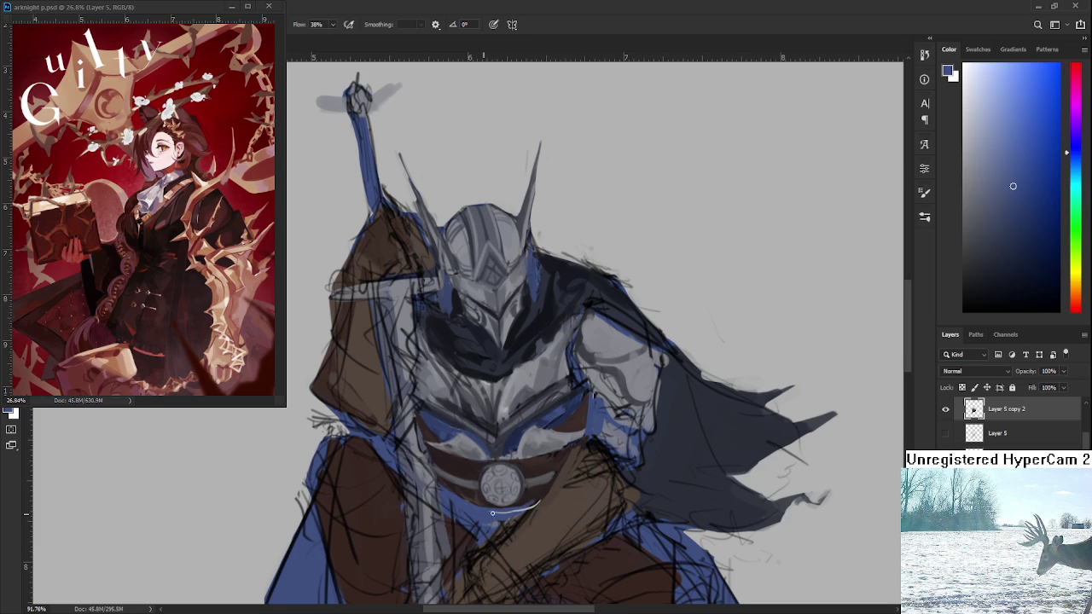
pyautogui.moveTo(523, 508); pyautogui.dragTo(535, 465)
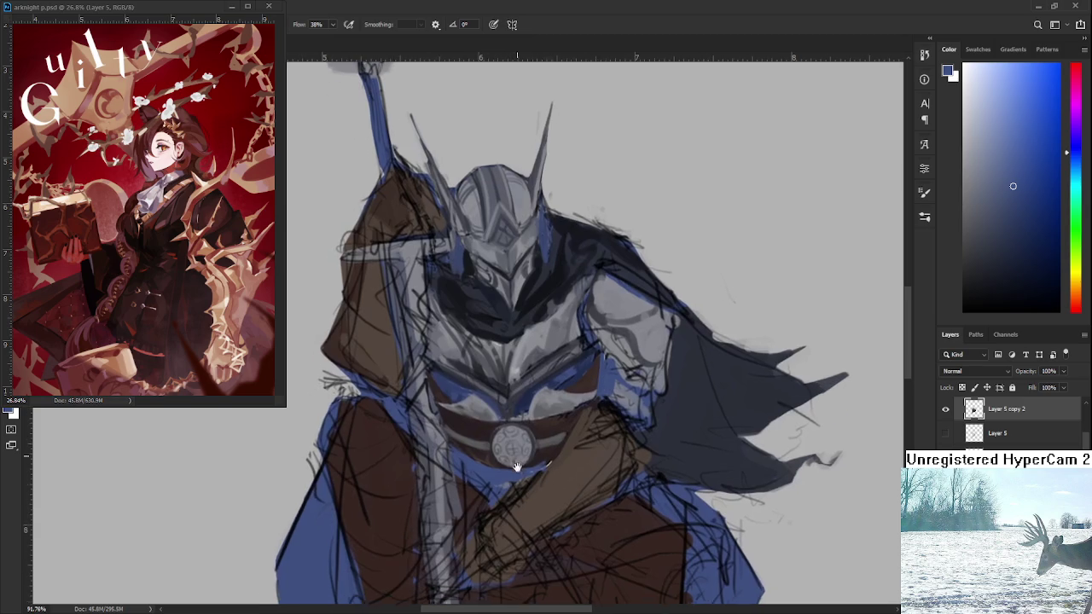
pyautogui.keyDown('alt'); pyautogui.click(472, 441); pyautogui.keyUp('alt')
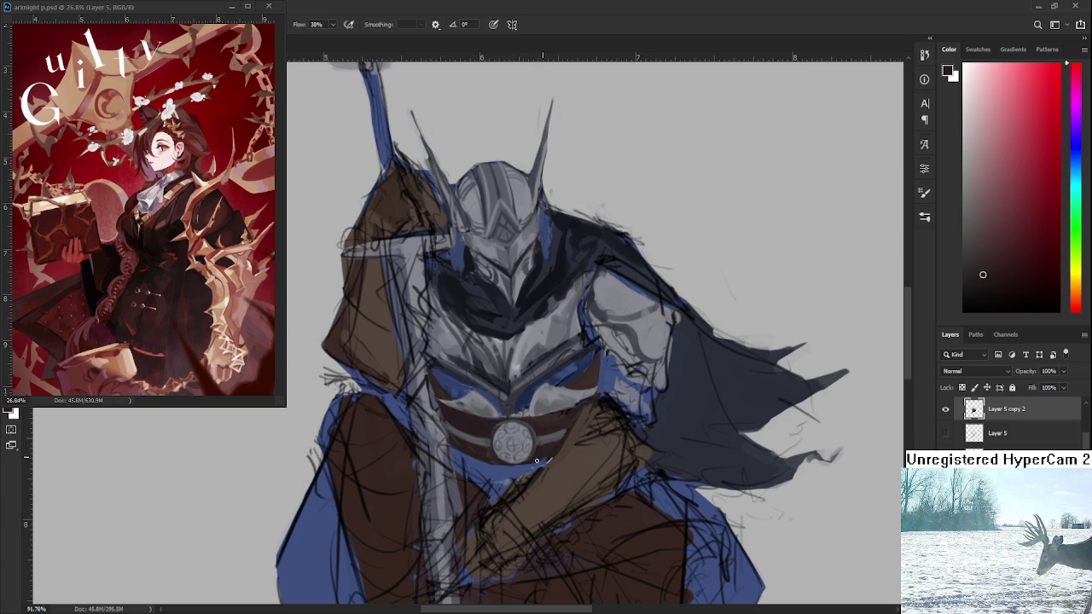
pyautogui.scroll(-3, 642, 318)
# Paint light grey-blue and light grey strokes just below the belt buckle
pyautogui.scroll(-2, 642, 318)
pyautogui.scroll(3, 556, 369)
pyautogui.scroll(2, 556, 369)
pyautogui.scroll(-3, 556, 369)
pyautogui.scroll(-2, 556, 369)
pyautogui.scroll(3, 578, 365)
pyautogui.scroll(2, 578, 365)
pyautogui.scroll(-1, 578, 365)
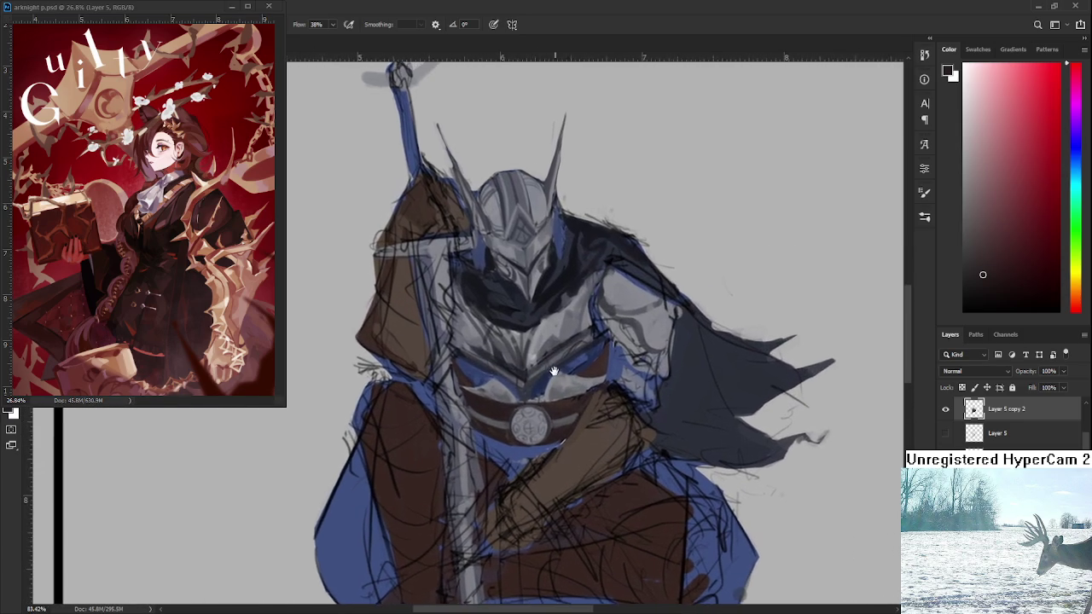
pyautogui.scroll(-2, 597, 358)
pyautogui.scroll(2, 691, 340)
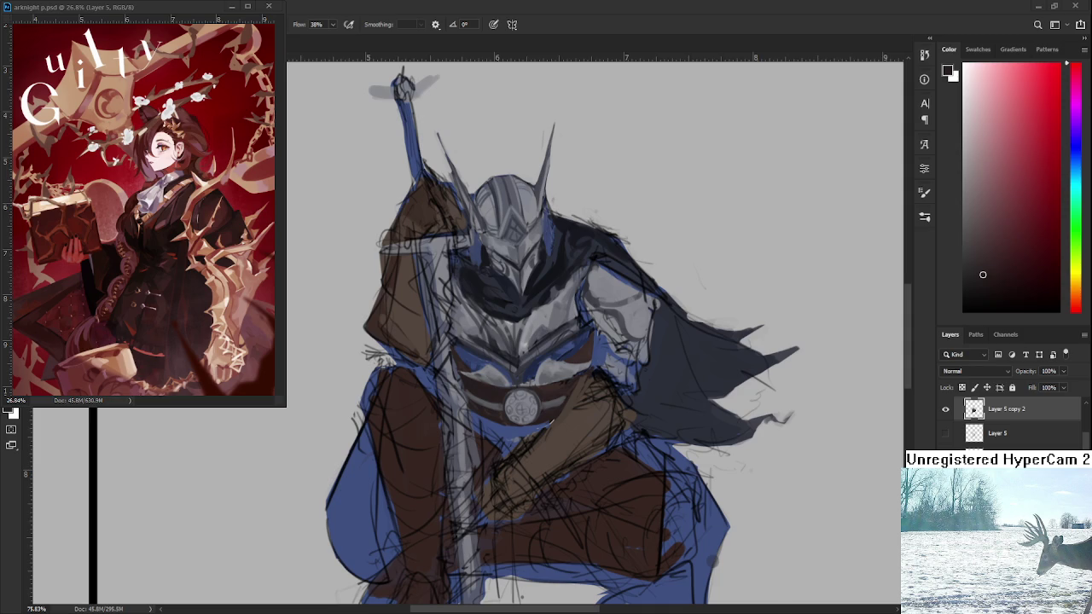
pyautogui.scroll(2, 473, 369)
pyautogui.scroll(1, 473, 370)
pyautogui.keyDown('alt'); pyautogui.click(470, 367); pyautogui.keyUp('alt')
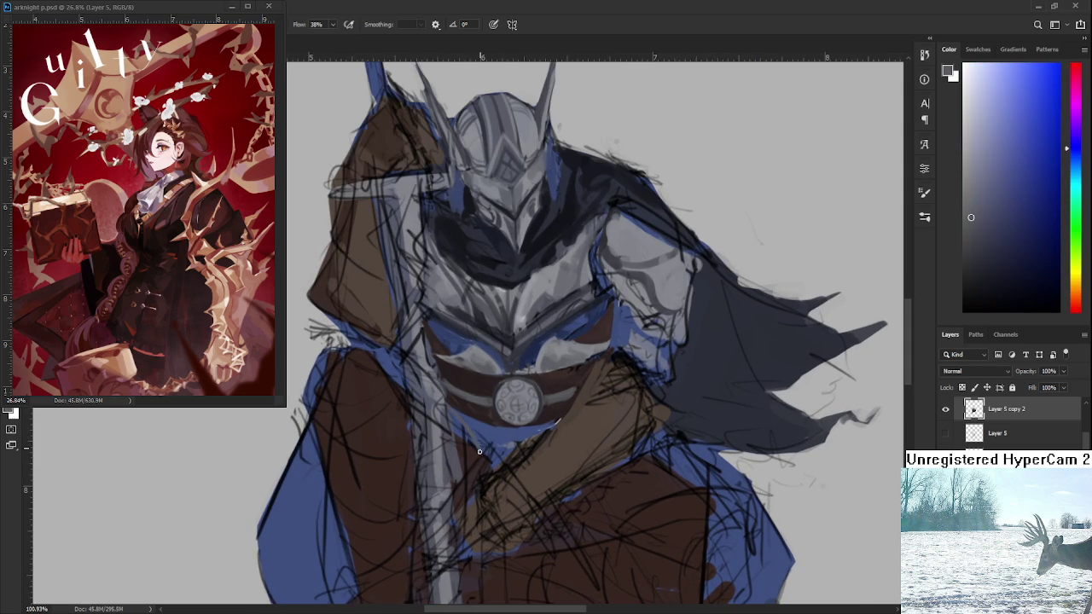
pyautogui.moveTo(481, 446); pyautogui.dragTo(487, 433)
pyautogui.keyDown('alt'); pyautogui.click(501, 402); pyautogui.keyUp('alt')
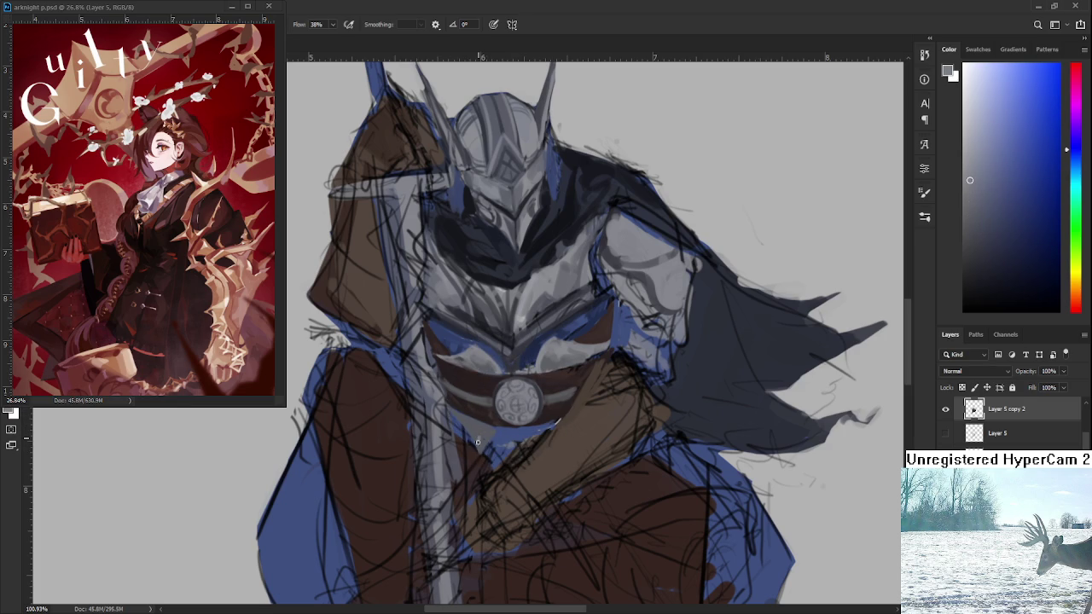
pyautogui.moveTo(478, 442)
pyautogui.mouseDown()
pyautogui.moveTo(493, 434)
pyautogui.moveTo(478, 452)
pyautogui.mouseUp()
pyautogui.moveTo(555, 423); pyautogui.dragTo(542, 433)
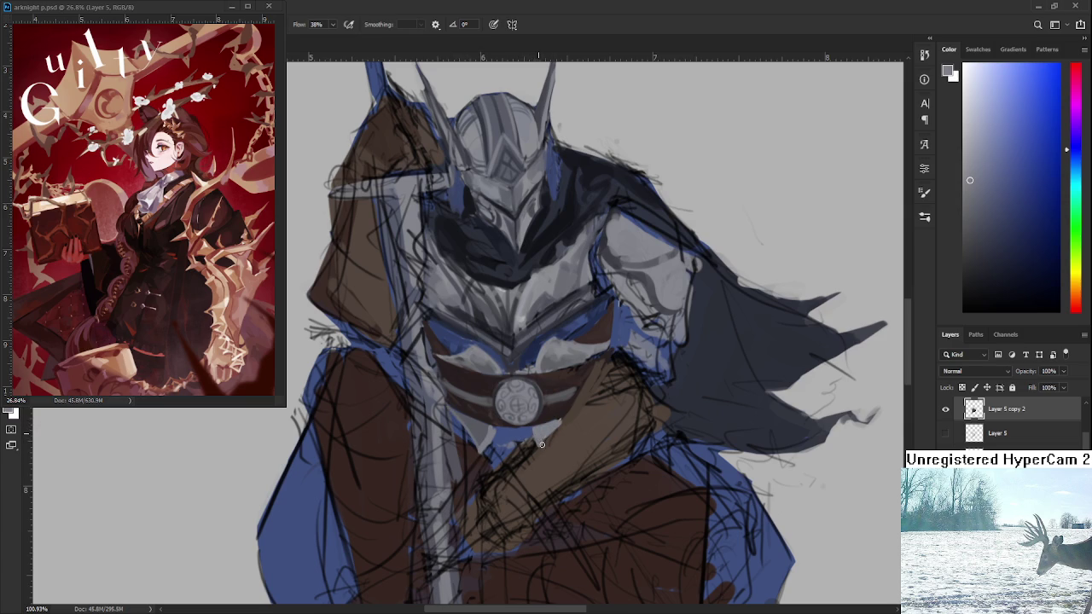
# Sample a dark blue-grey and paint shading beneath the buckle
pyautogui.keyDown('alt'); pyautogui.click(539, 441); pyautogui.keyUp('alt')
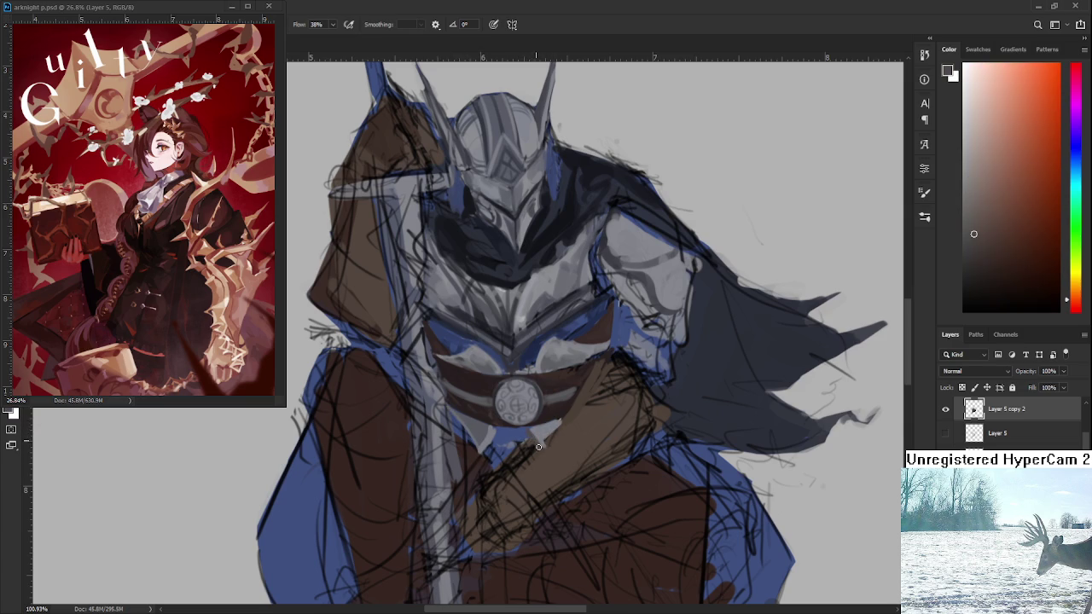
pyautogui.keyDown('alt'); pyautogui.click(542, 450); pyautogui.keyUp('alt')
pyautogui.keyDown('alt'); pyautogui.click(530, 438); pyautogui.keyUp('alt')
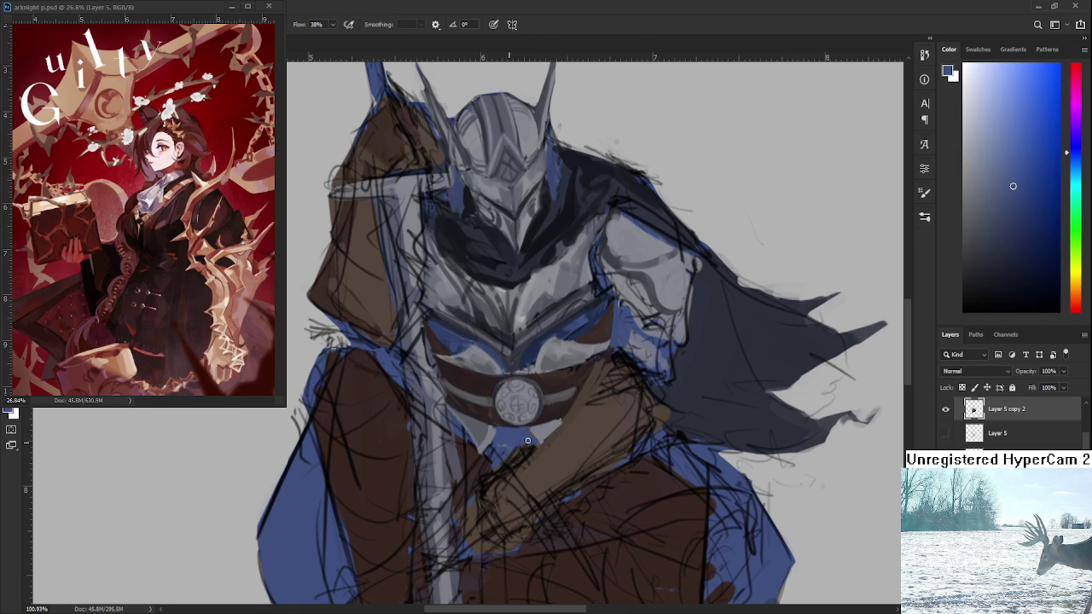
pyautogui.keyDown('alt'); pyautogui.click(538, 435); pyautogui.keyUp('alt')
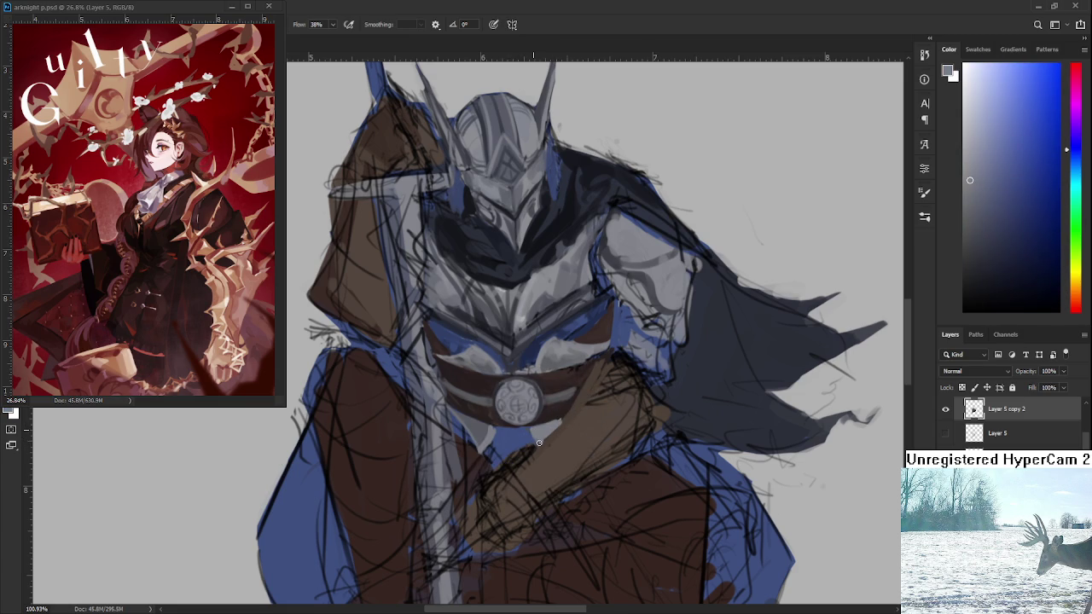
pyautogui.moveTo(522, 426)
pyautogui.mouseDown()
pyautogui.moveTo(514, 406)
pyautogui.moveTo(541, 358)
pyautogui.mouseUp()
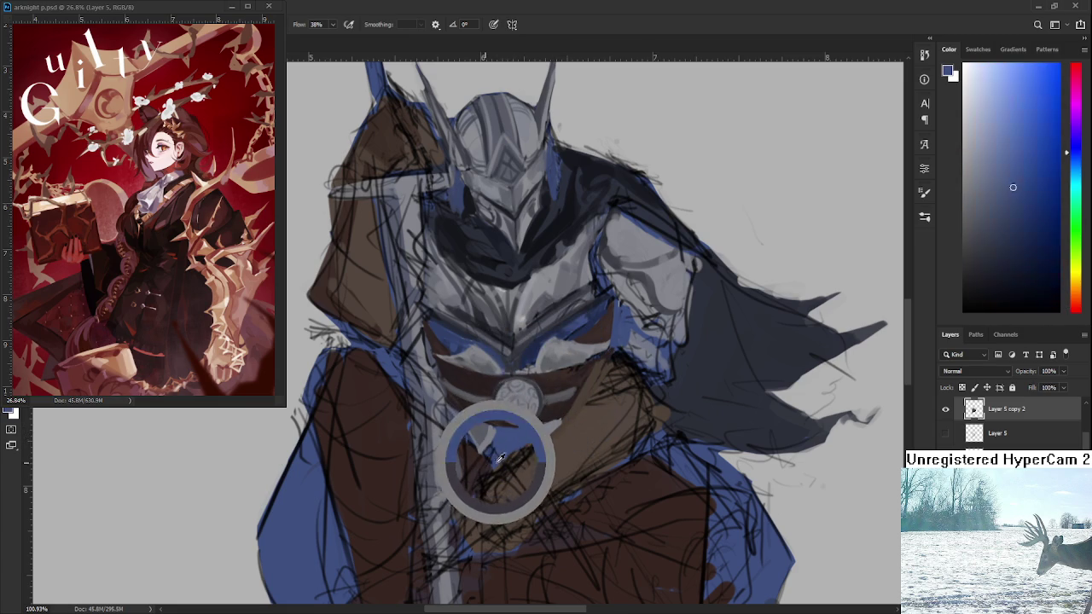
pyautogui.moveTo(541, 358); pyautogui.dragTo(514, 365)
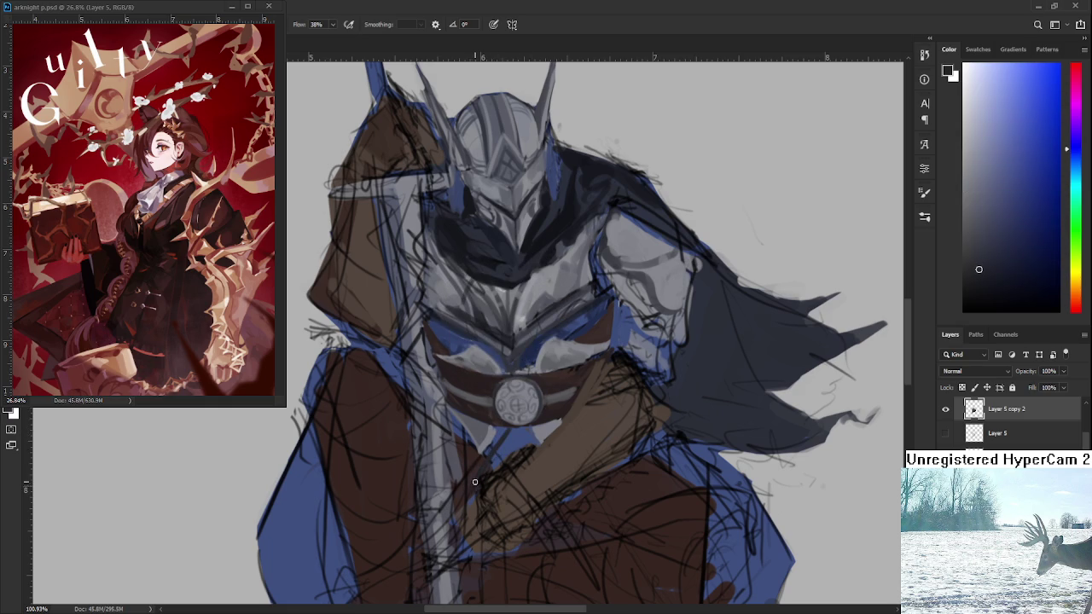
pyautogui.moveTo(508, 438)
pyautogui.mouseDown()
pyautogui.moveTo(494, 465)
pyautogui.moveTo(520, 442)
pyautogui.mouseUp()
# Sample dark brown-red and several dark and lighter blues from below the buckle
pyautogui.keyDown('alt'); pyautogui.click(471, 475); pyautogui.keyUp('alt')
pyautogui.keyDown('alt'); pyautogui.click(512, 442); pyautogui.keyUp('alt')
pyautogui.keyDown('alt'); pyautogui.click(527, 444); pyautogui.keyUp('alt')
pyautogui.keyDown('alt'); pyautogui.click(530, 435); pyautogui.keyUp('alt')
pyautogui.keyDown('alt'); pyautogui.click(519, 432); pyautogui.keyUp('alt')
pyautogui.keyDown('alt'); pyautogui.click(528, 439); pyautogui.keyUp('alt')
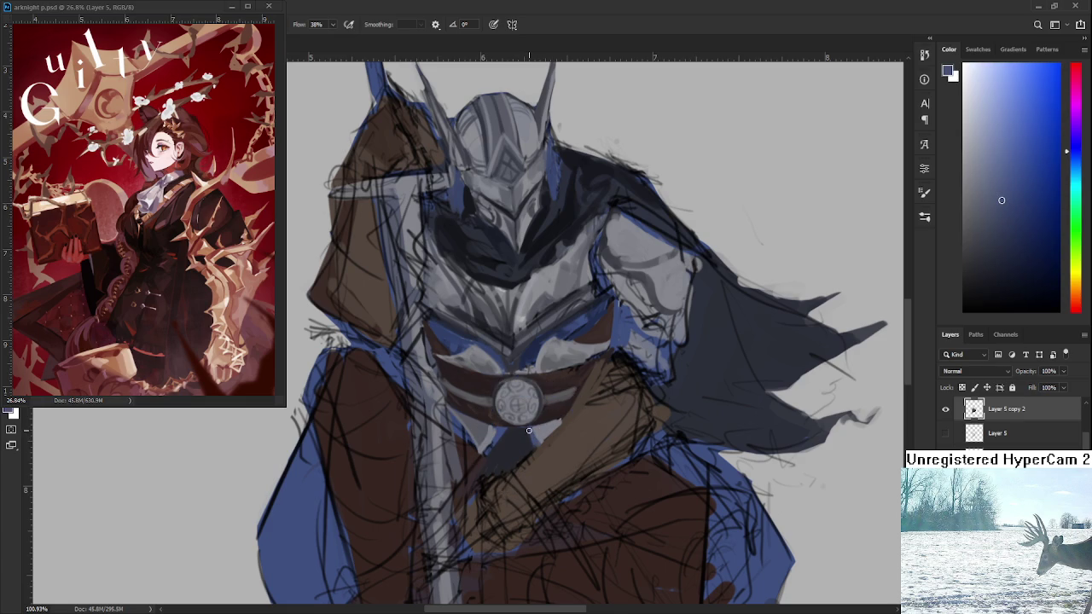
pyautogui.keyDown('alt'); pyautogui.click(511, 428); pyautogui.keyUp('alt')
pyautogui.keyDown('alt'); pyautogui.click(506, 429); pyautogui.keyUp('alt')
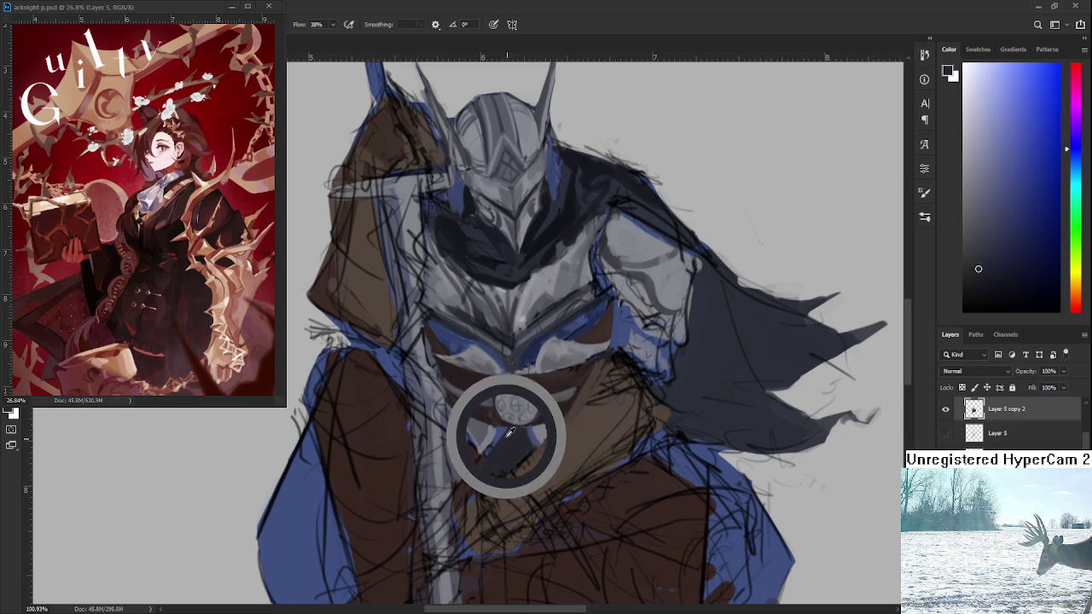
pyautogui.keyDown('alt'); pyautogui.click(509, 433); pyautogui.keyUp('alt')
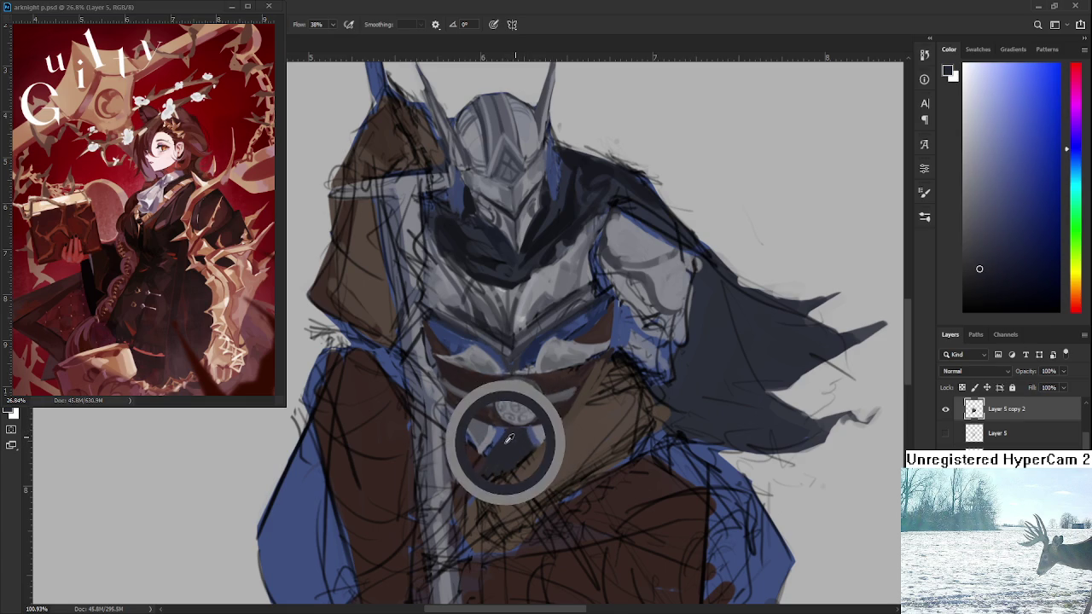
pyautogui.keyDown('alt'); pyautogui.click(502, 429); pyautogui.keyUp('alt')
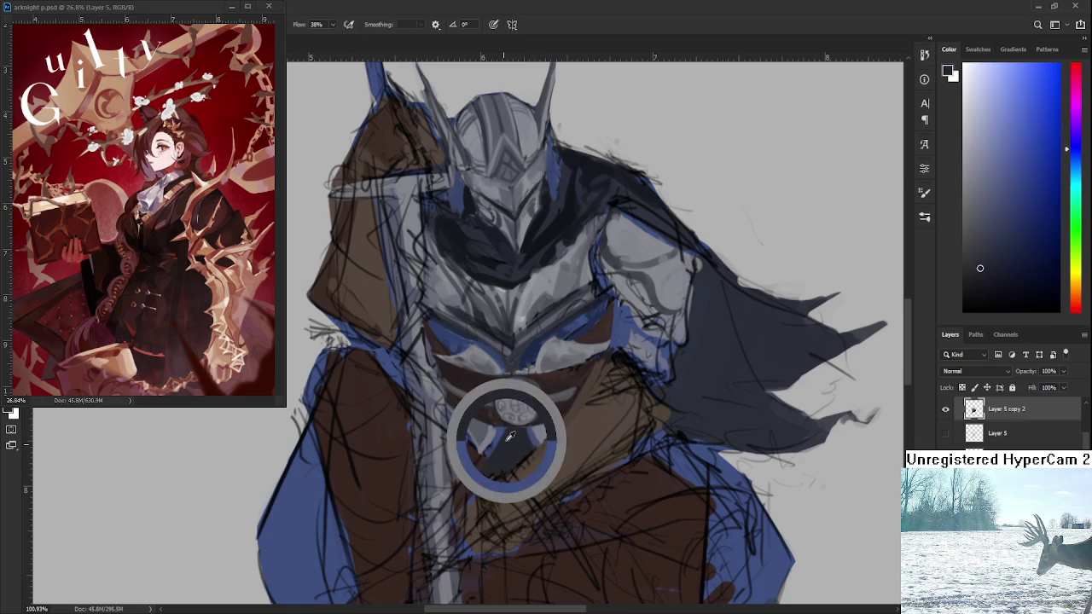
pyautogui.keyDown('alt'); pyautogui.click(504, 430); pyautogui.keyUp('alt')
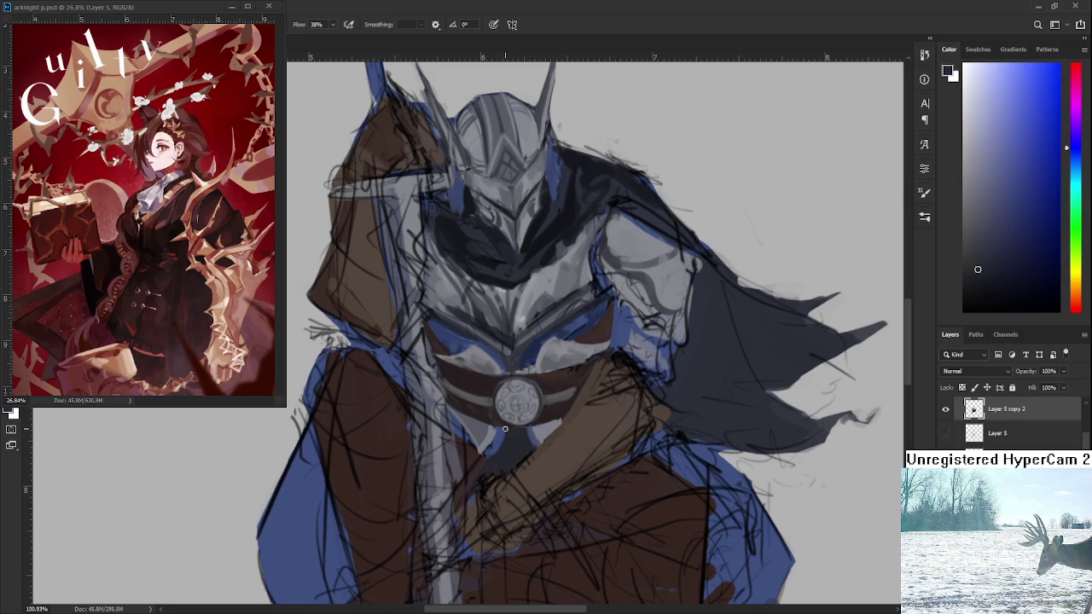
pyautogui.keyDown('alt'); pyautogui.click(530, 431); pyautogui.keyUp('alt')
pyautogui.keyDown('alt'); pyautogui.click(520, 450); pyautogui.keyUp('alt')
# Sample medium blue, dark navy and grey-blue tones from the chest and chest belt
pyautogui.keyDown('alt'); pyautogui.click(499, 440); pyautogui.keyUp('alt')
pyautogui.keyDown('alt'); pyautogui.click(526, 437); pyautogui.keyUp('alt')
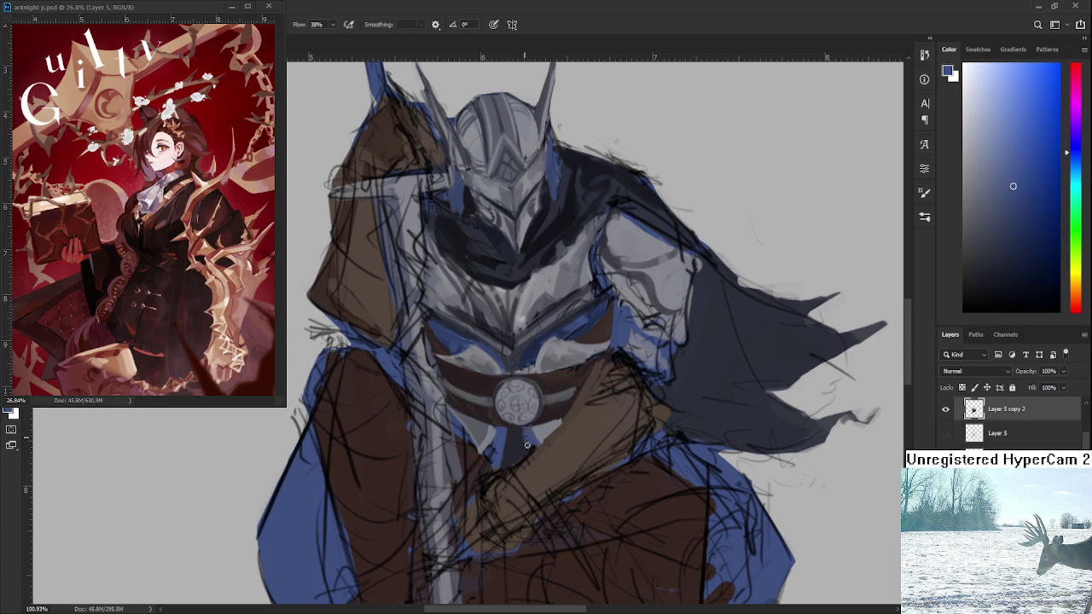
pyautogui.keyDown('alt'); pyautogui.click(520, 436); pyautogui.keyUp('alt')
pyautogui.keyDown('alt'); pyautogui.click(520, 436); pyautogui.keyUp('alt')
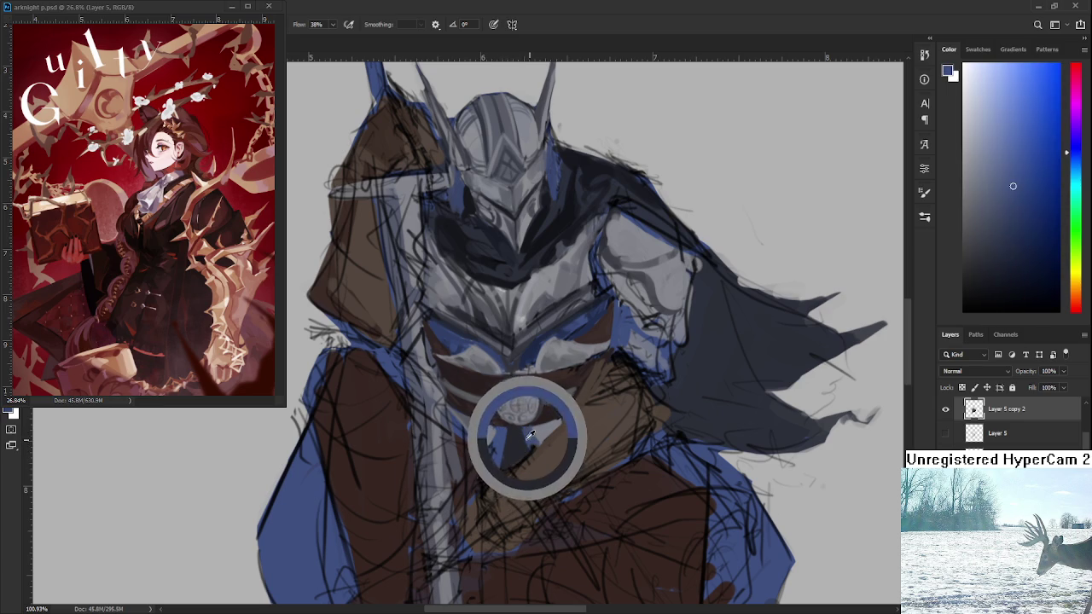
pyautogui.keyDown('alt'); pyautogui.click(516, 420); pyautogui.keyUp('alt')
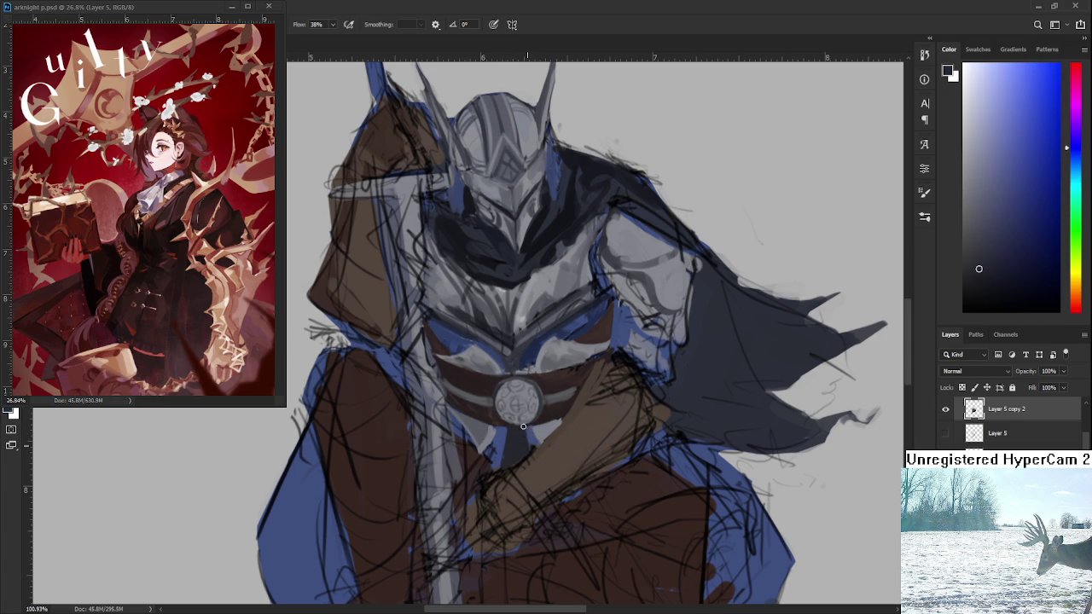
pyautogui.keyDown('alt'); pyautogui.click(528, 430); pyautogui.keyUp('alt')
pyautogui.keyDown('alt'); pyautogui.click(506, 434); pyautogui.keyUp('alt')
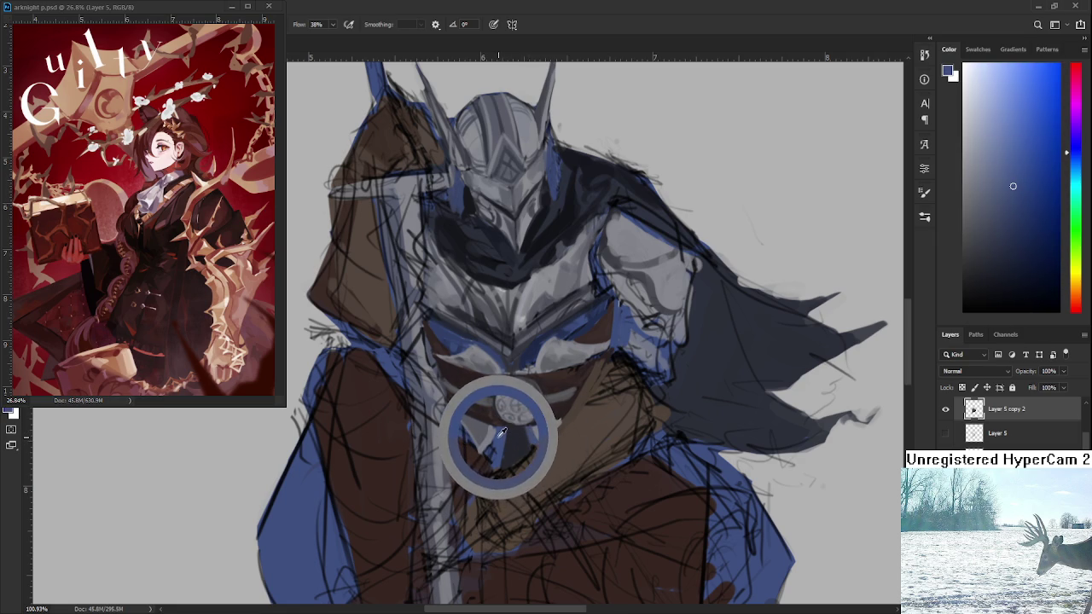
pyautogui.keyDown('alt'); pyautogui.click(505, 431); pyautogui.keyUp('alt')
pyautogui.moveTo(506, 431); pyautogui.dragTo(488, 437)
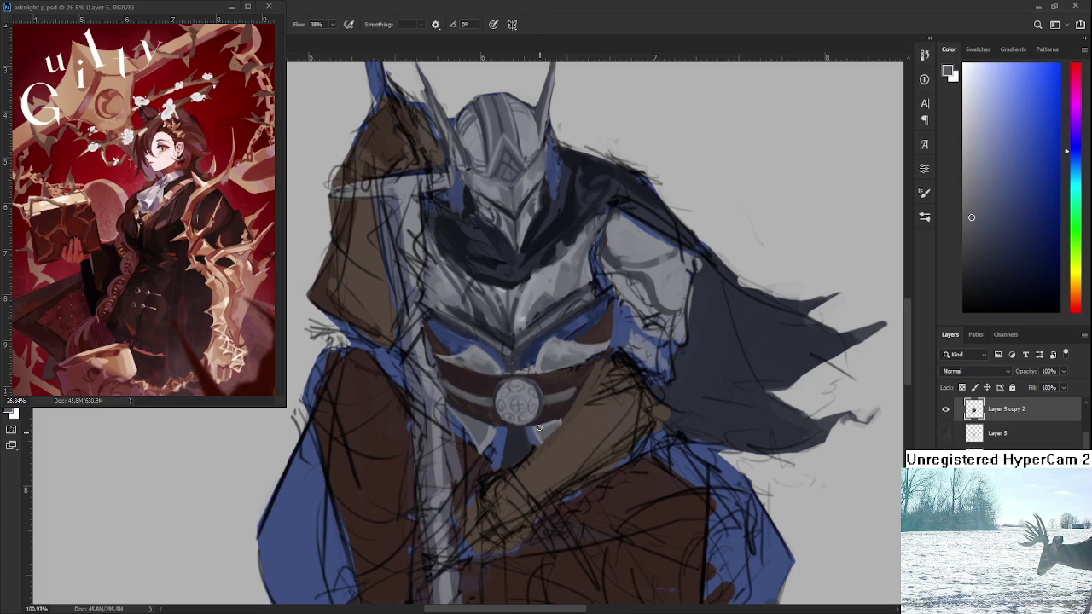
pyautogui.keyDown('alt'); pyautogui.click(529, 389); pyautogui.keyUp('alt')
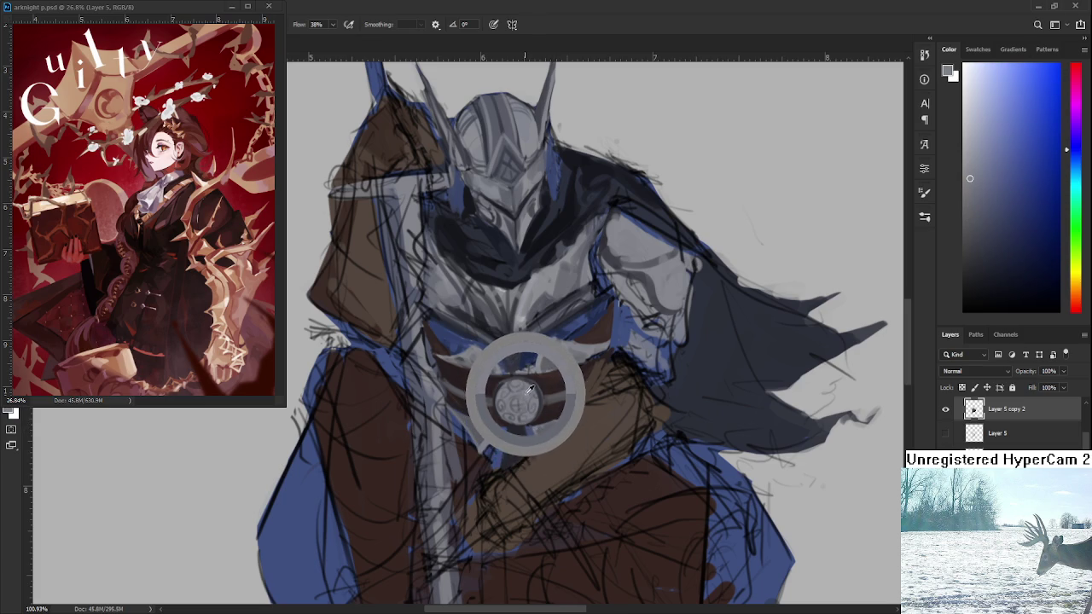
pyautogui.keyDown('alt'); pyautogui.click(537, 430); pyautogui.keyUp('alt')
pyautogui.keyDown('alt'); pyautogui.click(547, 423); pyautogui.keyUp('alt')
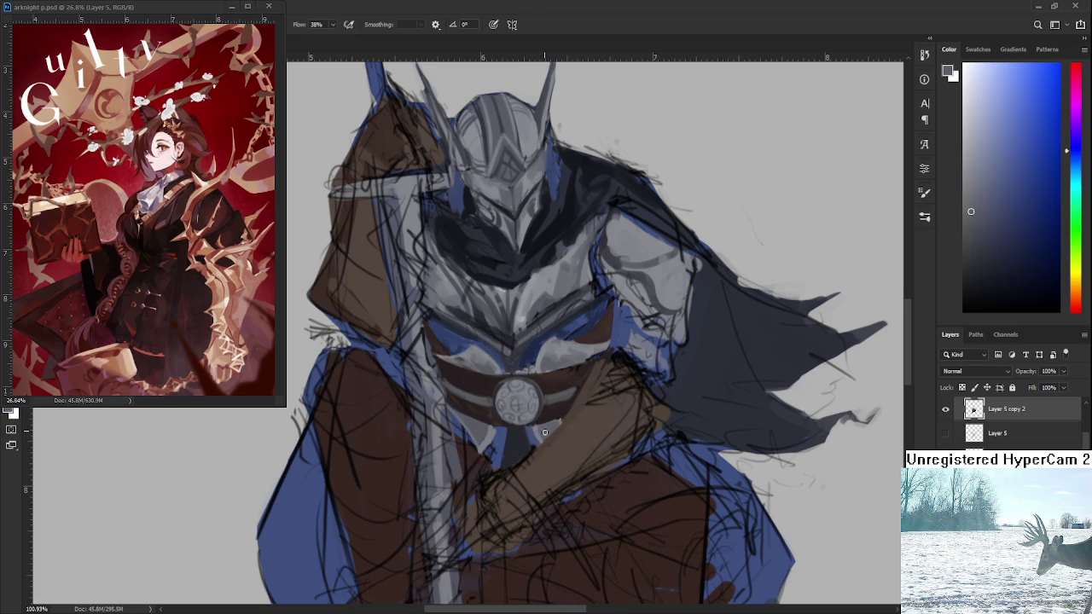
pyautogui.keyDown('alt'); pyautogui.click(490, 428); pyautogui.keyUp('alt')
pyautogui.keyDown('alt'); pyautogui.click(498, 428); pyautogui.keyUp('alt')
# Sample dark reddish-brown, blue and grey-blue tones from the lower chest
pyautogui.scroll(-5, 516, 441)
pyautogui.scroll(2, 528, 422)
pyautogui.scroll(2, 545, 403)
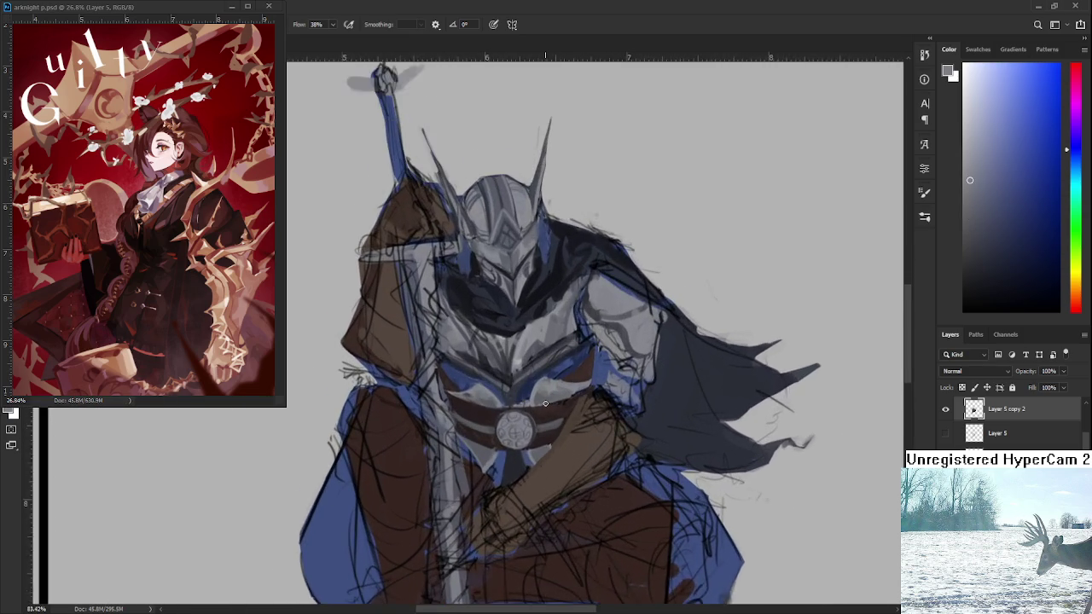
pyautogui.scroll(1, 545, 402)
pyautogui.keyDown('alt'); pyautogui.click(471, 485); pyautogui.keyUp('alt')
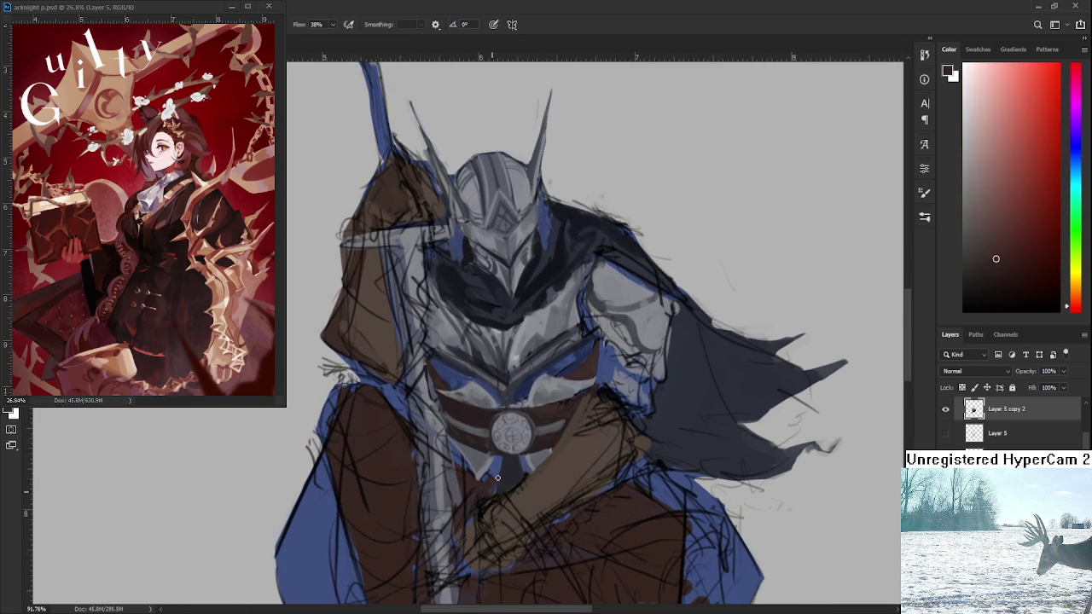
pyautogui.keyDown('alt'); pyautogui.click(505, 469); pyautogui.keyUp('alt')
pyautogui.keyDown('alt'); pyautogui.click(500, 464); pyautogui.keyUp('alt')
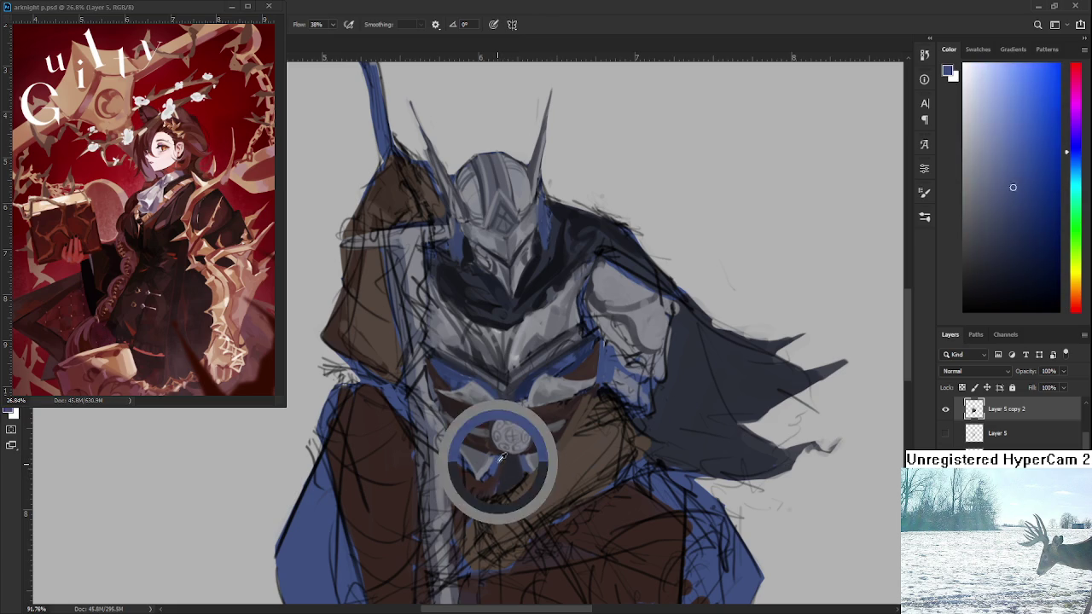
pyautogui.keyDown('alt'); pyautogui.click(494, 468); pyautogui.keyUp('alt')
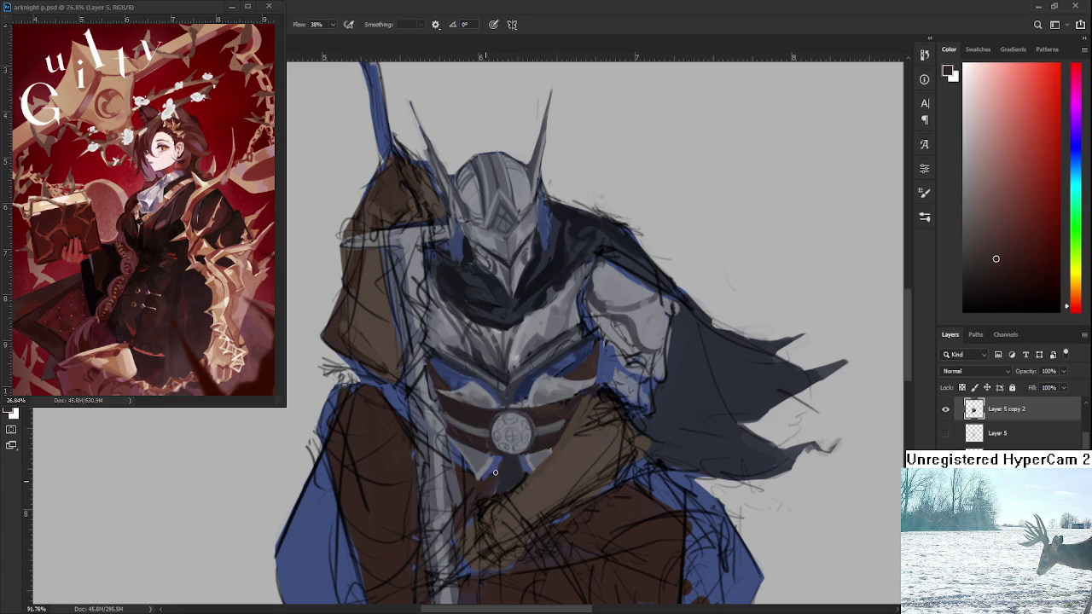
pyautogui.keyDown('alt'); pyautogui.click(501, 462); pyautogui.keyUp('alt')
pyautogui.keyDown('alt'); pyautogui.click(491, 479); pyautogui.keyUp('alt')
pyautogui.keyDown('alt'); pyautogui.click(529, 469); pyautogui.keyUp('alt')
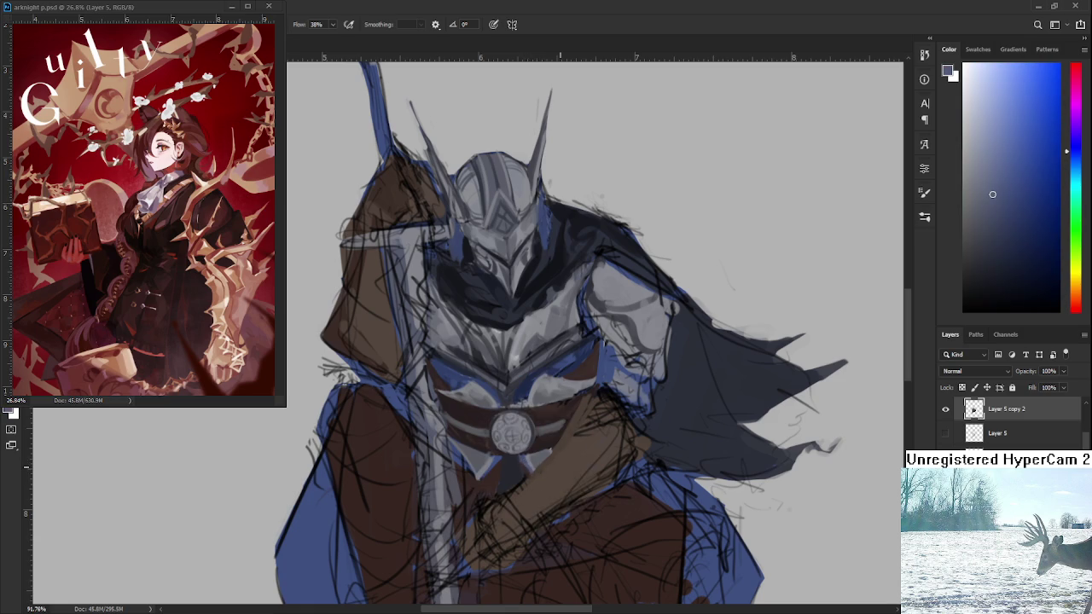
# Try a light grey vertical stroke below the medallion, then undo it
pyautogui.scroll(-5, 565, 450)
pyautogui.scroll(2, 565, 449)
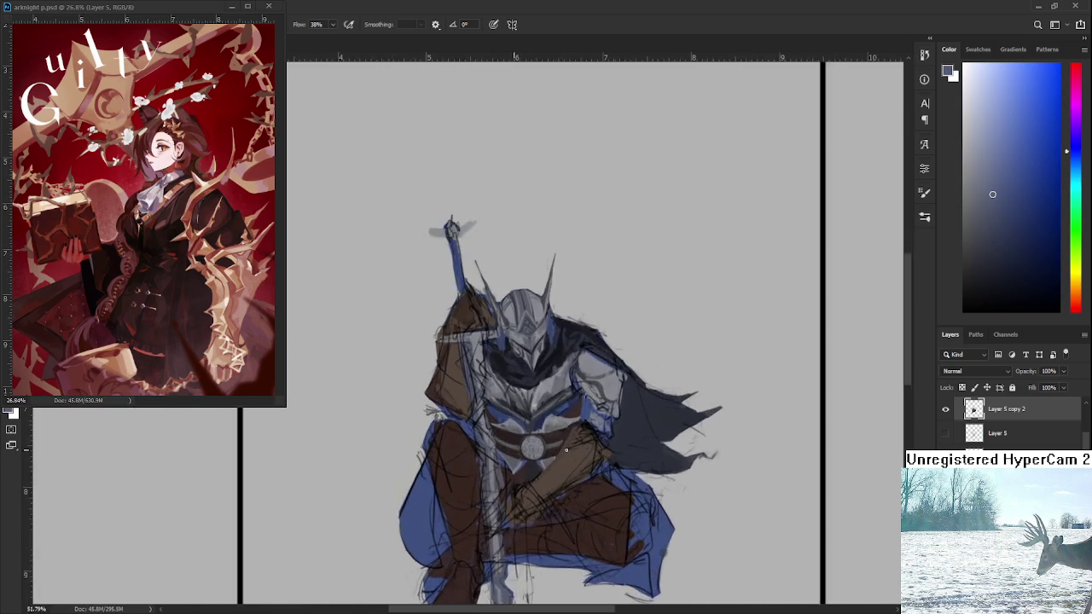
pyautogui.scroll(2, 563, 450)
pyautogui.scroll(3, 558, 452)
pyautogui.scroll(-1, 551, 454)
pyautogui.scroll(-5, 551, 455)
pyautogui.scroll(4, 550, 455)
pyautogui.scroll(1, 589, 418)
pyautogui.scroll(-2, 635, 381)
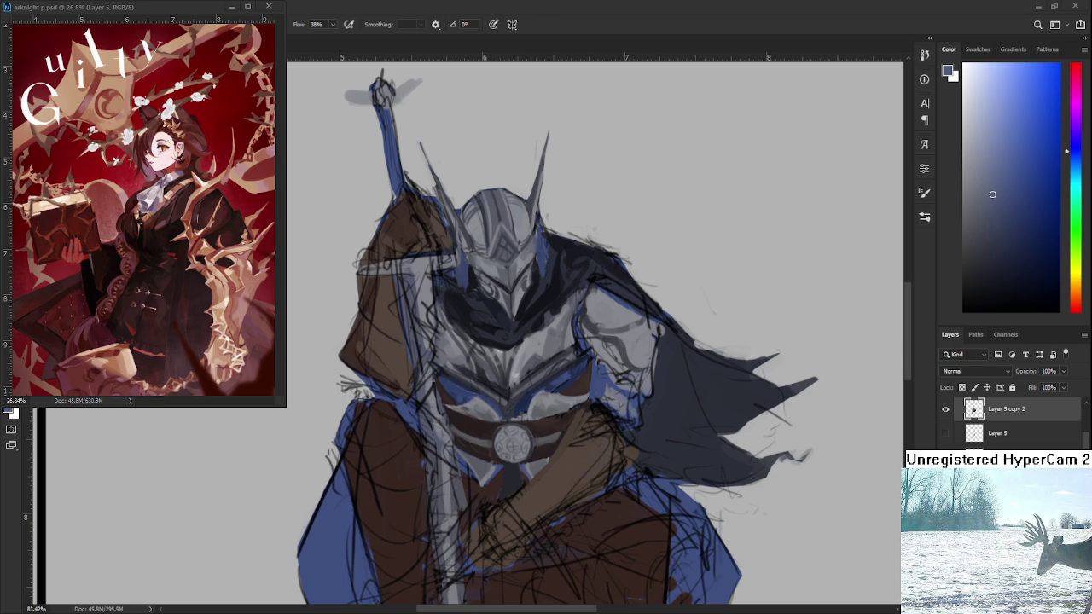
pyautogui.scroll(3, 437, 462)
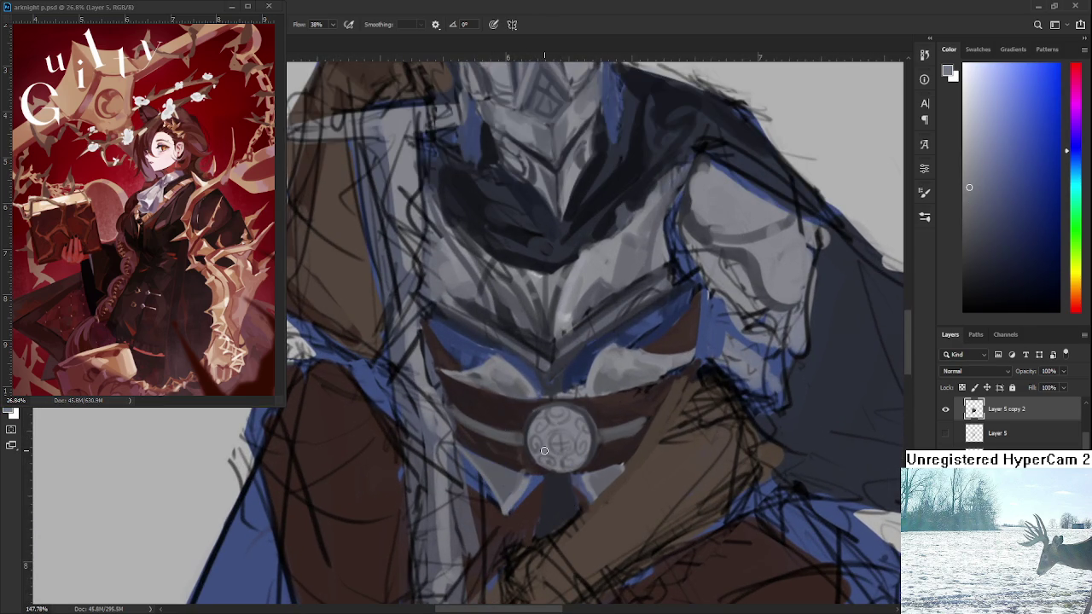
pyautogui.moveTo(546, 479); pyautogui.dragTo(546, 519)
pyautogui.press('x')
pyautogui.hotkey('ctrl', 'z')
pyautogui.scroll(-5, 566, 410)
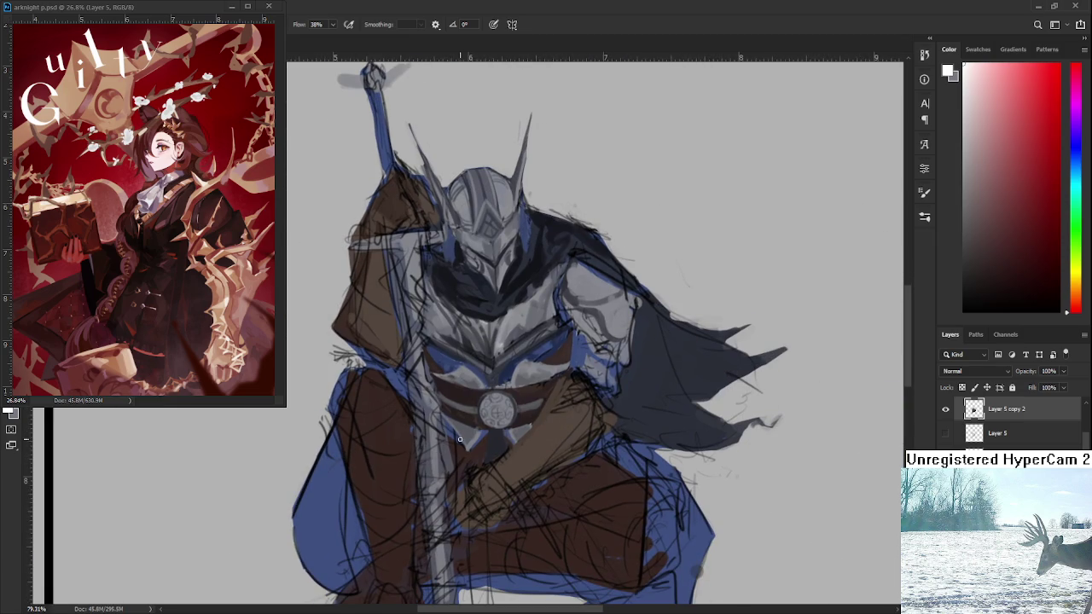
pyautogui.hotkey('ctrl', 'z')
# Sample dark blue-grey, lighter and darker tones, ending on a reddish tone
pyautogui.keyDown('alt'); pyautogui.click(499, 446); pyautogui.keyUp('alt')
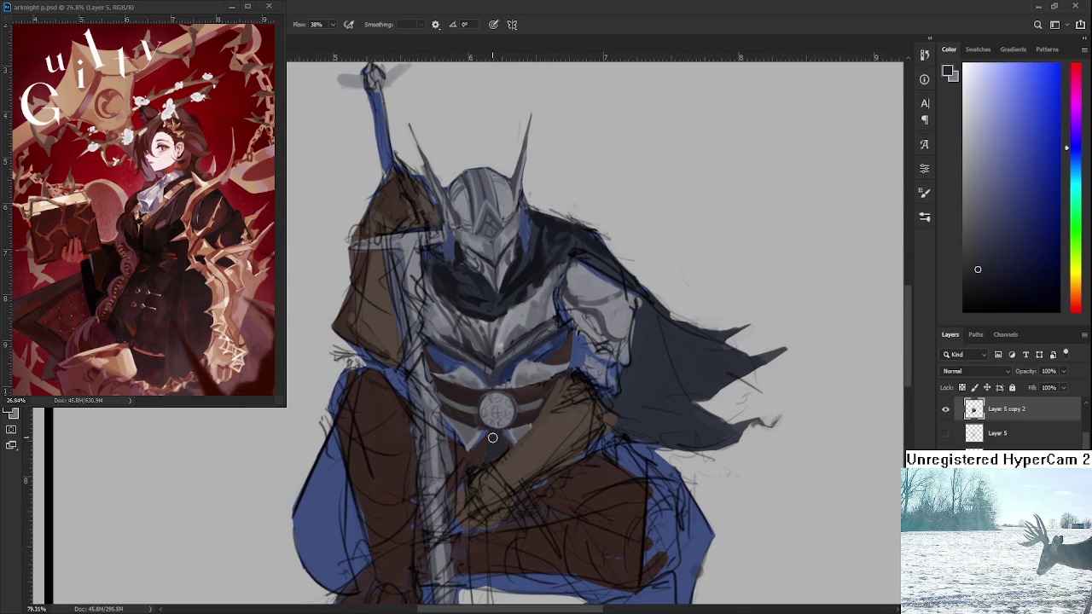
pyautogui.keyDown('alt'); pyautogui.click(496, 436); pyautogui.keyUp('alt')
pyautogui.keyDown('alt'); pyautogui.click(490, 439); pyautogui.keyUp('alt')
pyautogui.keyDown('alt'); pyautogui.click(482, 456); pyautogui.keyUp('alt')
pyautogui.keyDown('alt'); pyautogui.click(491, 446); pyautogui.keyUp('alt')
pyautogui.keyDown('alt'); pyautogui.click(489, 453); pyautogui.keyUp('alt')
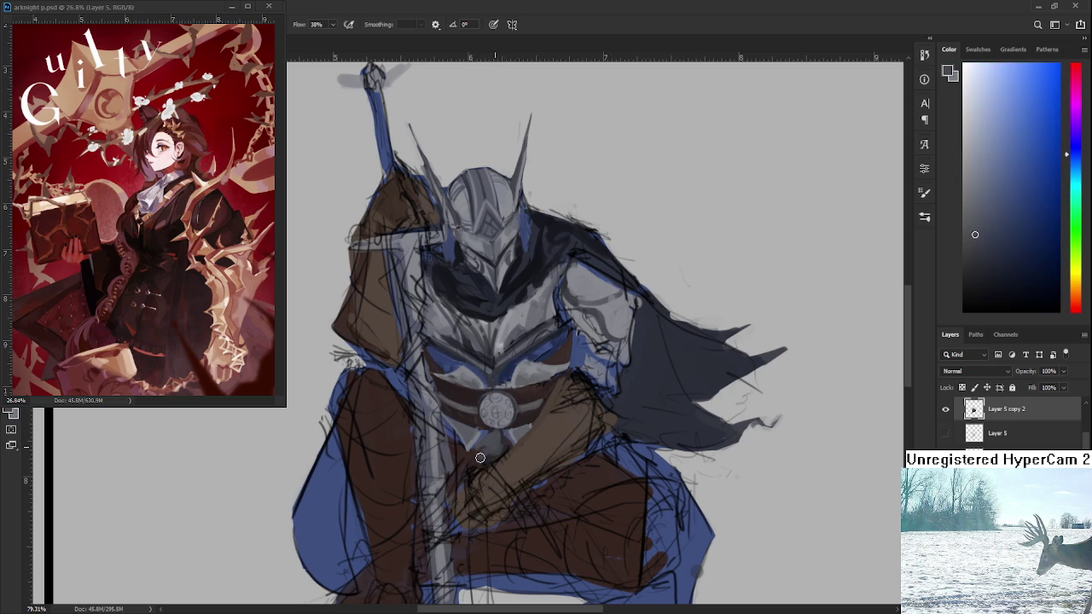
pyautogui.keyDown('alt'); pyautogui.click(480, 461); pyautogui.keyUp('alt')
pyautogui.scroll(-4, 496, 442)
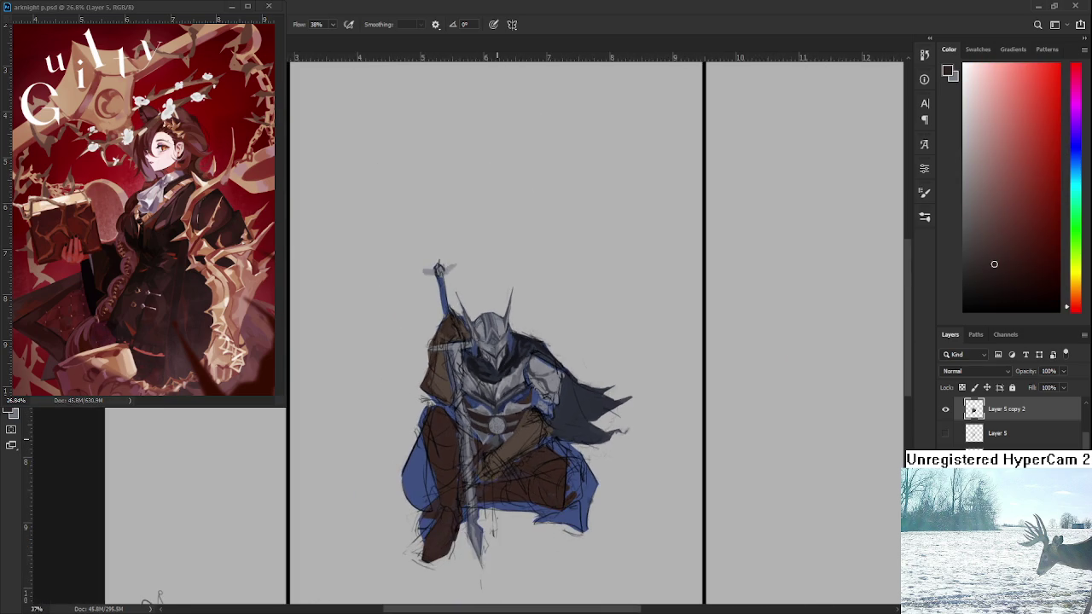
# Zoom onto the shoulder and paint lighter planes with a dark curved edge
pyautogui.scroll(2, 532, 317)
pyautogui.scroll(2, 532, 317)
pyautogui.scroll(1, 532, 317)
pyautogui.scroll(3, 532, 317)
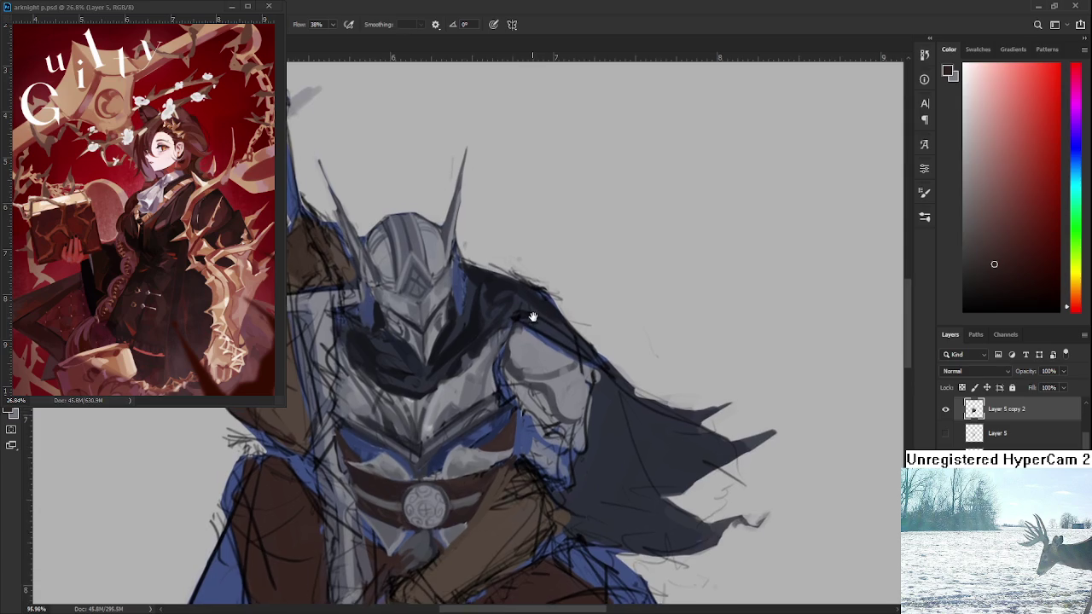
pyautogui.scroll(1, 532, 317)
pyautogui.keyDown('alt'); pyautogui.click(549, 396); pyautogui.keyUp('alt')
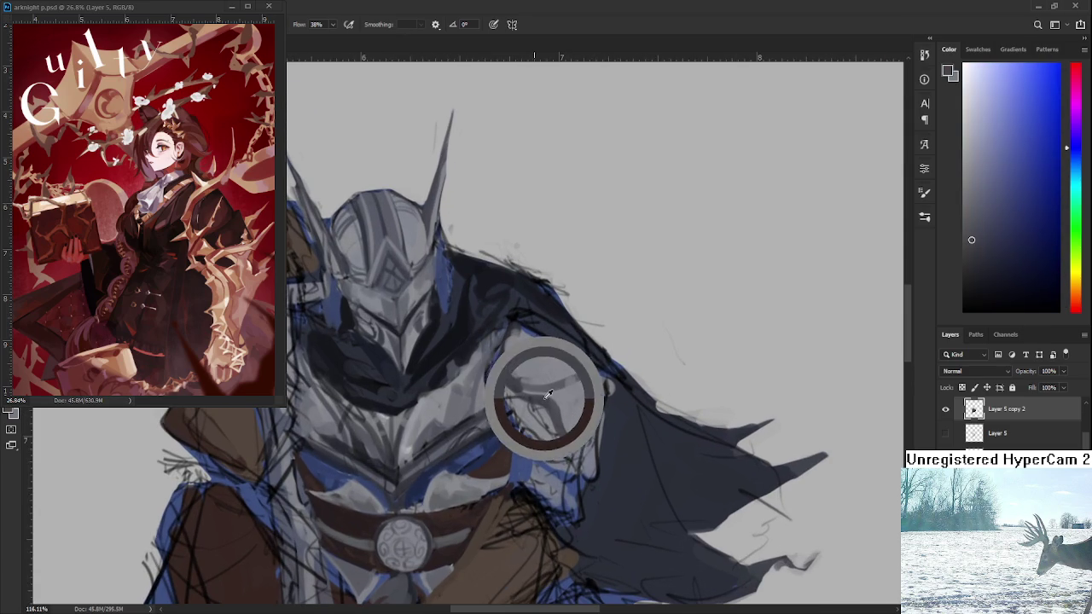
pyautogui.moveTo(545, 365); pyautogui.dragTo(551, 380)
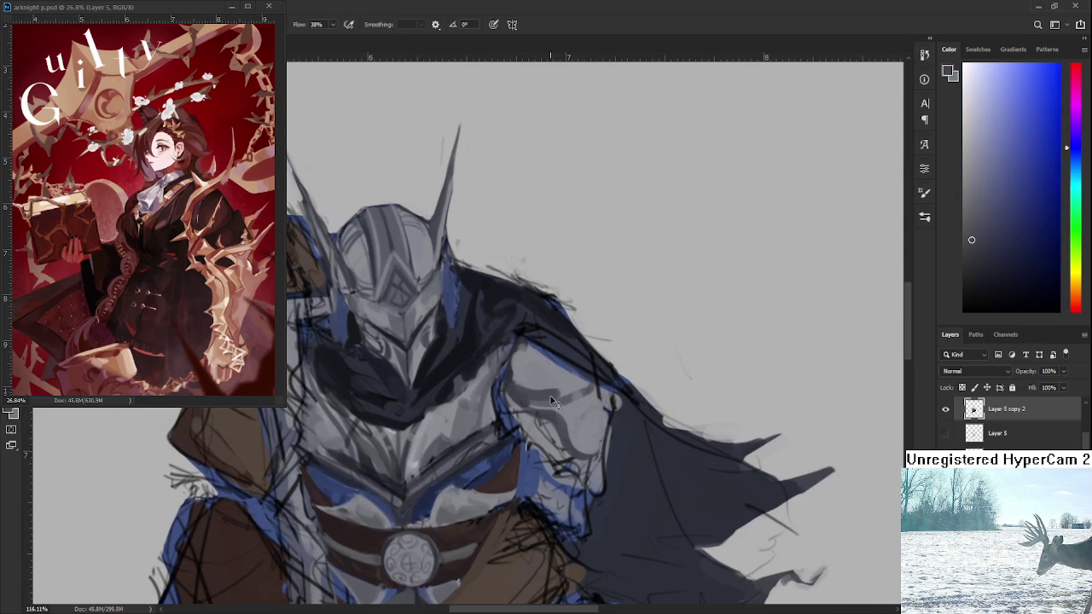
pyautogui.keyDown('alt'); pyautogui.click(532, 382); pyautogui.keyUp('alt')
pyautogui.keyDown('alt'); pyautogui.click(543, 399); pyautogui.keyUp('alt')
pyautogui.moveTo(548, 390)
pyautogui.mouseDown()
pyautogui.moveTo(556, 384)
pyautogui.moveTo(545, 375)
pyautogui.moveTo(523, 390)
pyautogui.moveTo(531, 352)
pyautogui.mouseUp()
pyautogui.keyDown('alt'); pyautogui.click(545, 367); pyautogui.keyUp('alt')
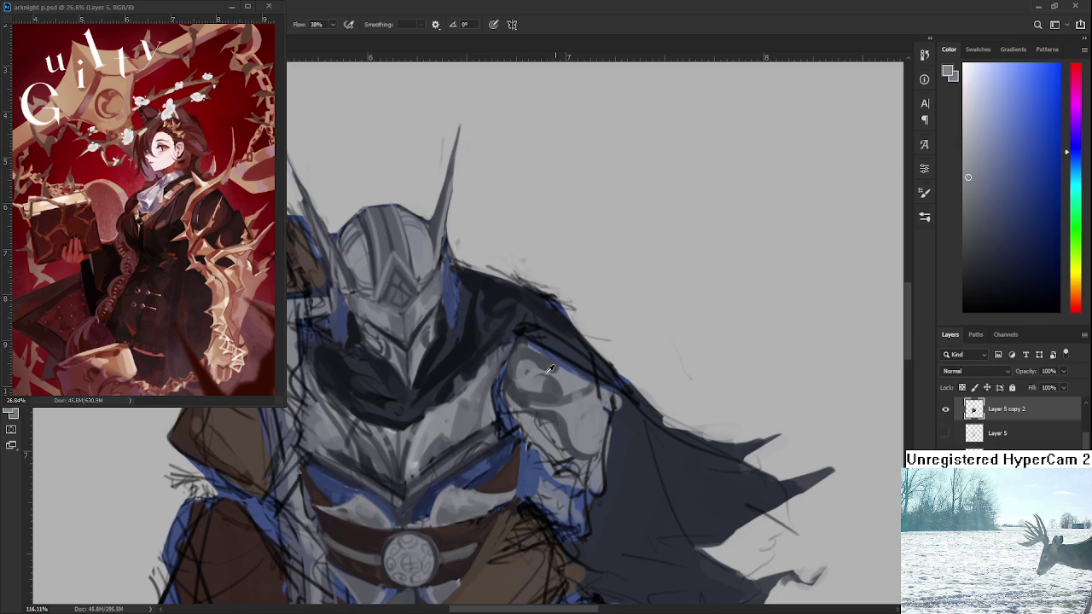
pyautogui.keyDown('alt'); pyautogui.click(549, 368); pyautogui.keyUp('alt')
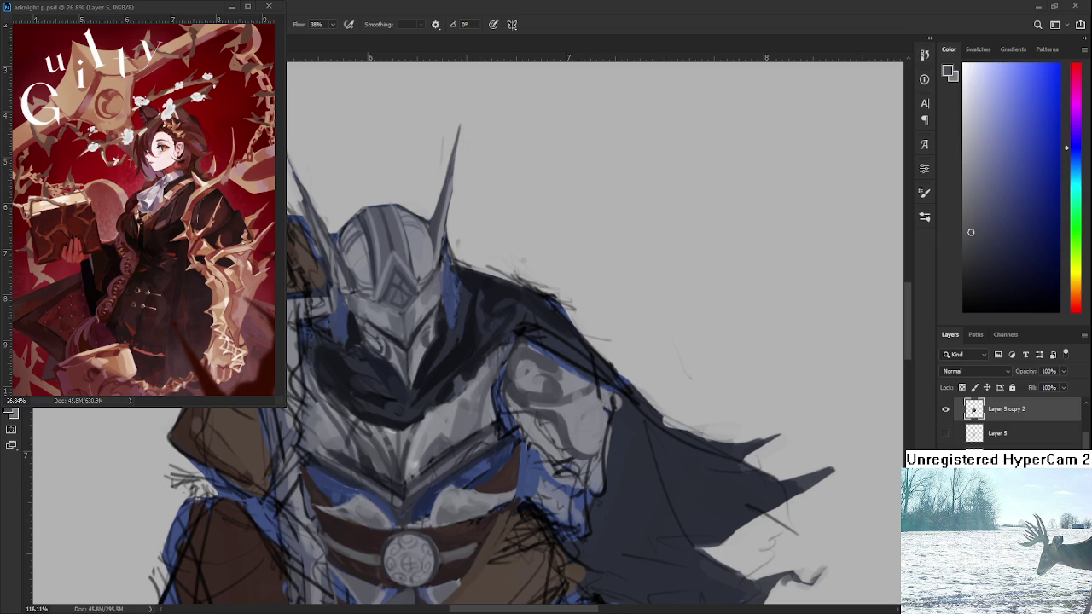
# Sample a range of darker and lighter greys across the shoulder armour
pyautogui.keyDown('alt'); pyautogui.click(552, 425); pyautogui.keyUp('alt')
pyautogui.keyDown('alt'); pyautogui.click(567, 435); pyautogui.keyUp('alt')
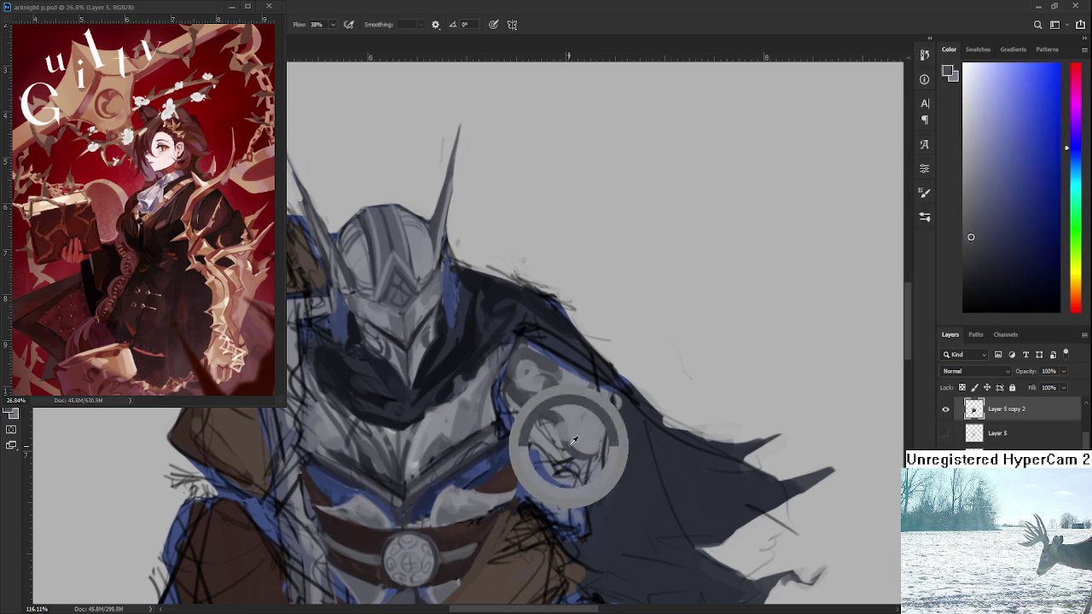
pyautogui.keyDown('alt'); pyautogui.click(570, 436); pyautogui.keyUp('alt')
pyautogui.keyDown('alt'); pyautogui.click(574, 435); pyautogui.keyUp('alt')
pyautogui.keyDown('alt'); pyautogui.click(579, 443); pyautogui.keyUp('alt')
pyautogui.keyDown('alt'); pyautogui.click(587, 450); pyautogui.keyUp('alt')
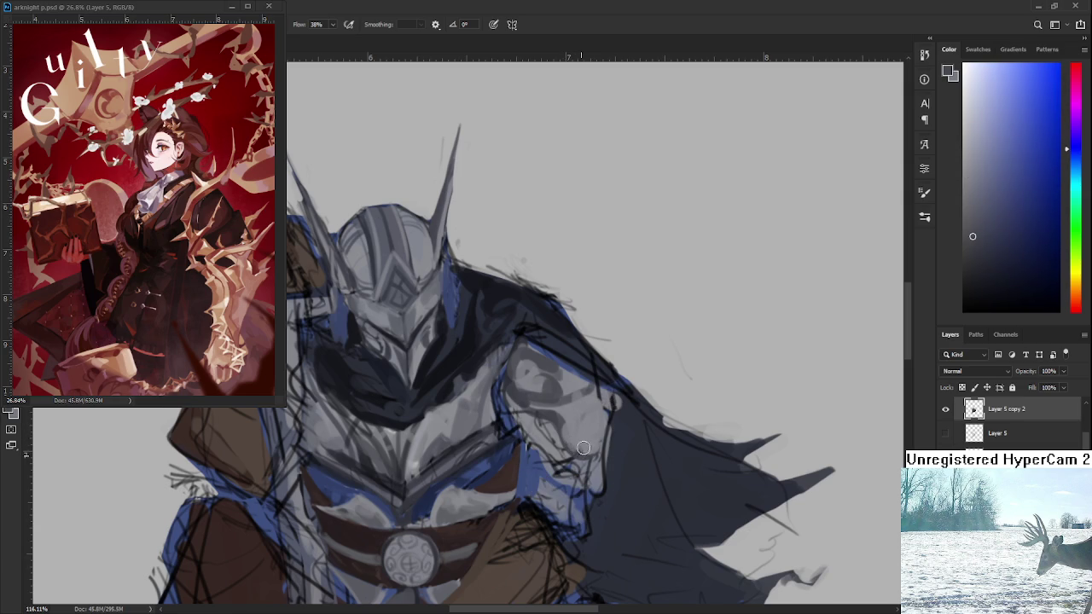
pyautogui.keyDown('alt'); pyautogui.click(591, 449); pyautogui.keyUp('alt')
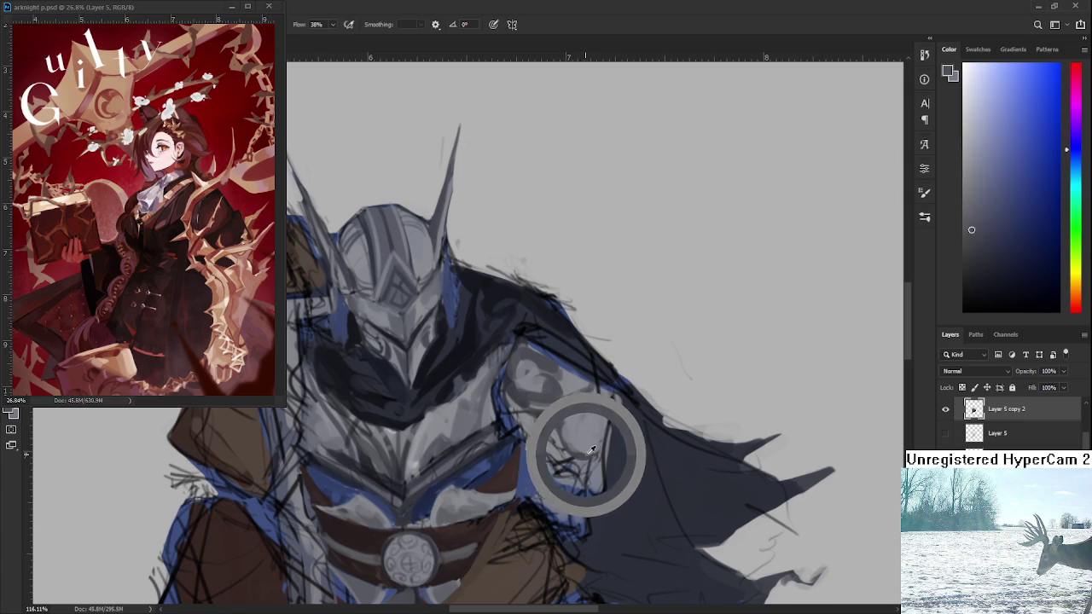
pyautogui.keyDown('alt'); pyautogui.click(591, 450); pyautogui.keyUp('alt')
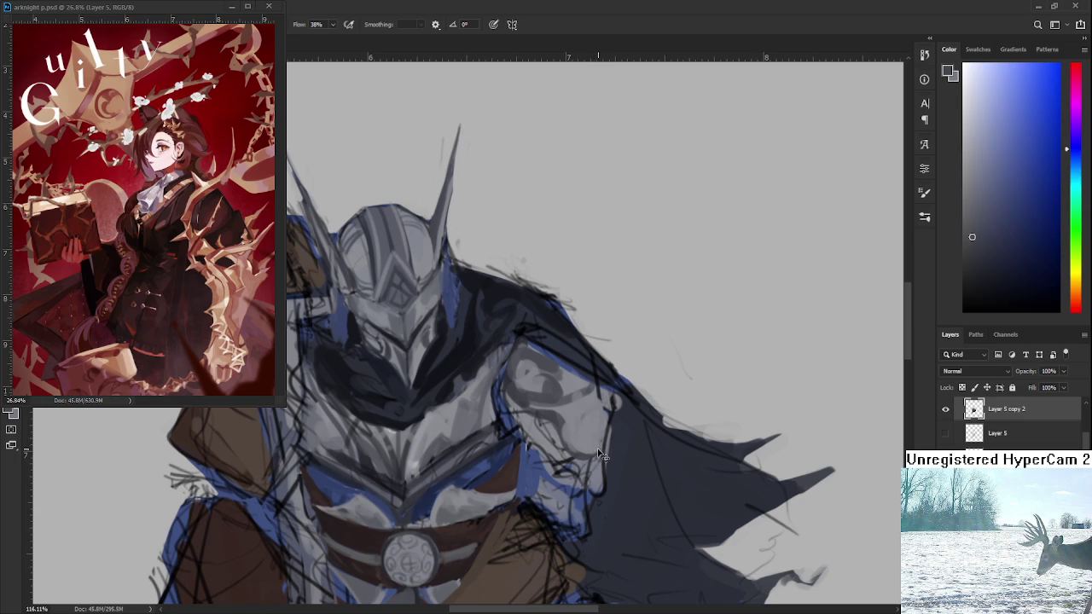
pyautogui.keyDown('alt'); pyautogui.click(592, 431); pyautogui.keyUp('alt')
pyautogui.keyDown('alt'); pyautogui.click(599, 419); pyautogui.keyUp('alt')
pyautogui.keyDown('alt'); pyautogui.click(566, 408); pyautogui.keyUp('alt')
# Refine the shoulder shading with alternating darker and lighter grey strokes
pyautogui.keyDown('alt'); pyautogui.moveTo(575, 429); pyautogui.dragTo(563, 415); pyautogui.keyUp('alt')
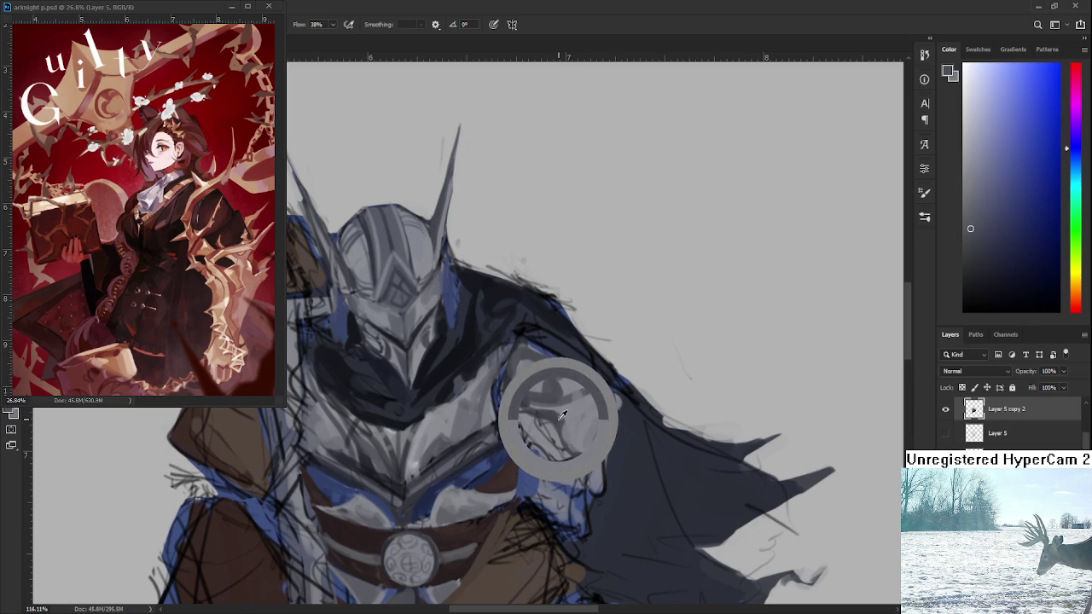
pyautogui.moveTo(564, 415)
pyautogui.keyDown('alt'); pyautogui.mouseDown()
pyautogui.moveTo(573, 401)
pyautogui.moveTo(552, 412)
pyautogui.mouseUp(); pyautogui.keyUp('alt')
pyautogui.keyDown('alt'); pyautogui.click(562, 417); pyautogui.keyUp('alt')
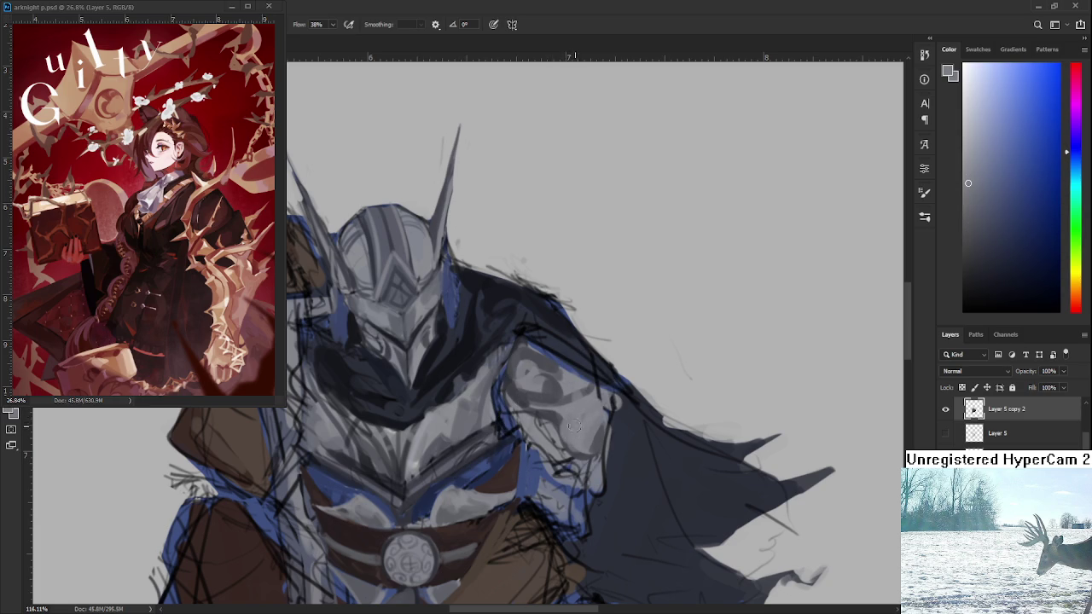
pyautogui.keyDown('alt'); pyautogui.click(578, 426); pyautogui.keyUp('alt')
pyautogui.keyDown('alt'); pyautogui.moveTo(582, 411); pyautogui.dragTo(552, 414); pyautogui.keyUp('alt')
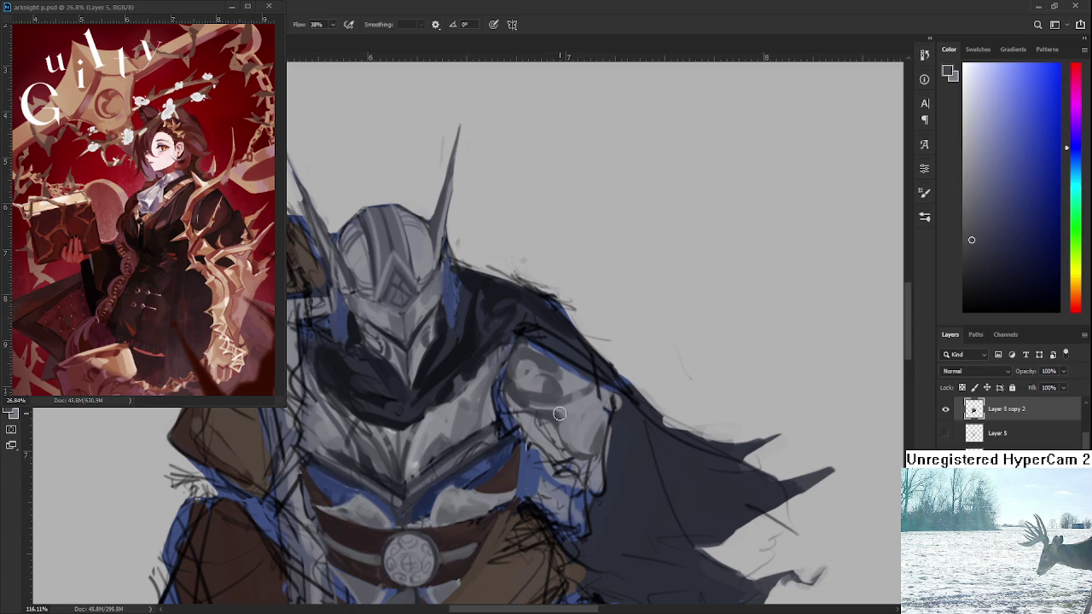
pyautogui.keyDown('alt'); pyautogui.click(558, 412); pyautogui.keyUp('alt')
pyautogui.keyDown('alt'); pyautogui.moveTo(580, 415); pyautogui.dragTo(563, 407); pyautogui.keyUp('alt')
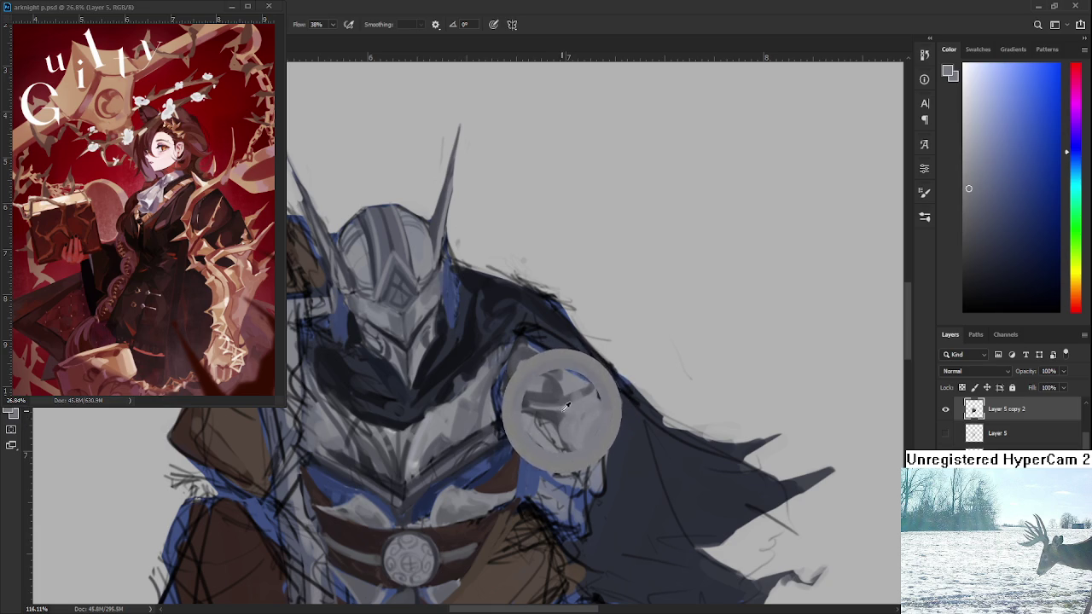
pyautogui.keyDown('alt'); pyautogui.click(569, 414); pyautogui.keyUp('alt')
pyautogui.keyDown('alt'); pyautogui.moveTo(570, 429); pyautogui.dragTo(575, 415); pyautogui.keyUp('alt')
pyautogui.keyDown('alt'); pyautogui.click(571, 416); pyautogui.keyUp('alt')
# Continue shaping the shoulder with darker contour tones and lighter grey highlights
pyautogui.keyDown('alt'); pyautogui.click(569, 417); pyautogui.keyUp('alt')
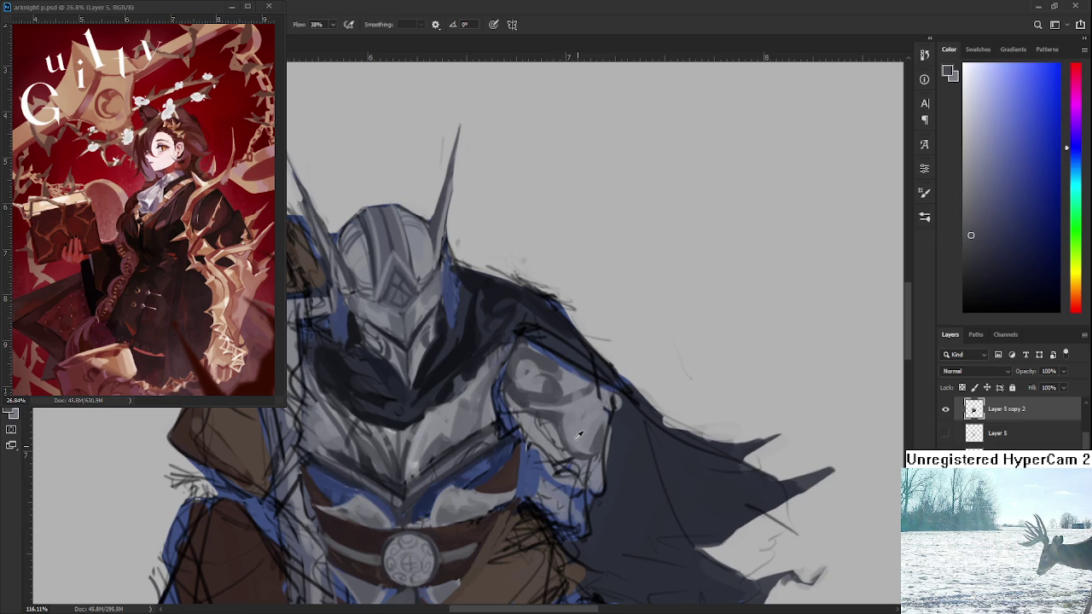
pyautogui.keyDown('alt'); pyautogui.click(574, 433); pyautogui.keyUp('alt')
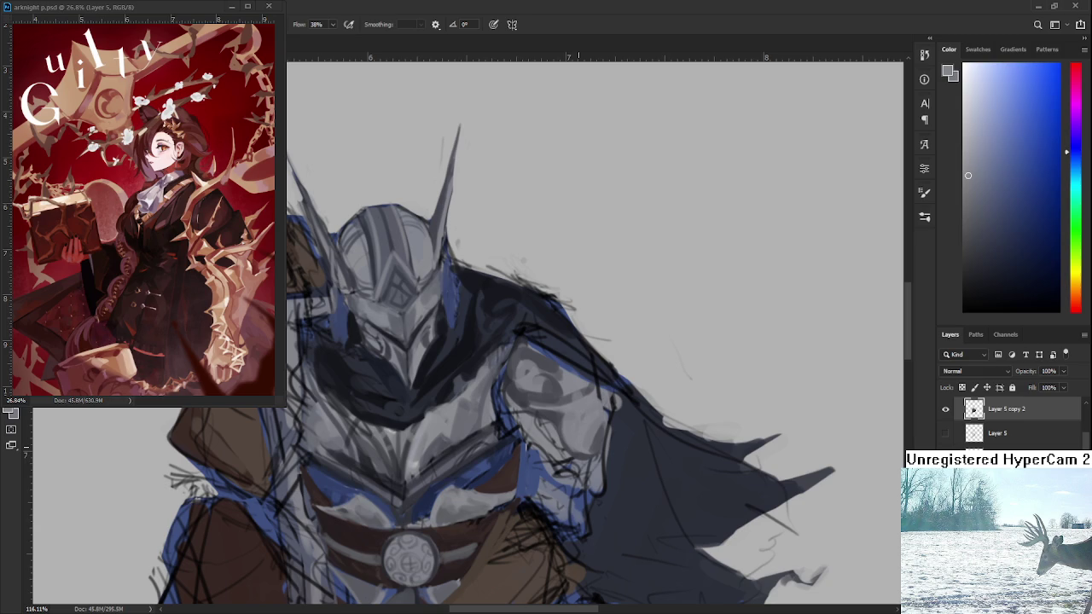
pyautogui.keyDown('alt'); pyautogui.click(553, 388); pyautogui.keyUp('alt')
pyautogui.keyDown('alt'); pyautogui.moveTo(568, 436); pyautogui.dragTo(575, 426); pyautogui.keyUp('alt')
pyautogui.keyDown('alt'); pyautogui.moveTo(576, 426); pyautogui.dragTo(569, 432); pyautogui.keyUp('alt')
pyautogui.keyDown('alt'); pyautogui.click(567, 428); pyautogui.keyUp('alt')
pyautogui.keyDown('alt'); pyautogui.click(568, 422); pyautogui.keyUp('alt')
pyautogui.keyDown('alt'); pyautogui.click(574, 426); pyautogui.keyUp('alt')
pyautogui.keyDown('alt'); pyautogui.click(564, 413); pyautogui.keyUp('alt')
pyautogui.keyDown('alt'); pyautogui.click(574, 439); pyautogui.keyUp('alt')
pyautogui.keyDown('alt'); pyautogui.click(578, 440); pyautogui.keyUp('alt')
# Sample darker and lighter greys across the shoulder plate to rework its shading
pyautogui.scroll(-3, 573, 358)
pyautogui.scroll(3, 573, 358)
pyautogui.keyDown('alt'); pyautogui.click(558, 380); pyautogui.keyUp('alt')
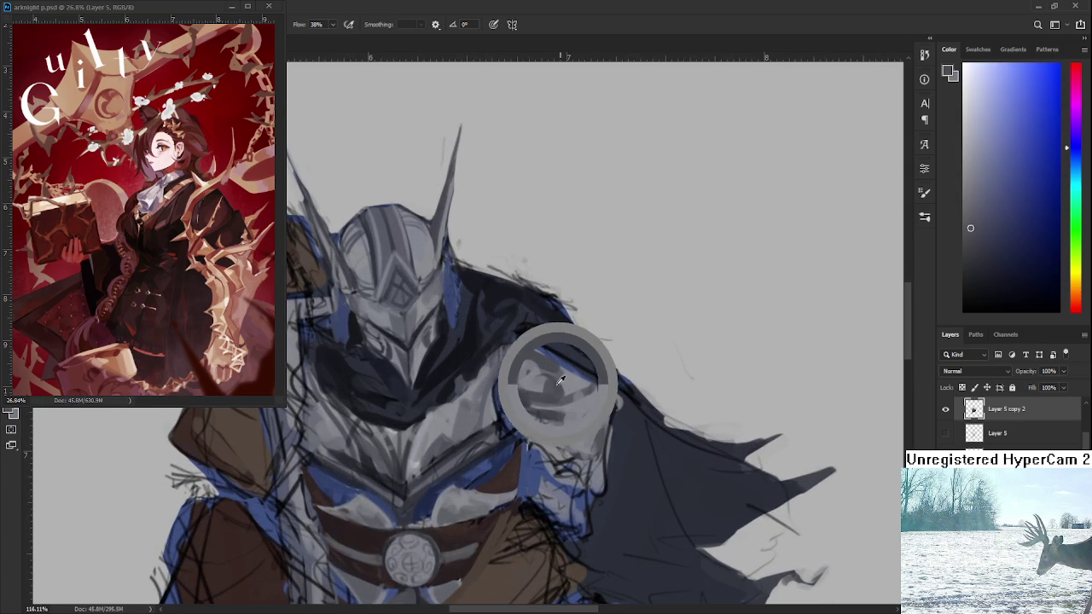
pyautogui.keyDown('alt'); pyautogui.click(548, 390); pyautogui.keyUp('alt')
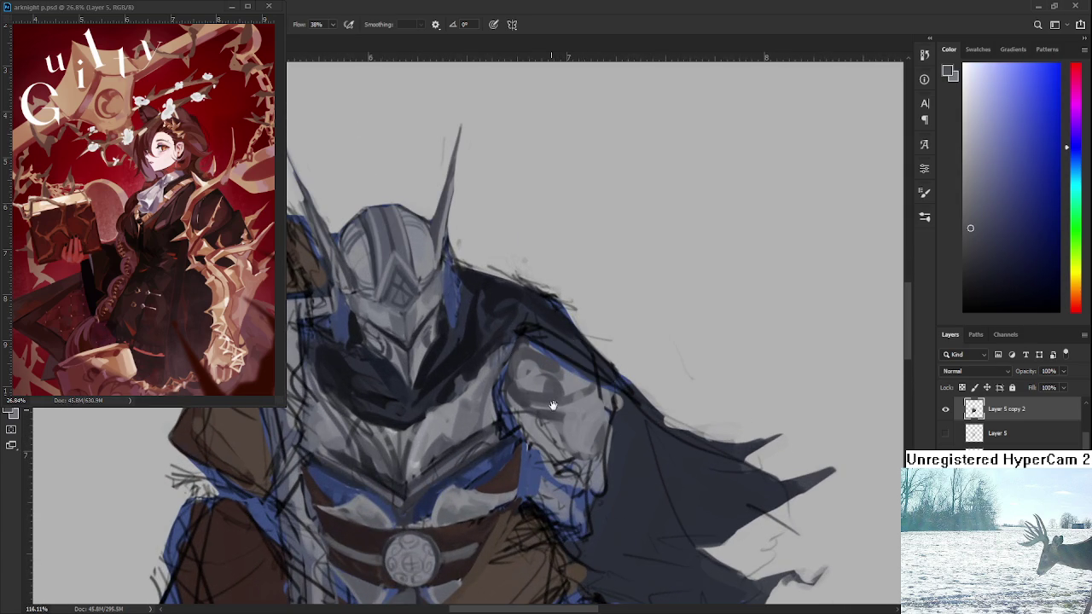
pyautogui.moveTo(552, 405); pyautogui.dragTo(549, 396)
pyautogui.keyDown('alt'); pyautogui.click(523, 426); pyautogui.keyUp('alt')
pyautogui.keyDown('alt'); pyautogui.click(530, 408); pyautogui.keyUp('alt')
pyautogui.keyDown('alt'); pyautogui.click(524, 402); pyautogui.keyUp('alt')
pyautogui.keyDown('alt'); pyautogui.click(529, 371); pyautogui.keyUp('alt')
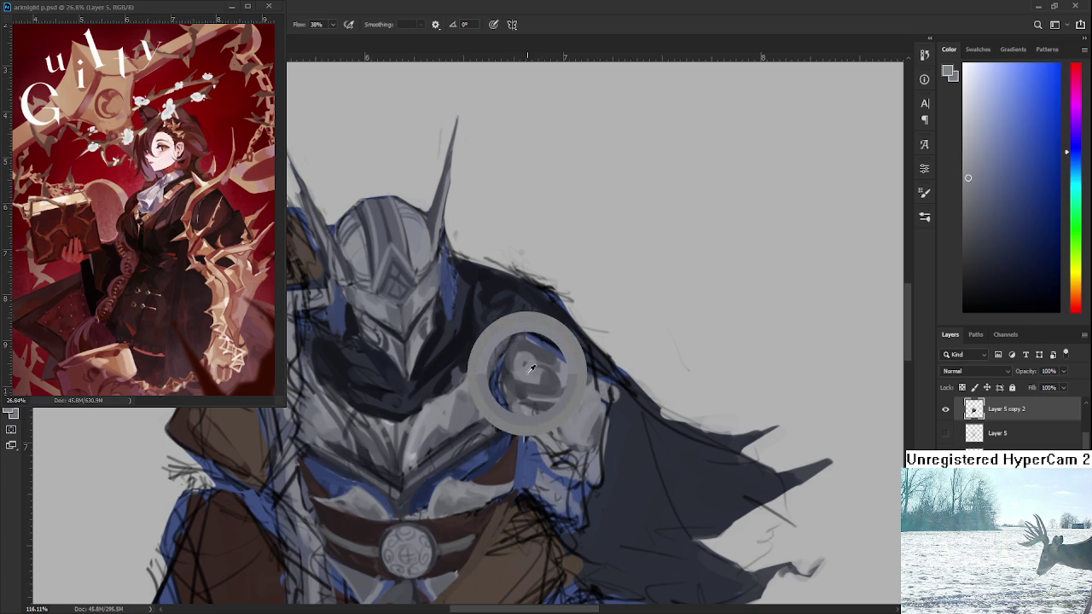
pyautogui.moveTo(530, 366); pyautogui.dragTo(511, 378)
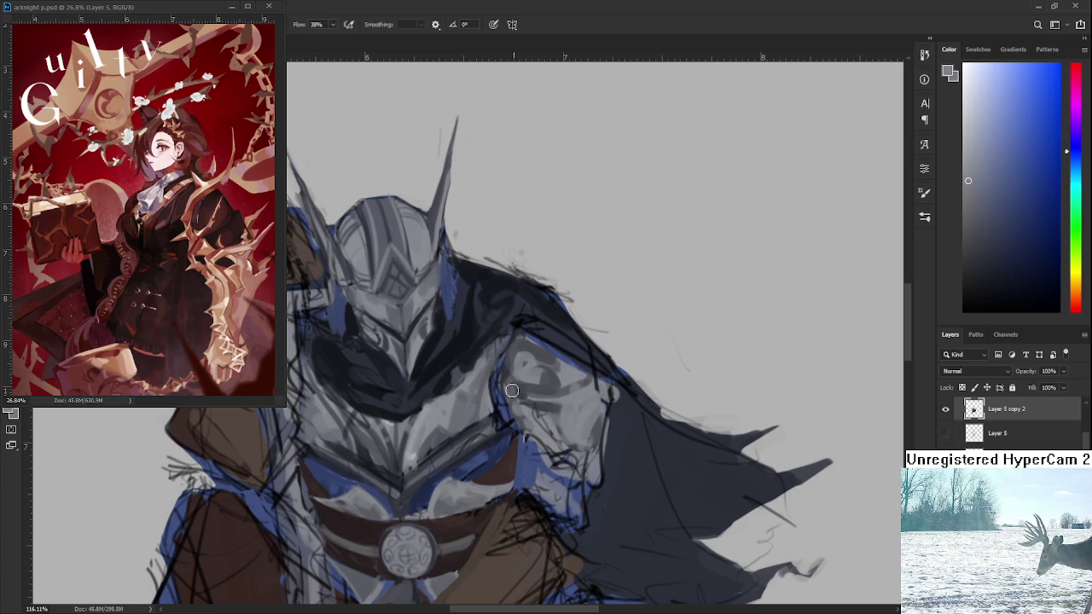
# Refine the shoulder plate's grey shading with slightly darker and lighter tones
pyautogui.keyDown('alt'); pyautogui.click(517, 380); pyautogui.keyUp('alt')
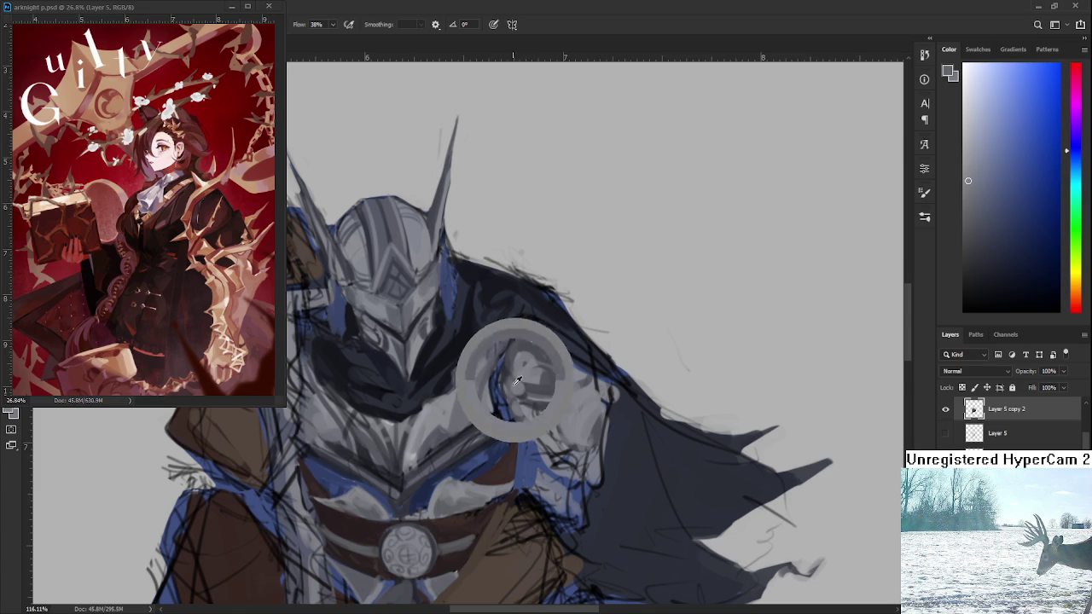
pyautogui.keyDown('alt'); pyautogui.click(513, 376); pyautogui.keyUp('alt')
pyautogui.keyDown('alt'); pyautogui.click(512, 378); pyautogui.keyUp('alt')
pyautogui.keyDown('alt'); pyautogui.click(541, 402); pyautogui.keyUp('alt')
pyautogui.moveTo(571, 408)
pyautogui.mouseDown()
pyautogui.moveTo(568, 380)
pyautogui.moveTo(509, 381)
pyautogui.moveTo(537, 430)
pyautogui.mouseUp()
pyautogui.keyDown('alt'); pyautogui.click(494, 397); pyautogui.keyUp('alt')
# Strengthen the blue edge light along the shoulder rim
pyautogui.keyDown('alt'); pyautogui.click(530, 454); pyautogui.keyUp('alt')
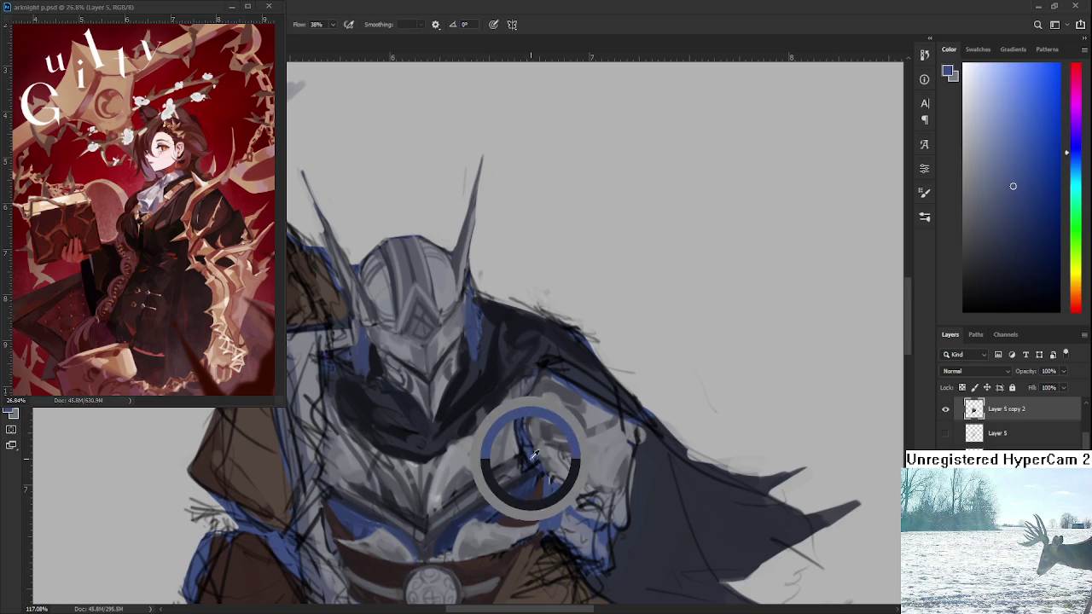
pyautogui.moveTo(520, 424); pyautogui.dragTo(535, 459)
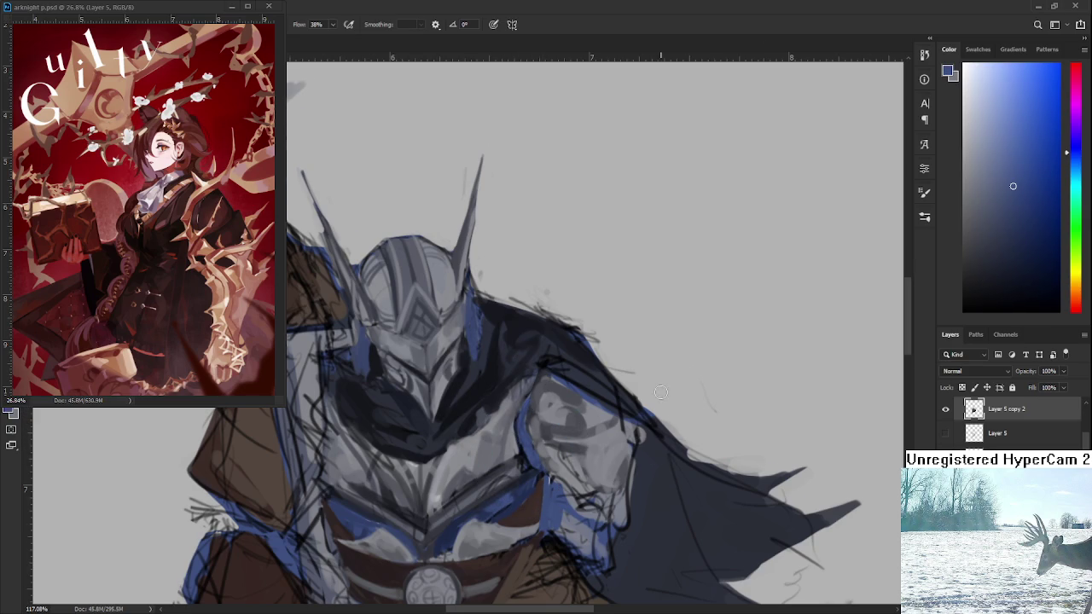
pyautogui.scroll(-5, 661, 392)
pyautogui.scroll(4, 573, 424)
# Touch up the shoulder with darker and lighter armour greys, then zoom out to about 47% to review
pyautogui.keyDown('alt'); pyautogui.click(573, 423); pyautogui.keyUp('alt')
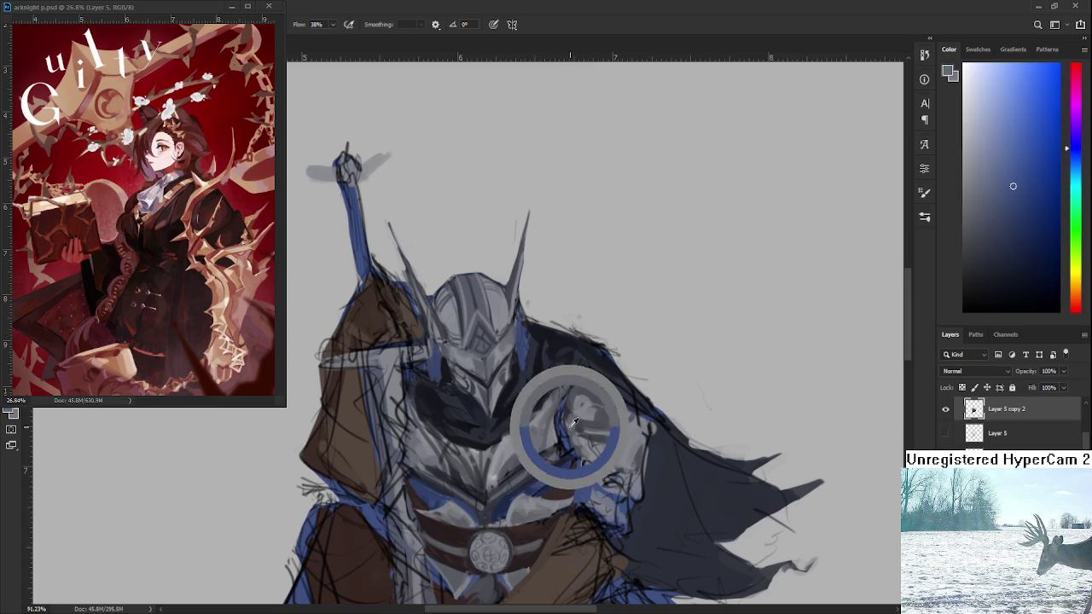
pyautogui.moveTo(574, 424); pyautogui.dragTo(570, 409)
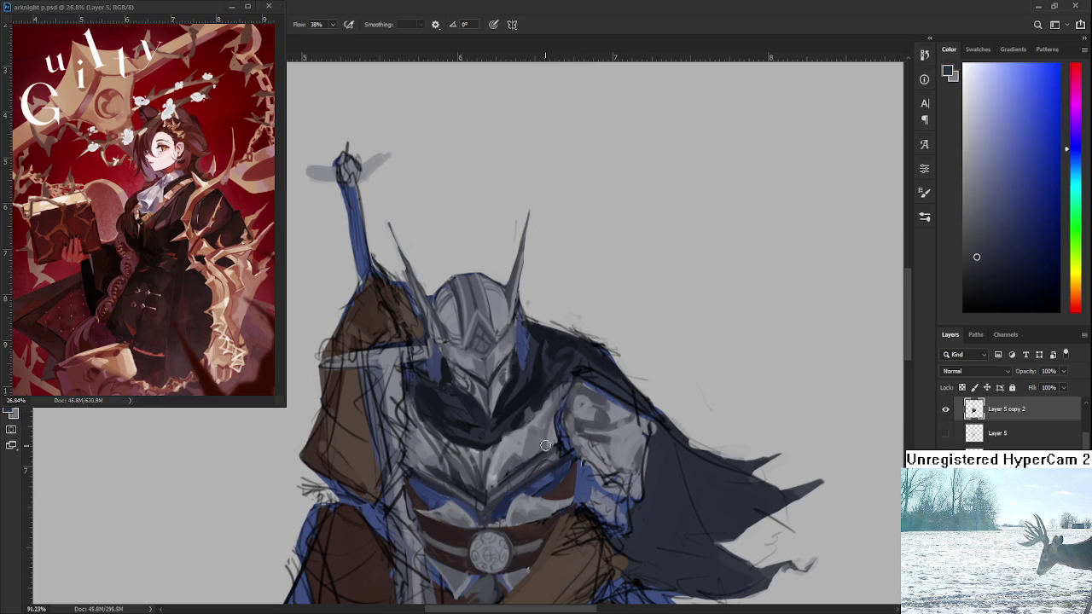
pyautogui.keyDown('alt'); pyautogui.click(564, 443); pyautogui.keyUp('alt')
pyautogui.keyDown('alt'); pyautogui.click(559, 426); pyautogui.keyUp('alt')
pyautogui.keyDown('alt'); pyautogui.click(574, 396); pyautogui.keyUp('alt')
pyautogui.keyDown('alt'); pyautogui.click(555, 416); pyautogui.keyUp('alt')
pyautogui.keyDown('alt'); pyautogui.click(571, 398); pyautogui.keyUp('alt')
pyautogui.scroll(-5, 614, 433)
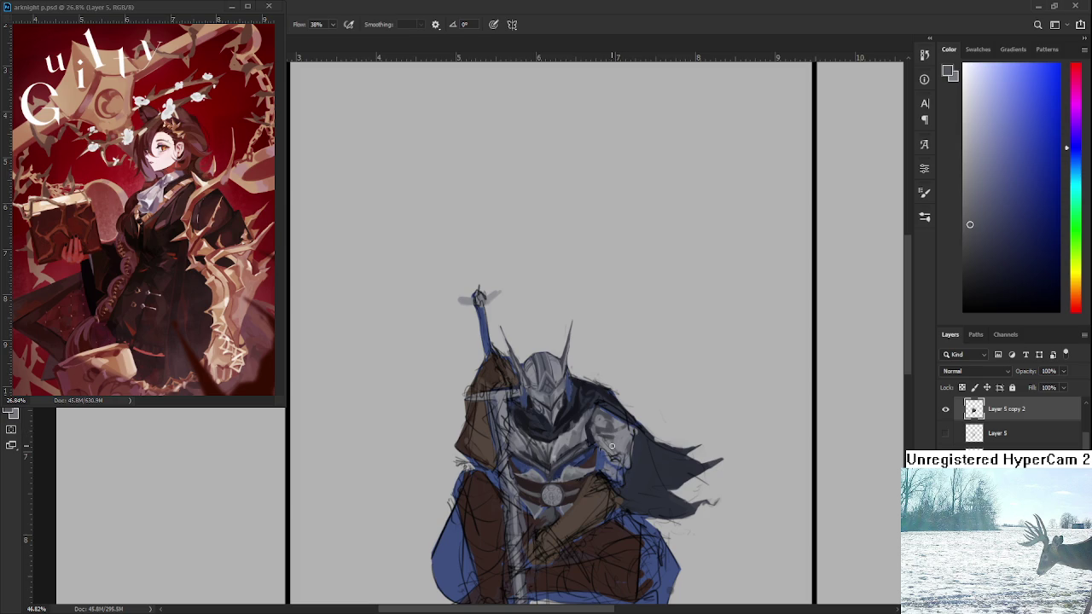
# Sample light and dark armour greys and stroke lighter highlights onto the right shoulder plate
pyautogui.moveTo(600, 436)
pyautogui.mouseDown()
pyautogui.moveTo(623, 431)
pyautogui.moveTo(613, 447)
pyautogui.mouseUp()
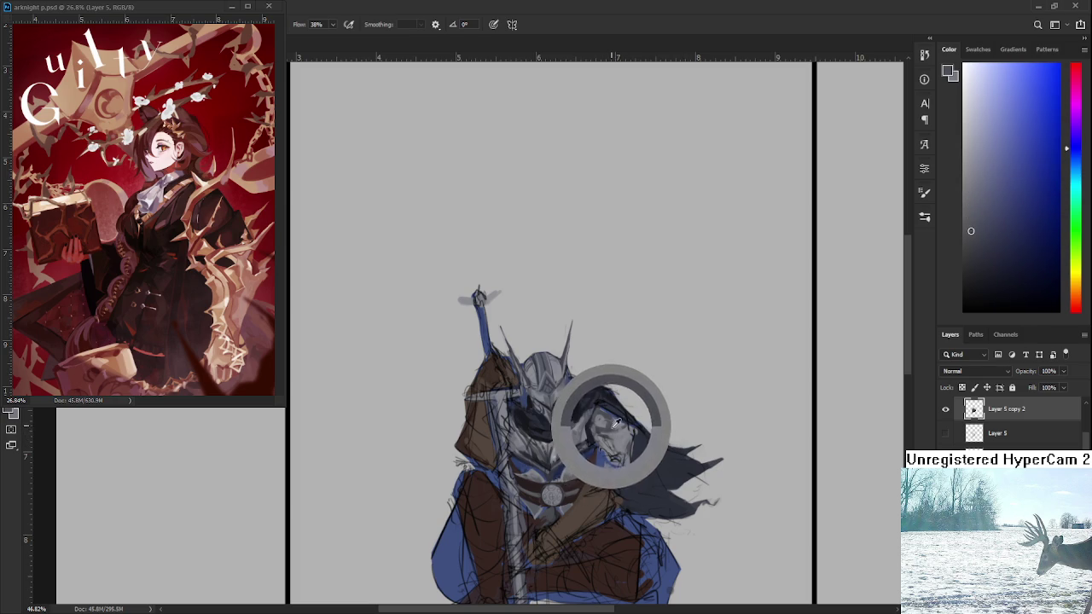
pyautogui.keyDown('alt'); pyautogui.click(615, 442); pyautogui.keyUp('alt')
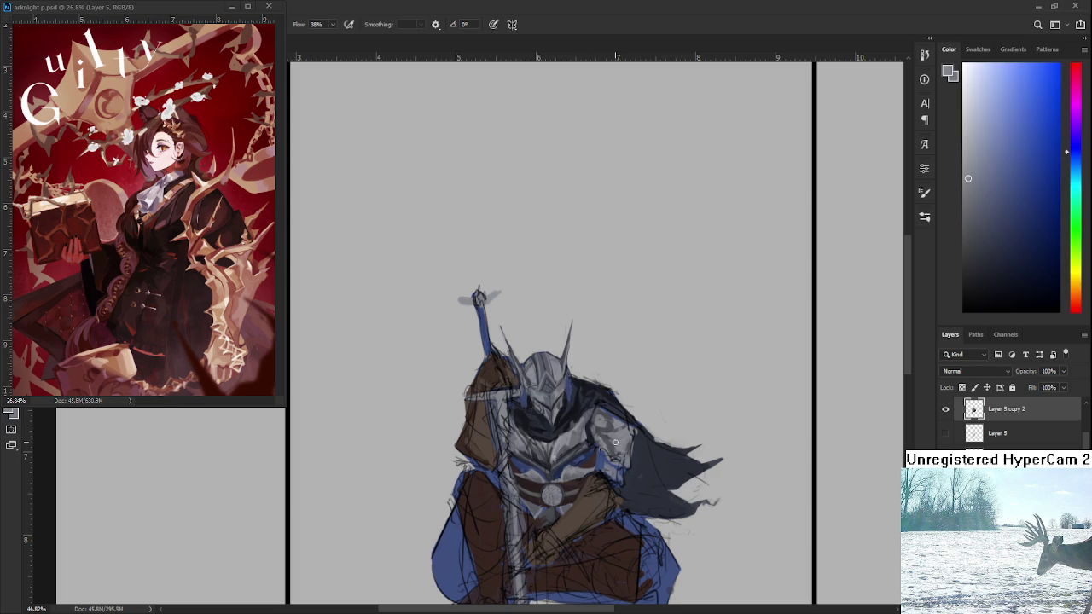
pyautogui.moveTo(614, 443); pyautogui.dragTo(592, 431)
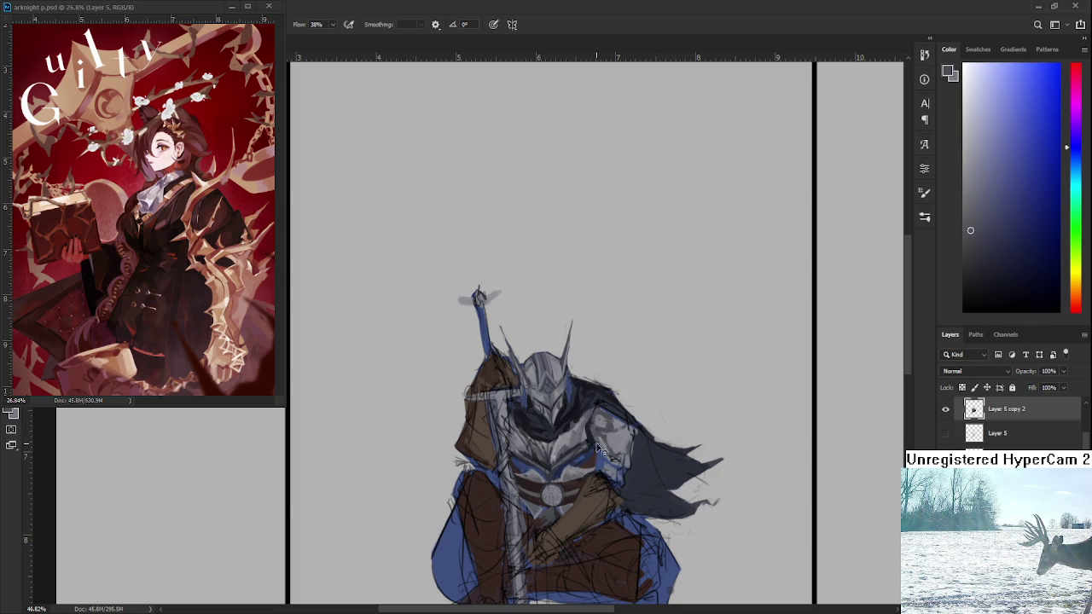
pyautogui.keyDown('alt'); pyautogui.click(616, 437); pyautogui.keyUp('alt')
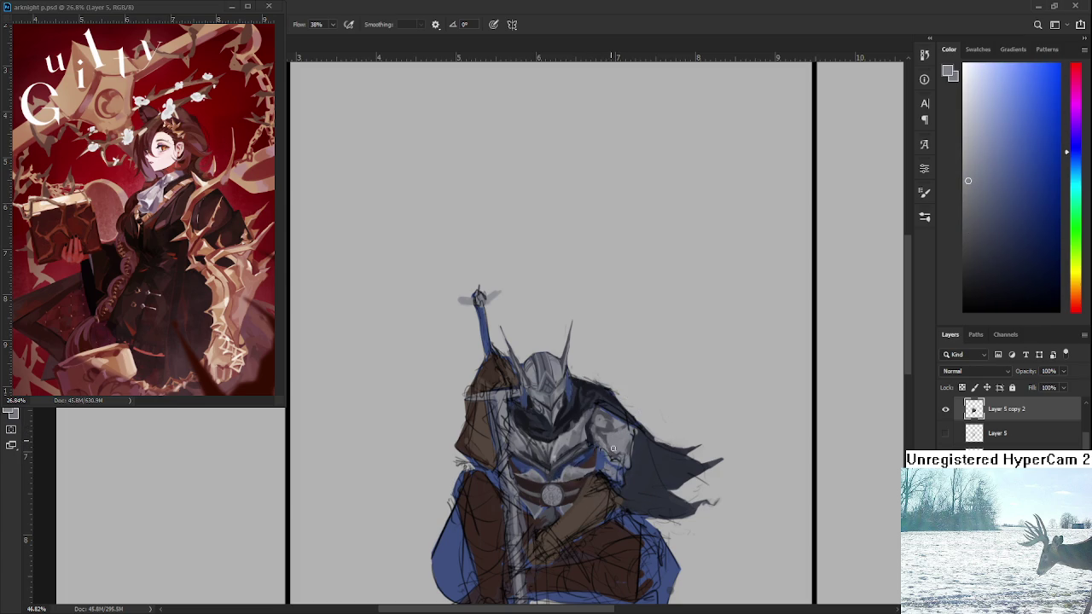
pyautogui.moveTo(614, 449)
pyautogui.mouseDown()
pyautogui.moveTo(612, 423)
pyautogui.moveTo(599, 442)
pyautogui.mouseUp()
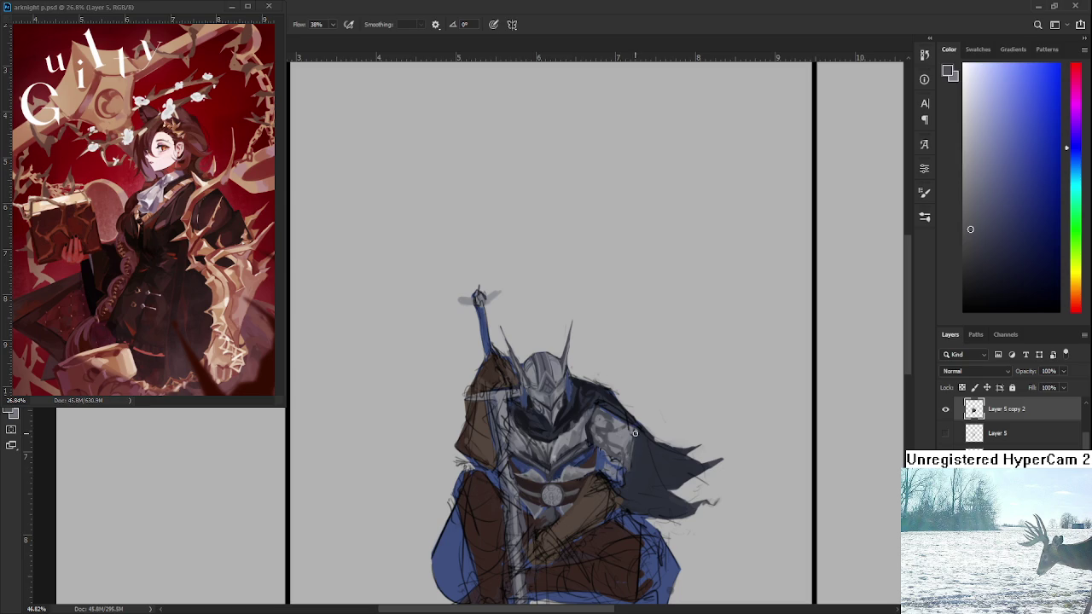
pyautogui.moveTo(625, 431); pyautogui.dragTo(624, 459)
pyautogui.keyDown('alt'); pyautogui.scroll(-3, 625, 401); pyautogui.keyUp('alt')
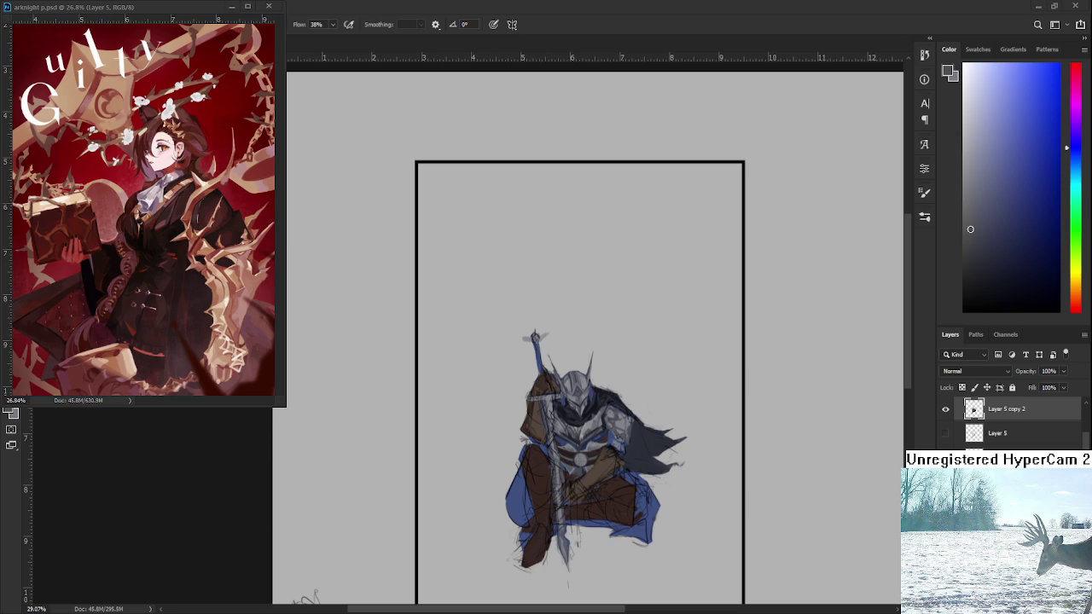
# Zoom in on the shoulder and shade the arm armour with a dark blue-grey
pyautogui.moveTo(628, 419); pyautogui.dragTo(640, 416)
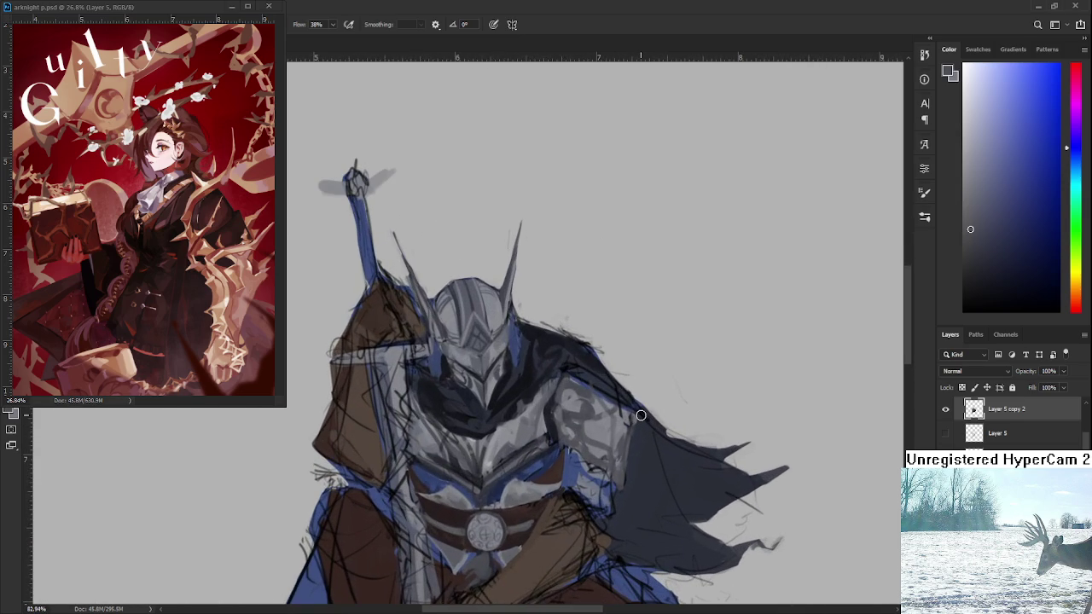
pyautogui.keyDown('alt'); pyautogui.click(631, 469); pyautogui.keyUp('alt')
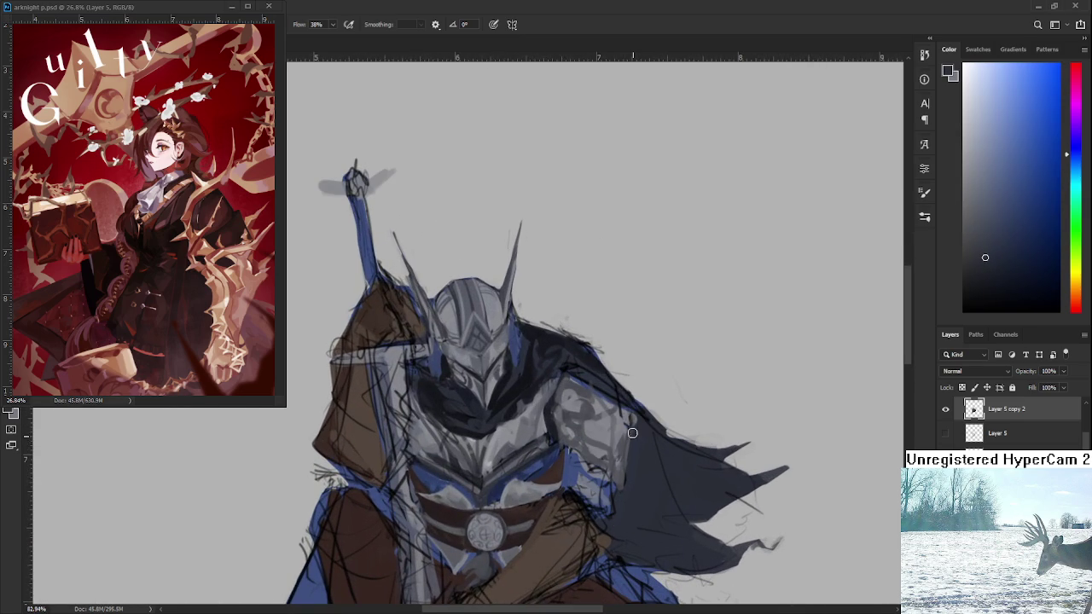
pyautogui.keyDown('alt'); pyautogui.click(629, 416); pyautogui.keyUp('alt')
pyautogui.scroll(-5, 623, 424)
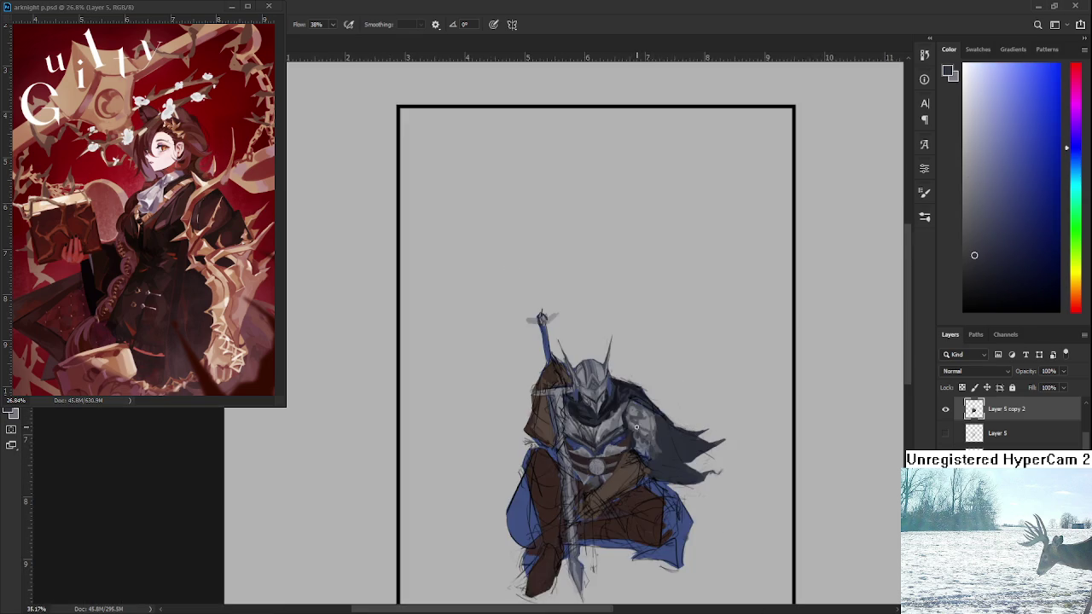
pyautogui.scroll(5, 597, 423)
pyautogui.scroll(2, 587, 423)
# Shade the arm armour with belt, chest and lighter armour tones, then zoom out to the whole knight
pyautogui.keyDown('alt'); pyautogui.click(562, 473); pyautogui.keyUp('alt')
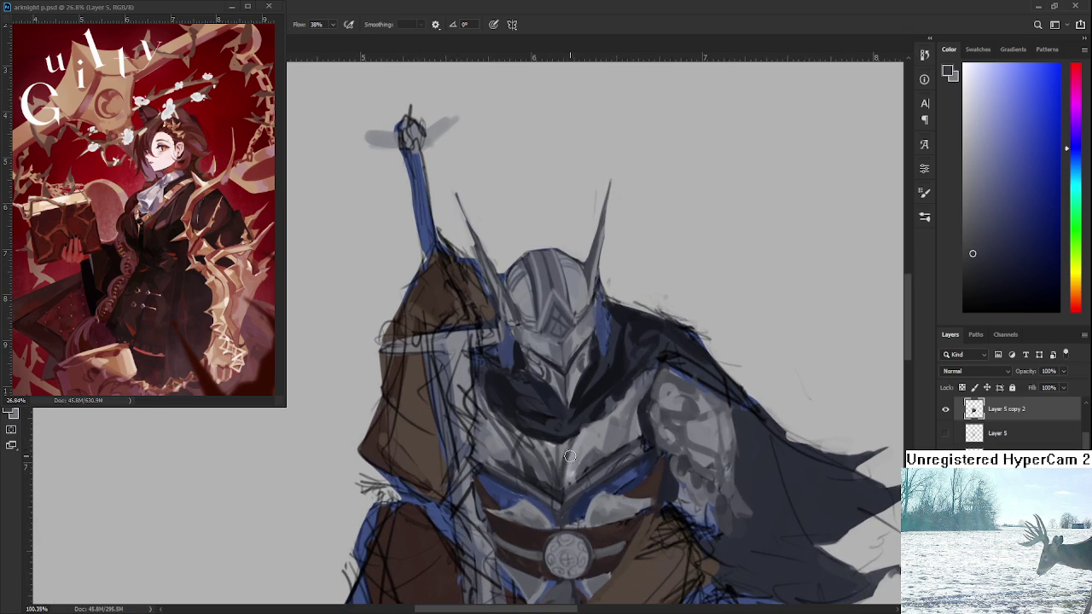
pyautogui.keyDown('alt'); pyautogui.click(563, 465); pyautogui.keyUp('alt')
pyautogui.keyDown('alt'); pyautogui.click(580, 445); pyautogui.keyUp('alt')
pyautogui.scroll(-3, 587, 436)
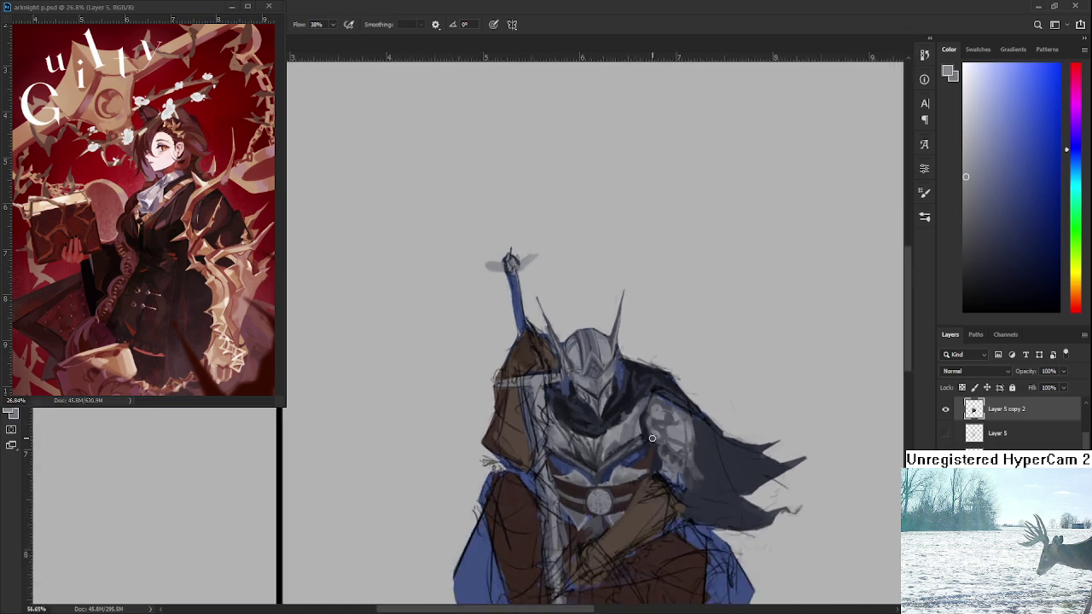
pyautogui.scroll(-3, 588, 436)
pyautogui.moveTo(692, 505); pyautogui.dragTo(639, 411)
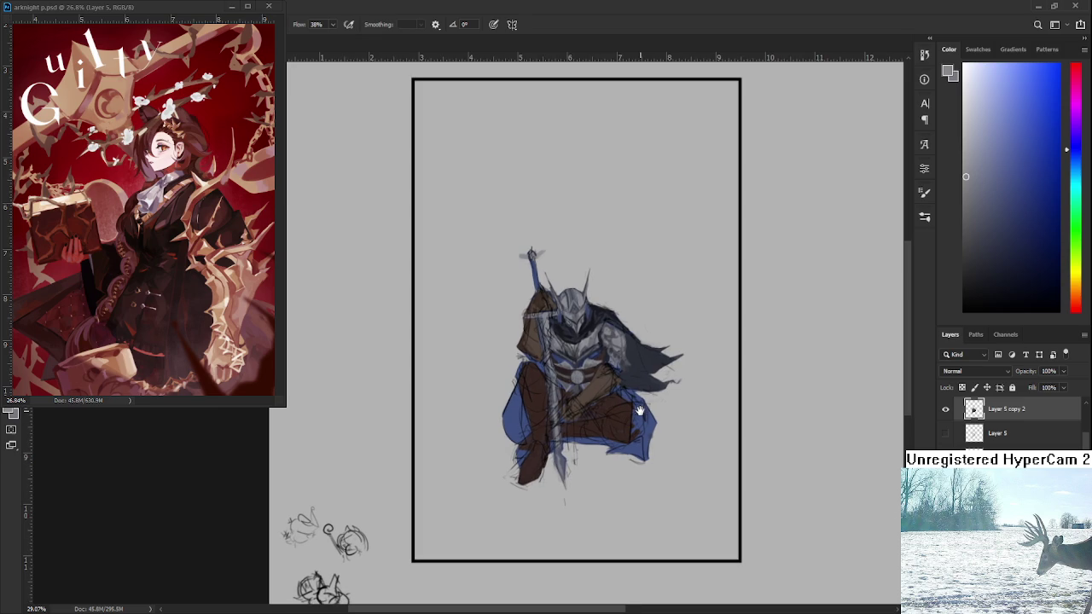
# At 100% zoom, shade the forearm armour with darker blue-grey and lighter arm tones
pyautogui.scroll(3, 631, 410)
pyautogui.scroll(3, 614, 407)
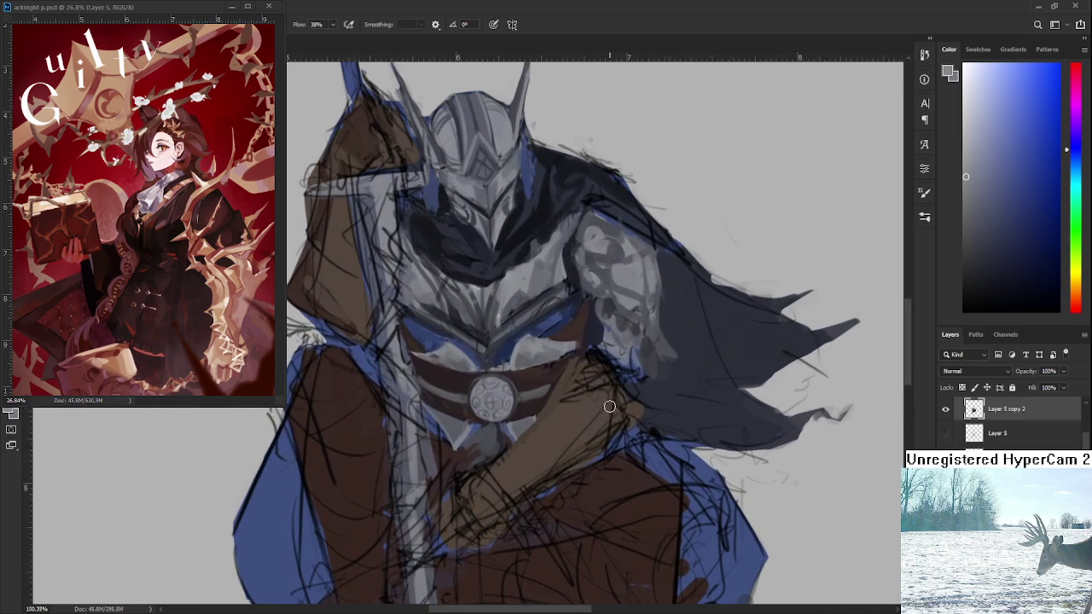
pyautogui.moveTo(612, 365)
pyautogui.mouseDown()
pyautogui.moveTo(588, 341)
pyautogui.moveTo(606, 422)
pyautogui.mouseUp()
pyautogui.keyDown('alt'); pyautogui.click(592, 367); pyautogui.keyUp('alt')
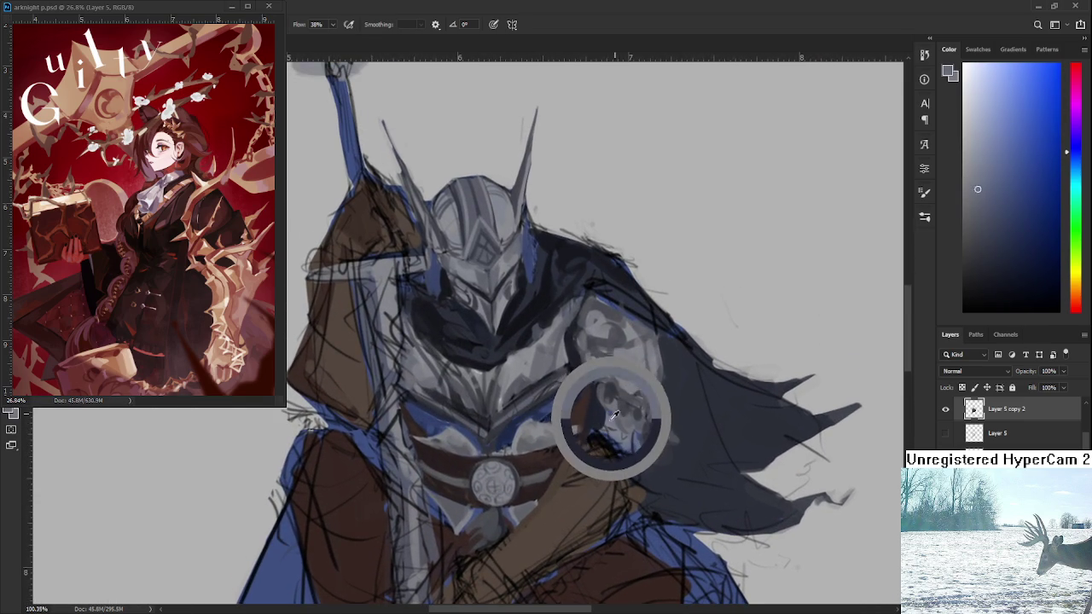
pyautogui.keyDown('alt'); pyautogui.click(598, 413); pyautogui.keyUp('alt')
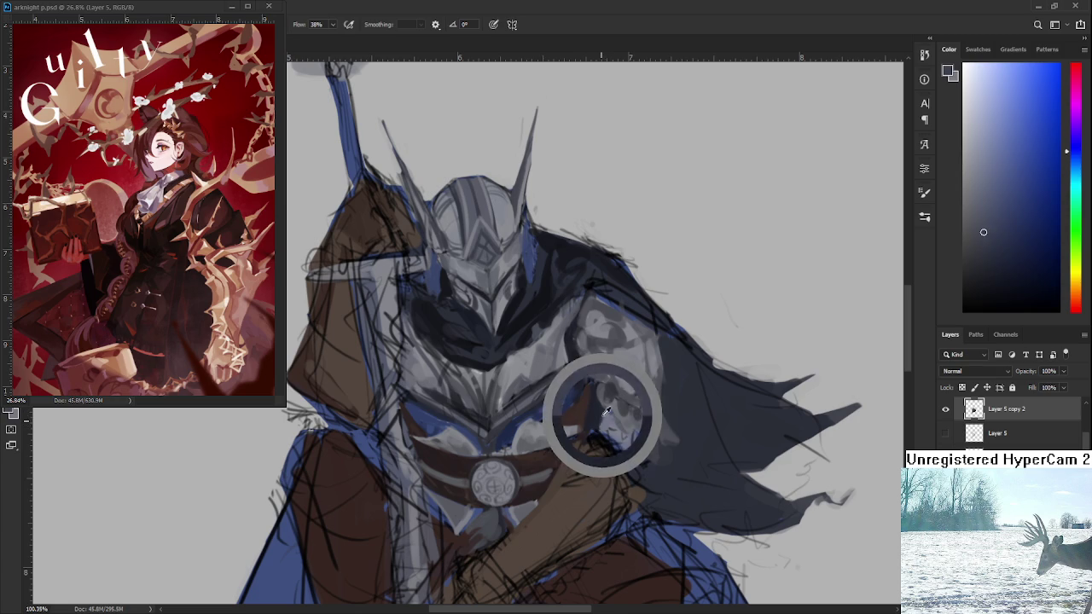
pyautogui.keyDown('alt'); pyautogui.click(609, 419); pyautogui.keyUp('alt')
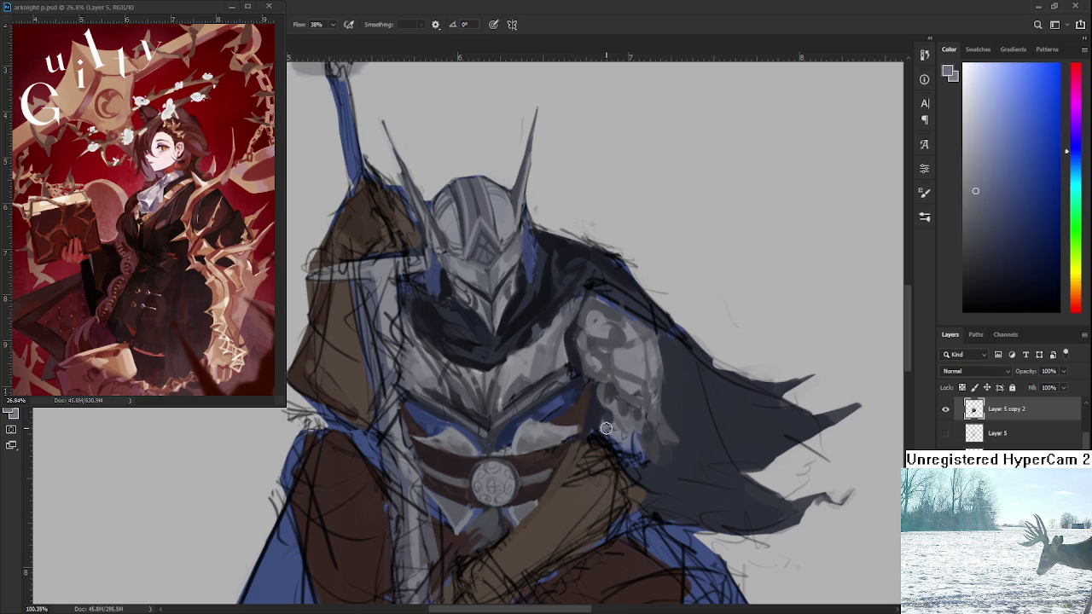
pyautogui.keyDown('alt'); pyautogui.click(607, 423); pyautogui.keyUp('alt')
# Add darker gauntlet shading and lighter arm-plate tones using nearby armour colours
pyautogui.keyDown('alt'); pyautogui.click(608, 419); pyautogui.keyUp('alt')
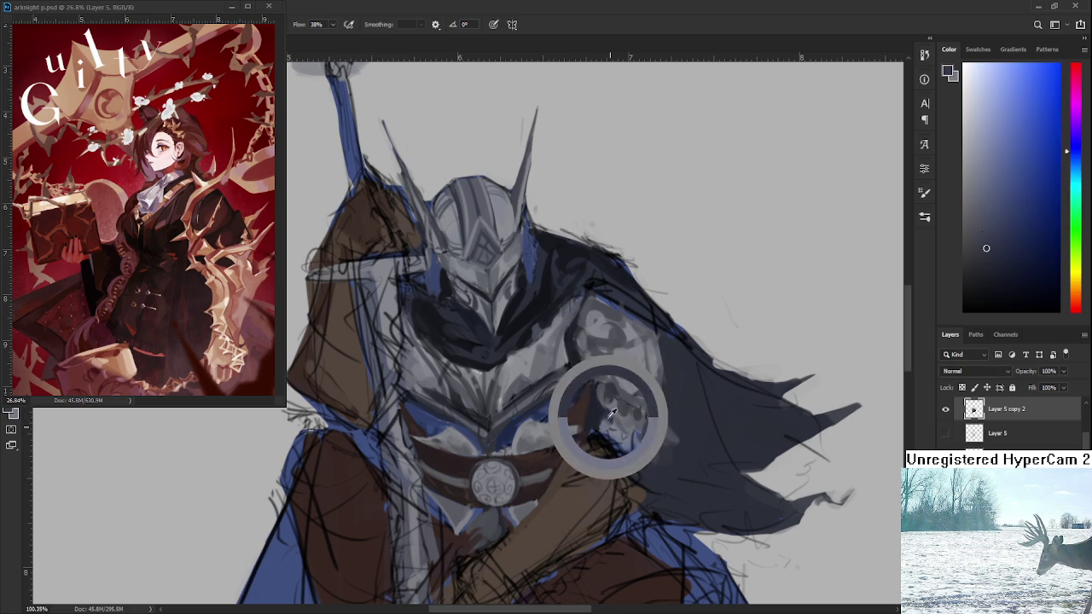
pyautogui.keyDown('alt'); pyautogui.click(611, 425); pyautogui.keyUp('alt')
pyautogui.keyDown('alt'); pyautogui.click(611, 423); pyautogui.keyUp('alt')
pyautogui.keyDown('alt'); pyautogui.click(612, 427); pyautogui.keyUp('alt')
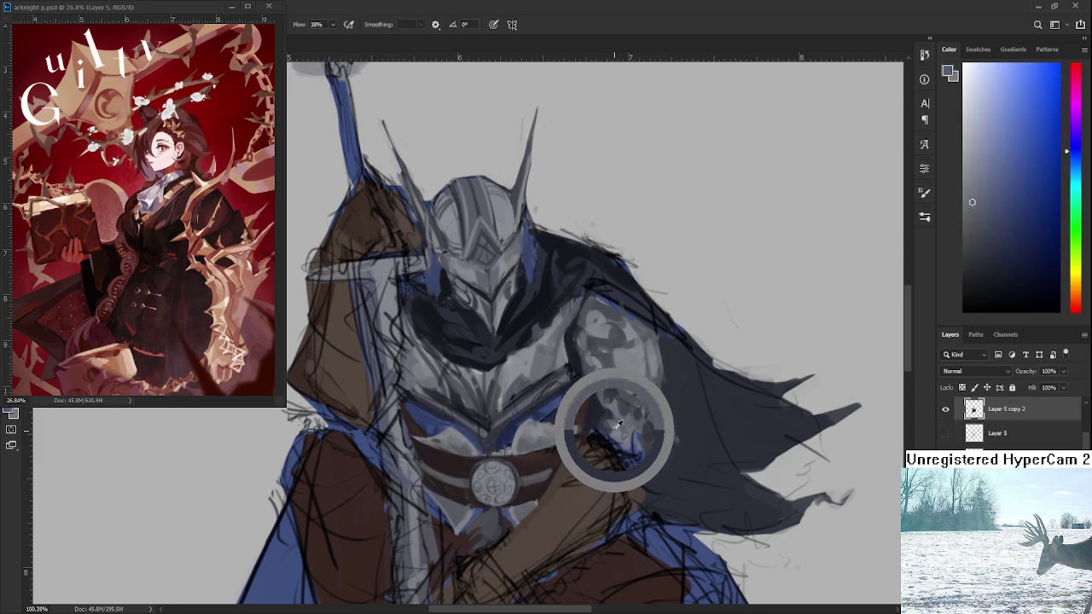
pyautogui.keyDown('alt'); pyautogui.click(620, 429); pyautogui.keyUp('alt')
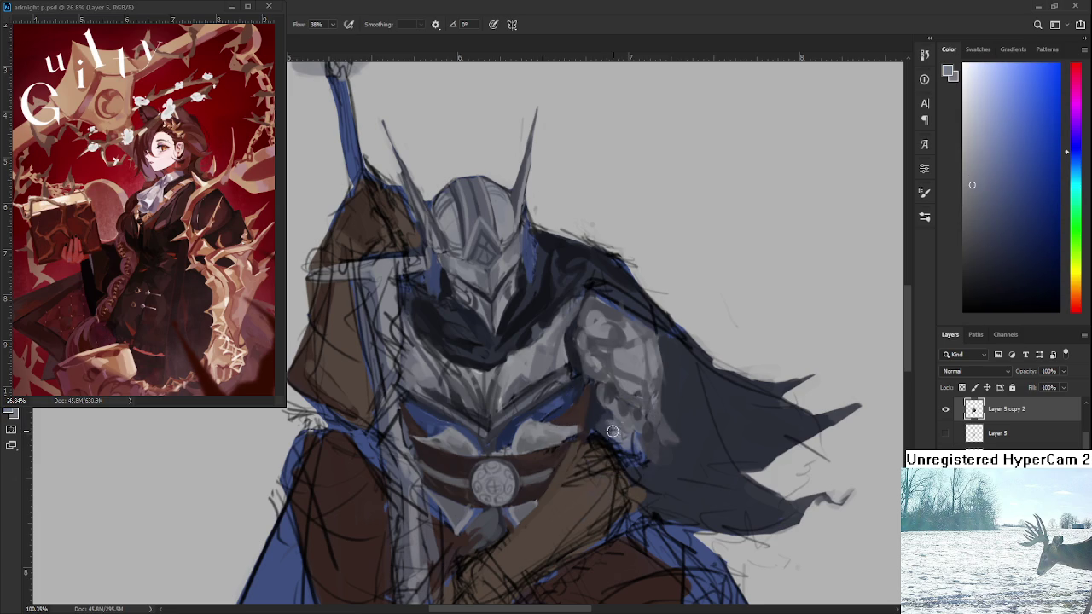
pyautogui.keyDown('alt'); pyautogui.click(604, 431); pyautogui.keyUp('alt')
pyautogui.keyDown('alt'); pyautogui.click(608, 424); pyautogui.keyUp('alt')
pyautogui.keyDown('alt'); pyautogui.click(603, 419); pyautogui.keyUp('alt')
# Deepen the gauntlet and forearm with much darker blue-grey shades
pyautogui.keyDown('alt'); pyautogui.click(609, 423); pyautogui.keyUp('alt')
pyautogui.keyDown('alt'); pyautogui.click(607, 432); pyautogui.keyUp('alt')
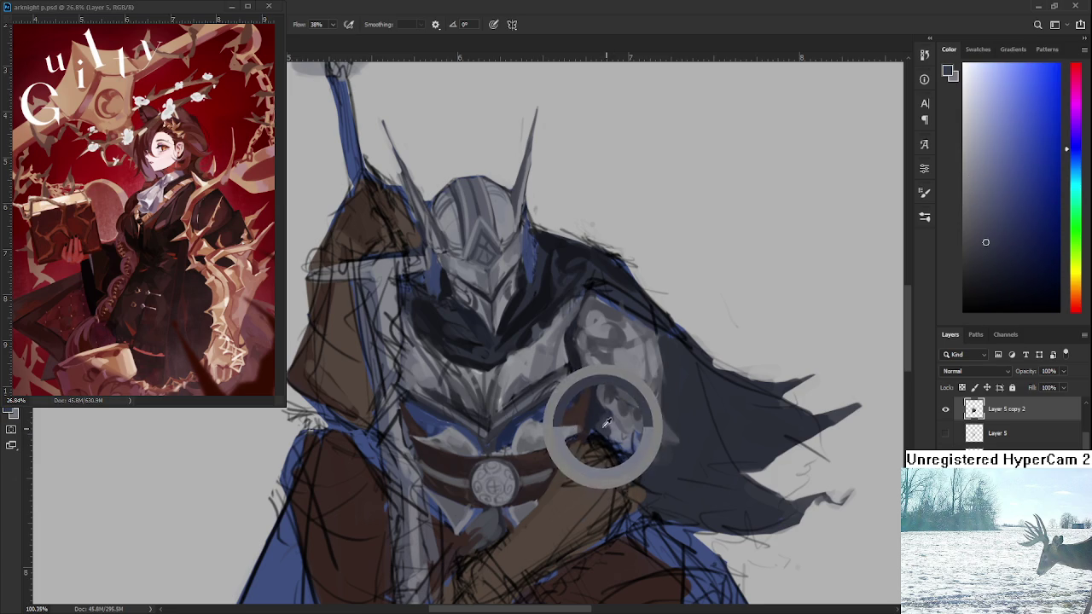
pyautogui.keyDown('alt'); pyautogui.click(621, 435); pyautogui.keyUp('alt')
pyautogui.keyDown('alt'); pyautogui.click(609, 427); pyautogui.keyUp('alt')
pyautogui.keyDown('alt'); pyautogui.click(619, 421); pyautogui.keyUp('alt')
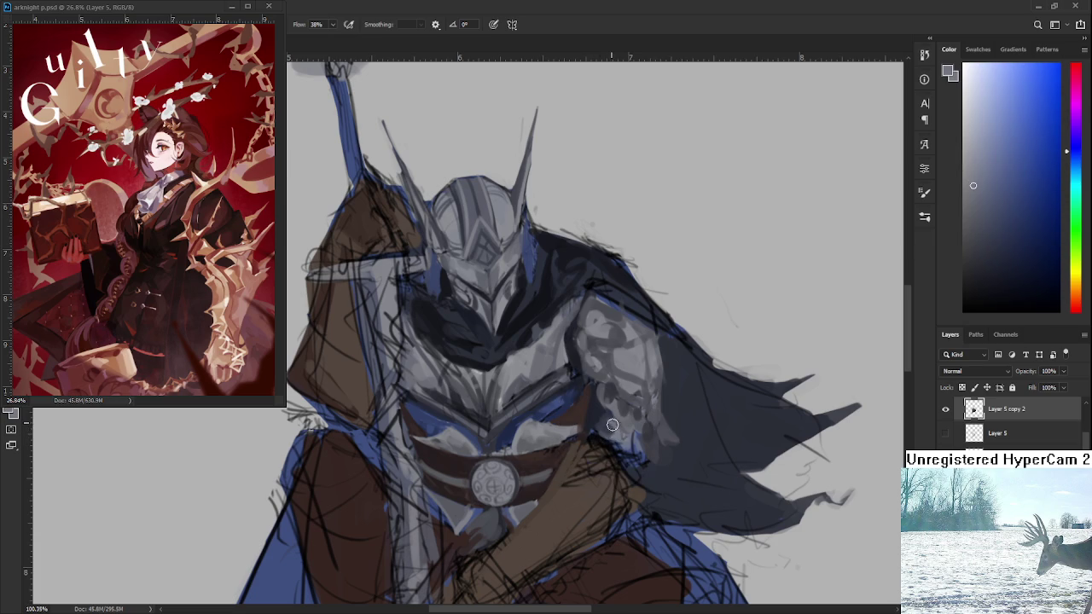
pyautogui.keyDown('alt'); pyautogui.click(608, 422); pyautogui.keyUp('alt')
pyautogui.keyDown('alt'); pyautogui.click(605, 420); pyautogui.keyUp('alt')
pyautogui.keyDown('alt'); pyautogui.click(602, 411); pyautogui.keyUp('alt')
pyautogui.keyDown('alt'); pyautogui.click(599, 412); pyautogui.keyUp('alt')
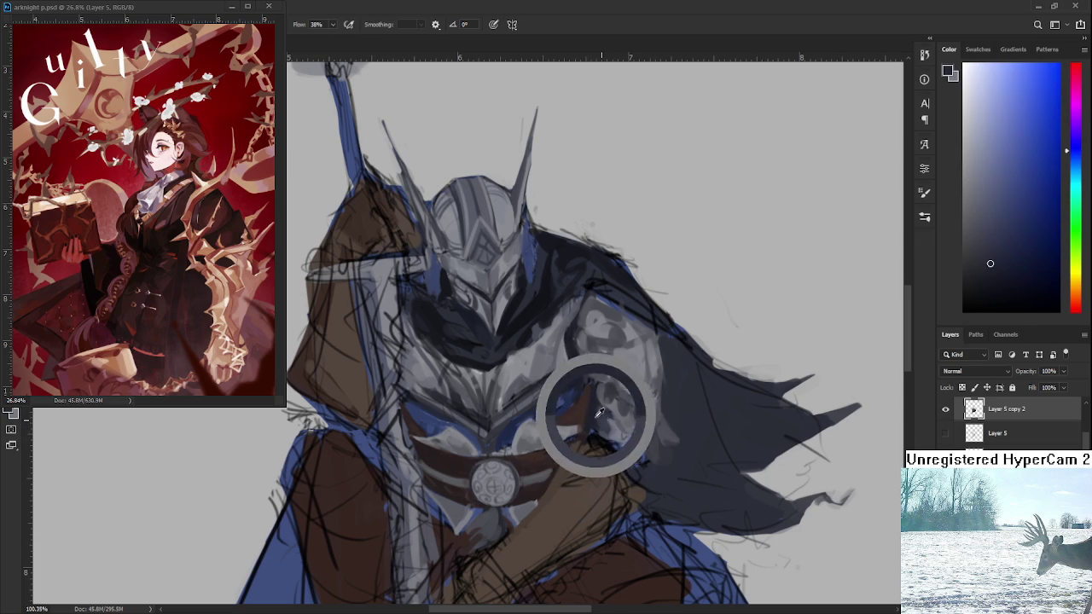
pyautogui.scroll(-3, 596, 422)
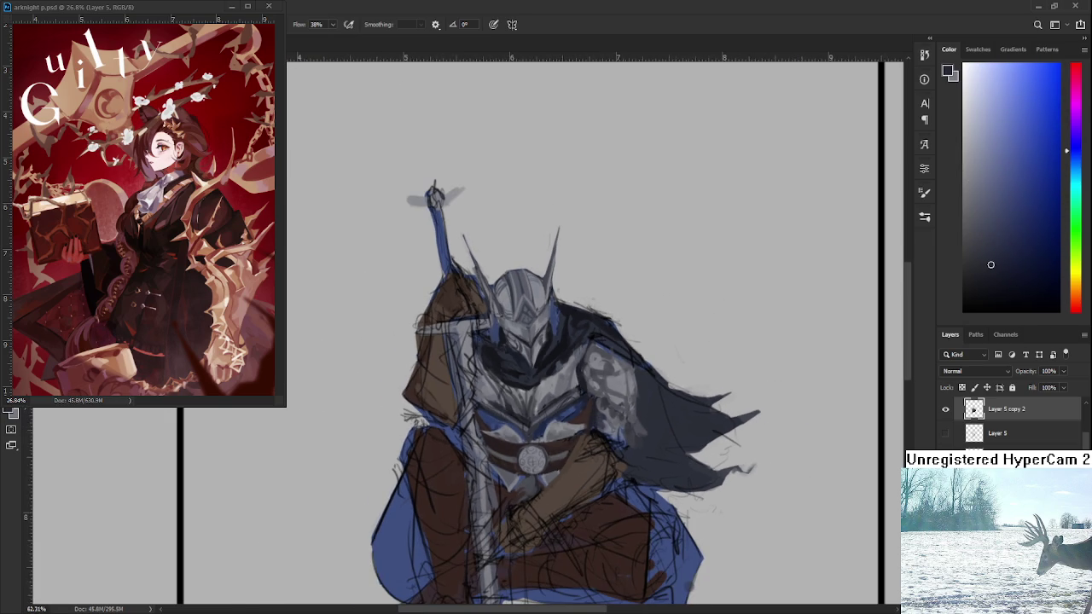
pyautogui.scroll(-1, 582, 404)
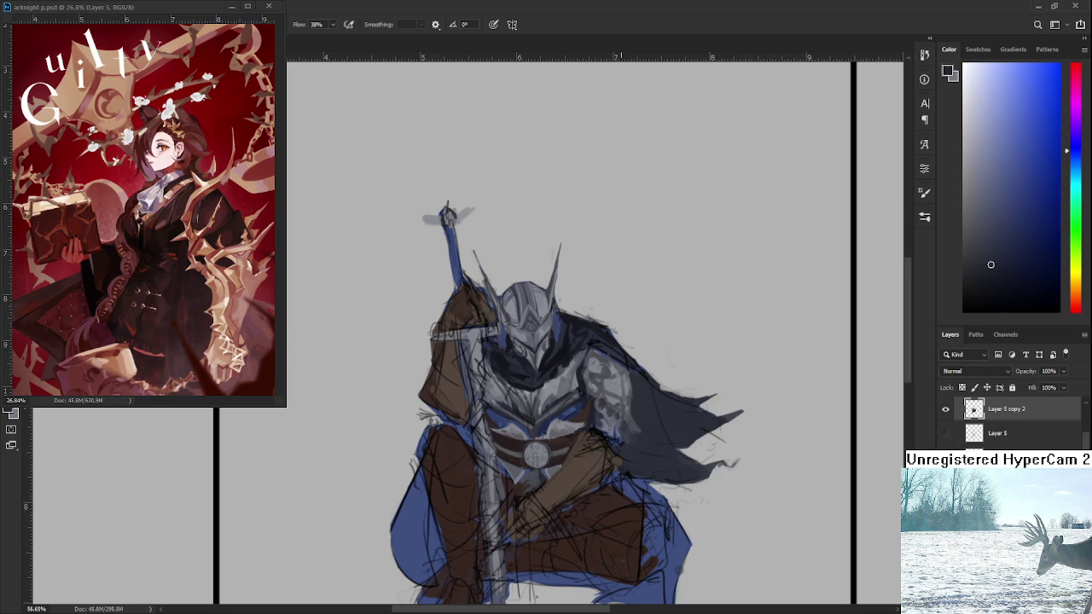
pyautogui.moveTo(589, 388); pyautogui.dragTo(575, 375)
pyautogui.scroll(-2, 606, 392)
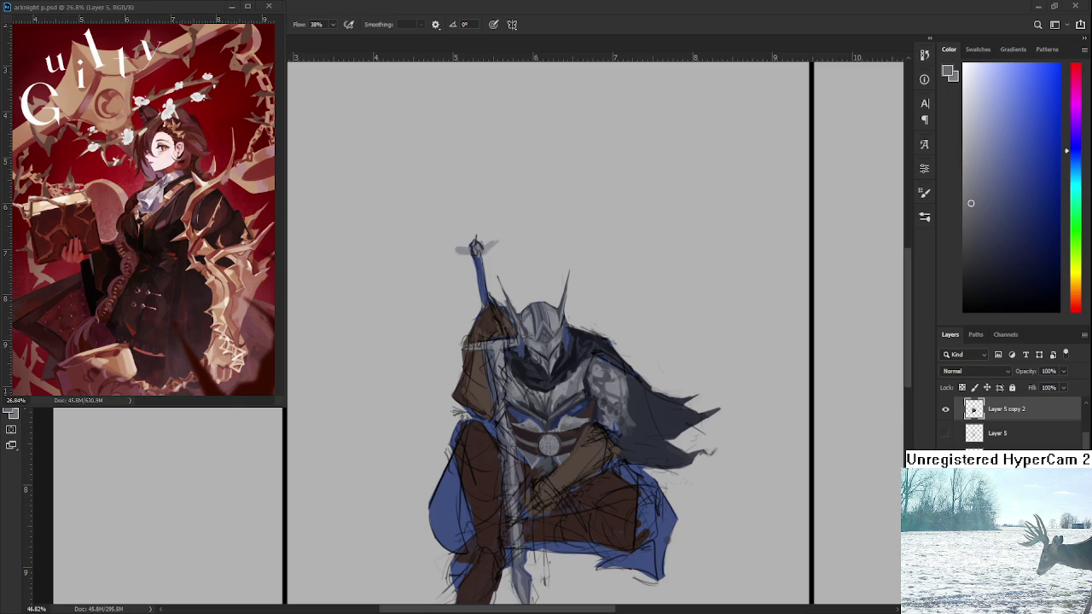
pyautogui.scroll(1, 613, 446)
pyautogui.scroll(1, 613, 446)
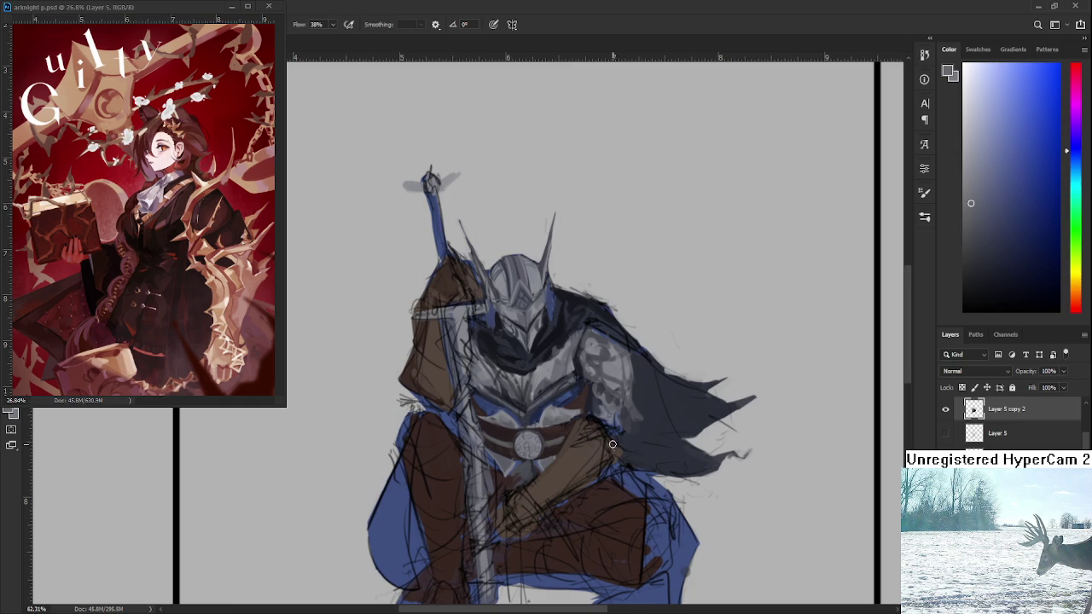
# Sample the sleeve brown and a dark cape purple, framing the knight's upper body
pyautogui.keyDown('alt'); pyautogui.click(565, 435); pyautogui.keyUp('alt')
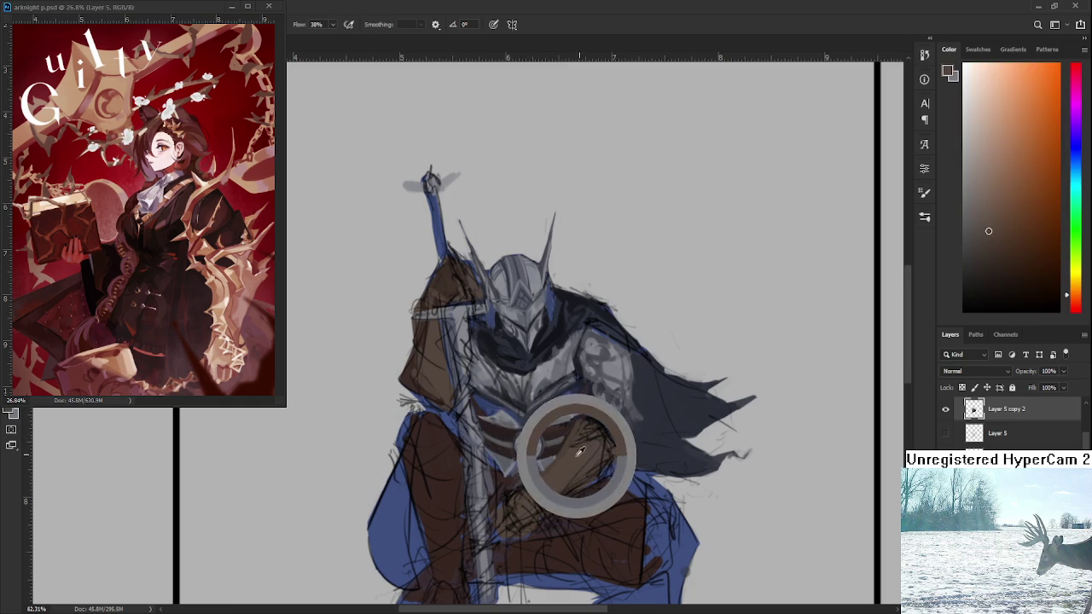
pyautogui.keyDown('alt'); pyautogui.click(595, 433); pyautogui.keyUp('alt')
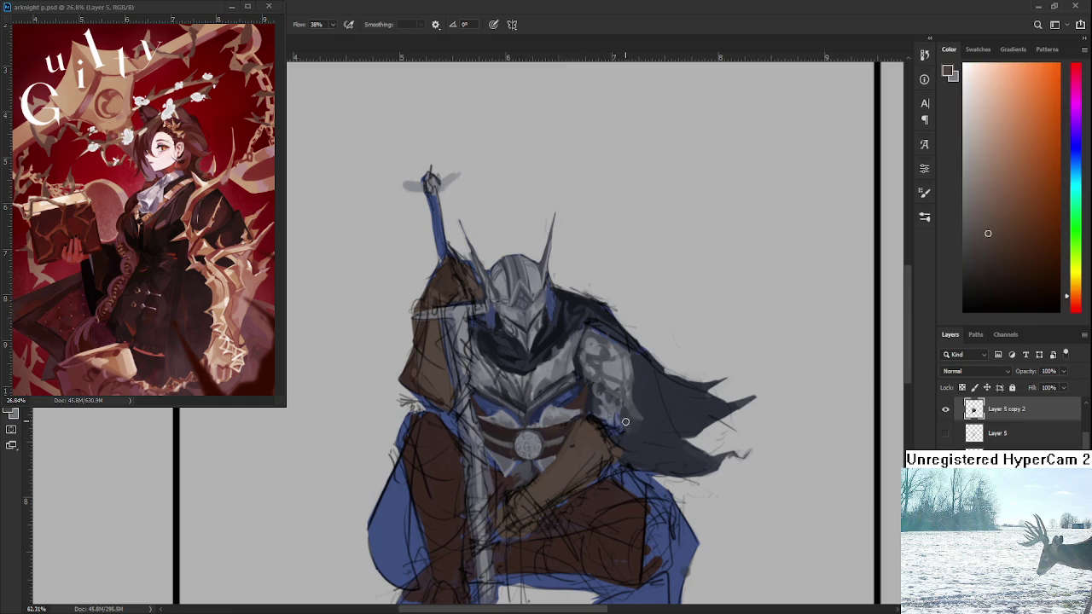
pyautogui.moveTo(621, 442)
pyautogui.mouseDown()
pyautogui.moveTo(587, 381)
pyautogui.moveTo(575, 389)
pyautogui.mouseUp()
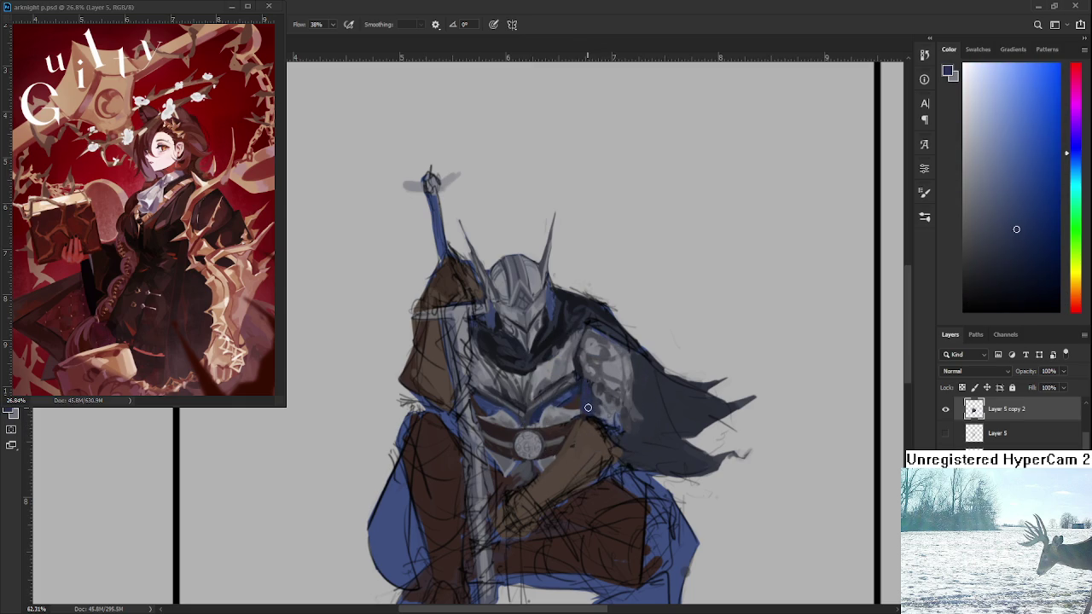
pyautogui.keyDown('alt'); pyautogui.click(581, 398); pyautogui.keyUp('alt')
pyautogui.scroll(-3, 576, 536)
pyautogui.scroll(-1, 576, 535)
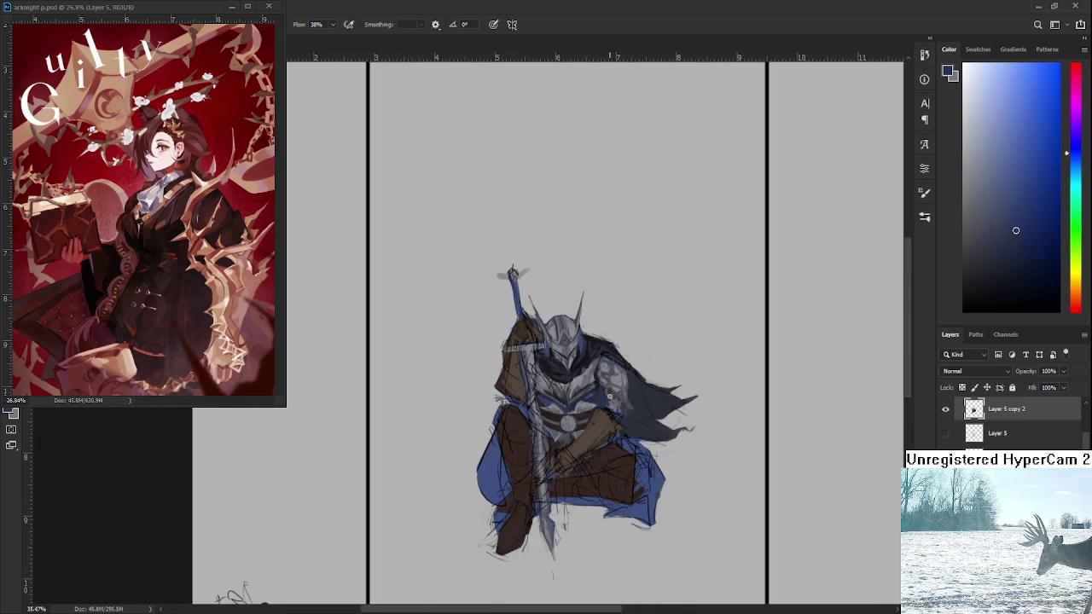
pyautogui.scroll(3, 576, 536)
pyautogui.scroll(2, 577, 536)
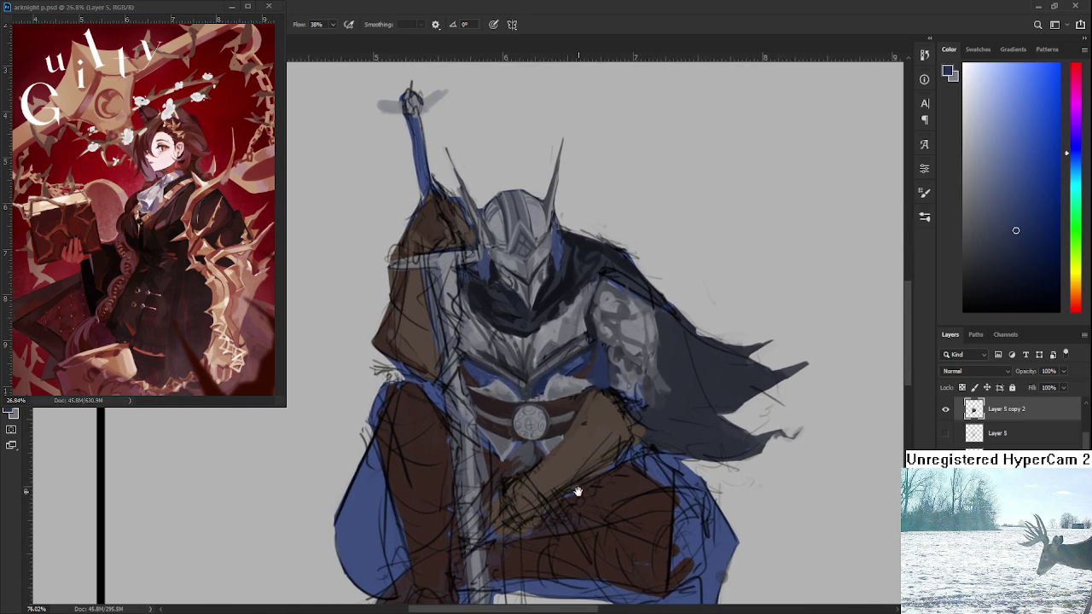
pyautogui.moveTo(577, 494); pyautogui.dragTo(549, 452)
# Paint lighter and darker armour blues over the gauntlet by the belt
pyautogui.moveTo(585, 398)
pyautogui.keyDown('alt'); pyautogui.mouseDown()
pyautogui.moveTo(603, 375)
pyautogui.moveTo(589, 383)
pyautogui.mouseUp(); pyautogui.keyUp('alt')
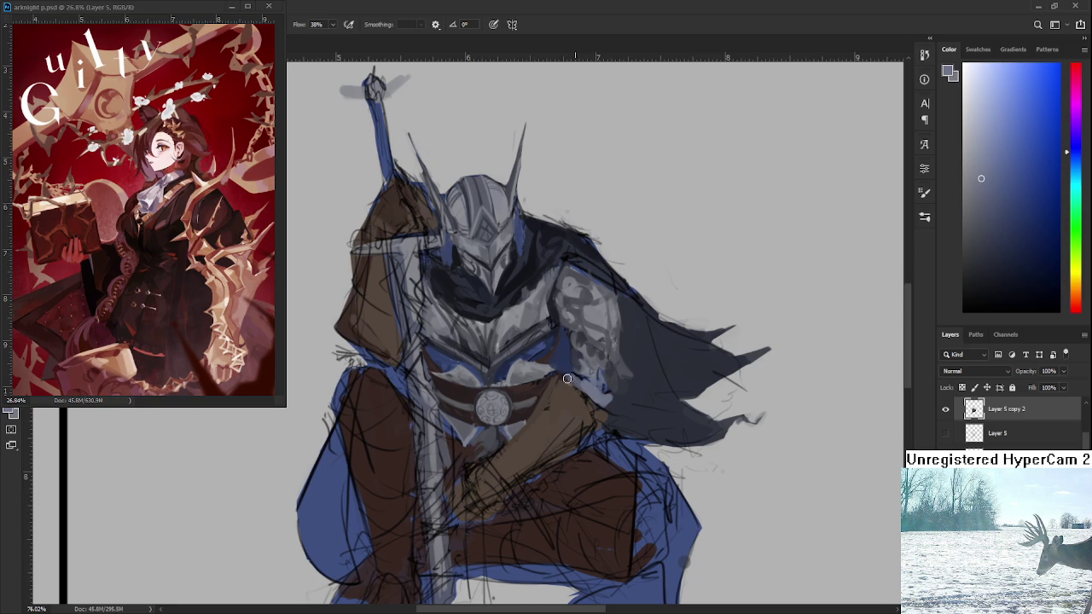
pyautogui.keyDown('alt'); pyautogui.click(599, 395); pyautogui.keyUp('alt')
pyautogui.keyDown('alt'); pyautogui.click(601, 394); pyautogui.keyUp('alt')
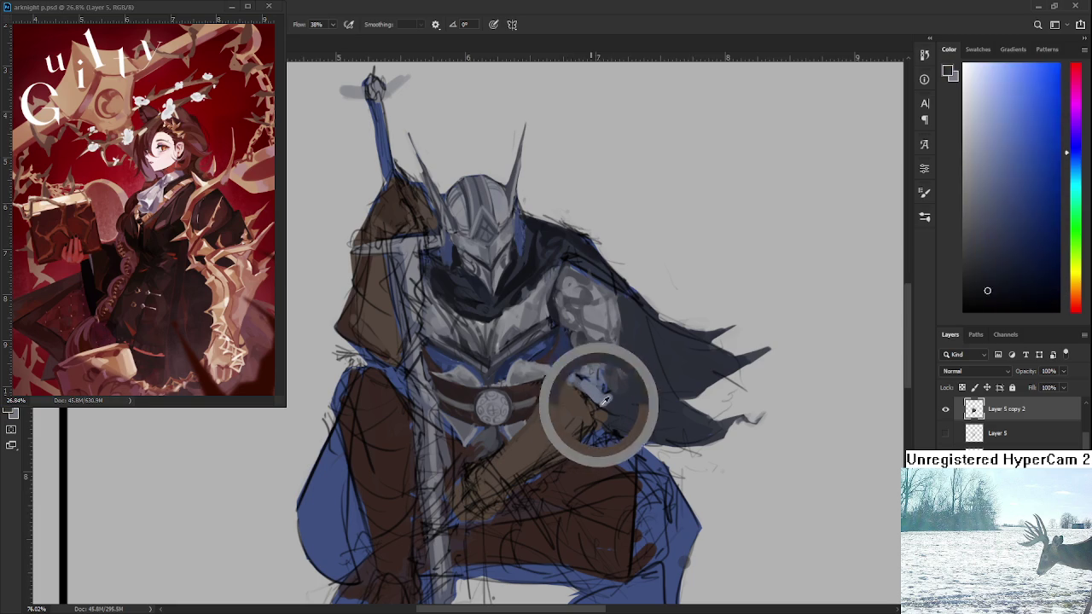
pyautogui.keyDown('alt'); pyautogui.click(603, 395); pyautogui.keyUp('alt')
pyautogui.keyDown('alt'); pyautogui.moveTo(585, 400); pyautogui.dragTo(602, 390); pyautogui.keyUp('alt')
pyautogui.keyDown('alt'); pyautogui.click(597, 377); pyautogui.keyUp('alt')
pyautogui.keyDown('alt'); pyautogui.click(597, 377); pyautogui.keyUp('alt')
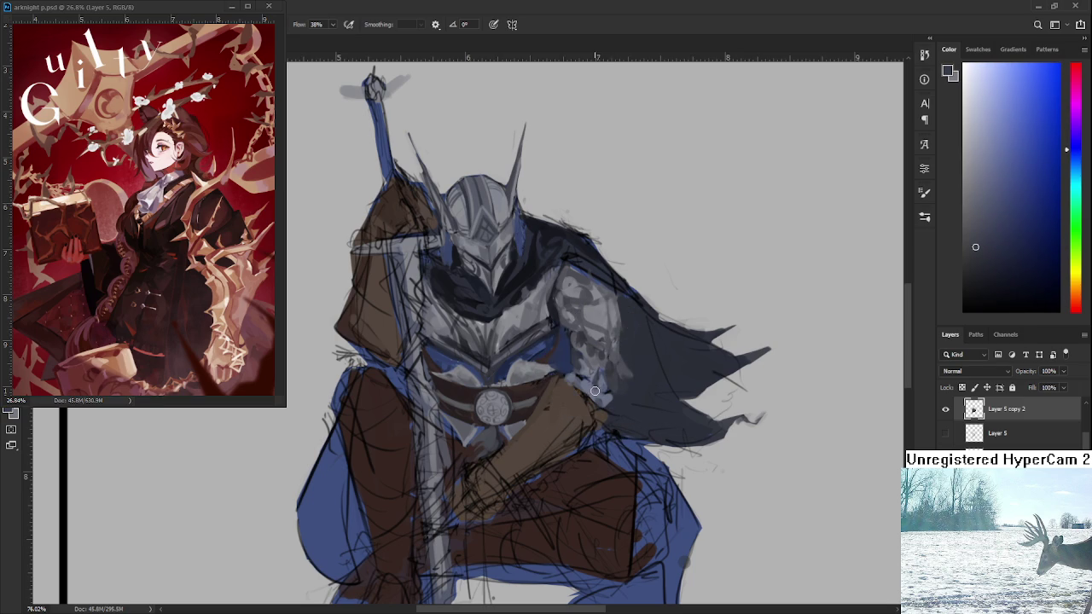
# Lay dark blue shadow and grey-blue tones over the gauntlet where the hand meets the belt
pyautogui.keyDown('alt'); pyautogui.moveTo(587, 379); pyautogui.dragTo(586, 375); pyautogui.keyUp('alt')
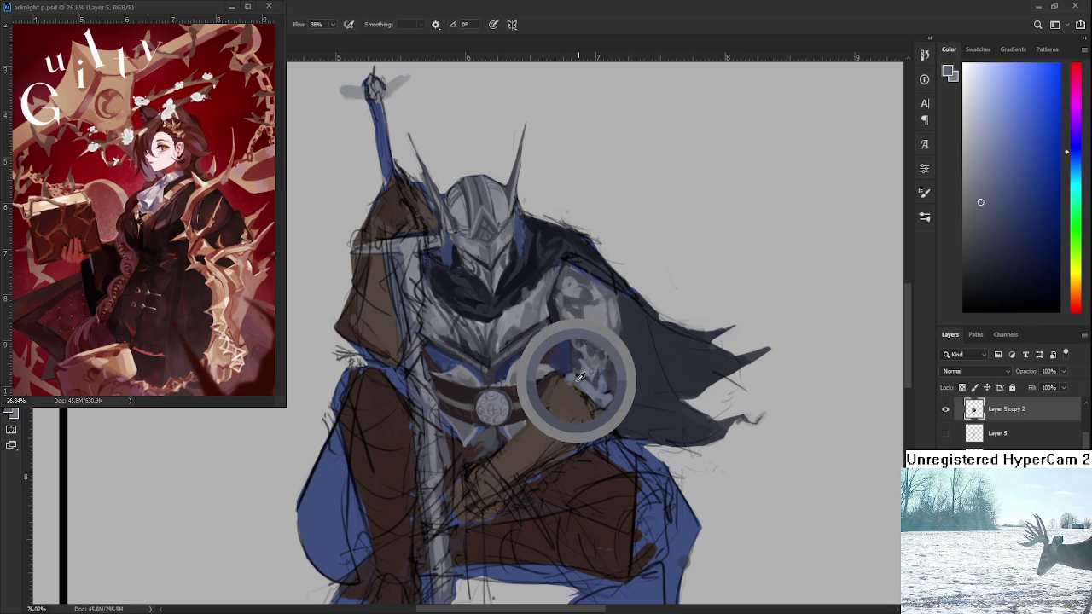
pyautogui.keyDown('alt'); pyautogui.moveTo(586, 375); pyautogui.dragTo(573, 386); pyautogui.keyUp('alt')
pyautogui.keyDown('alt'); pyautogui.click(585, 379); pyautogui.keyUp('alt')
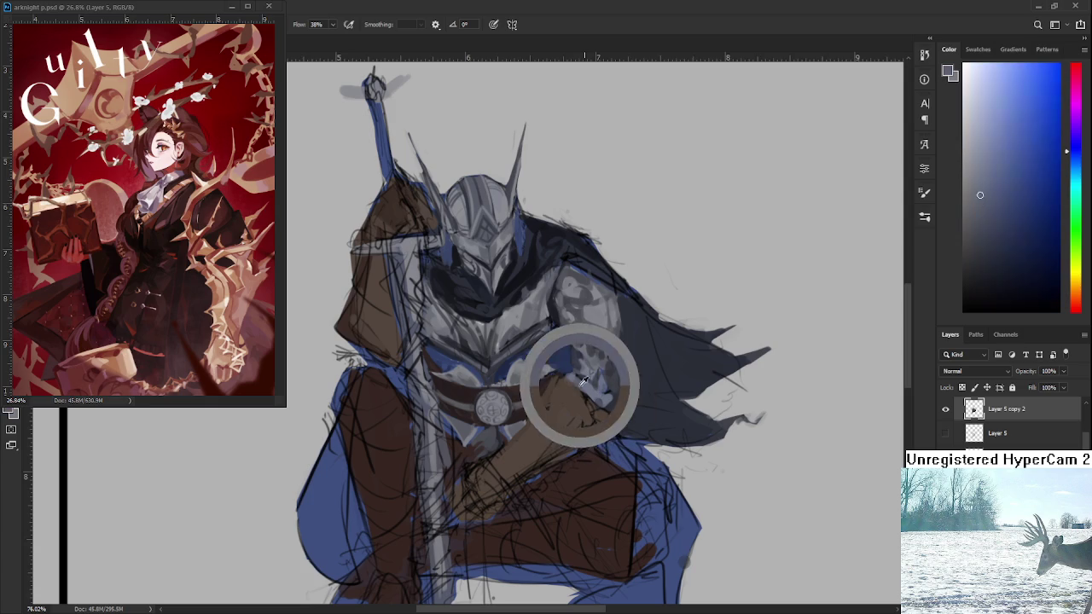
pyautogui.keyDown('alt'); pyautogui.click(587, 379); pyautogui.keyUp('alt')
pyautogui.keyDown('alt'); pyautogui.click(589, 379); pyautogui.keyUp('alt')
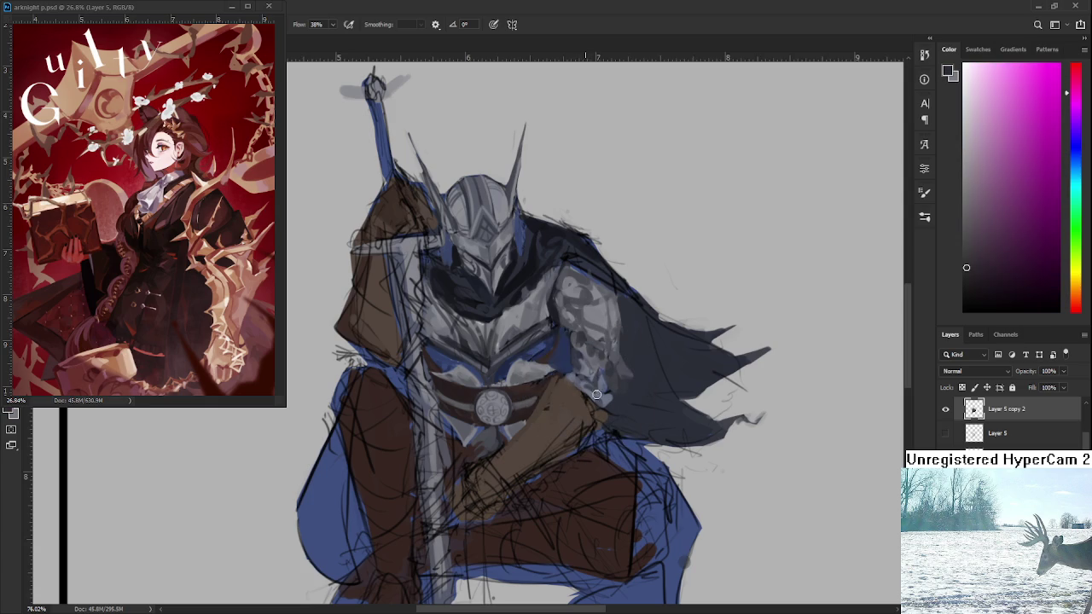
pyautogui.keyDown('alt'); pyautogui.click(598, 389); pyautogui.keyUp('alt')
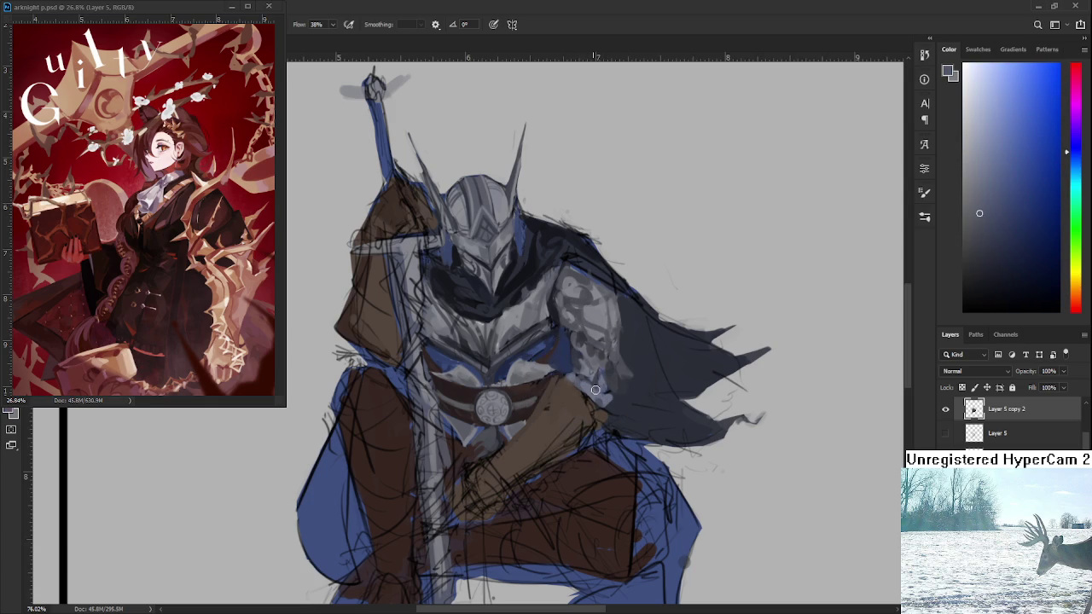
pyautogui.scroll(-2, 604, 385)
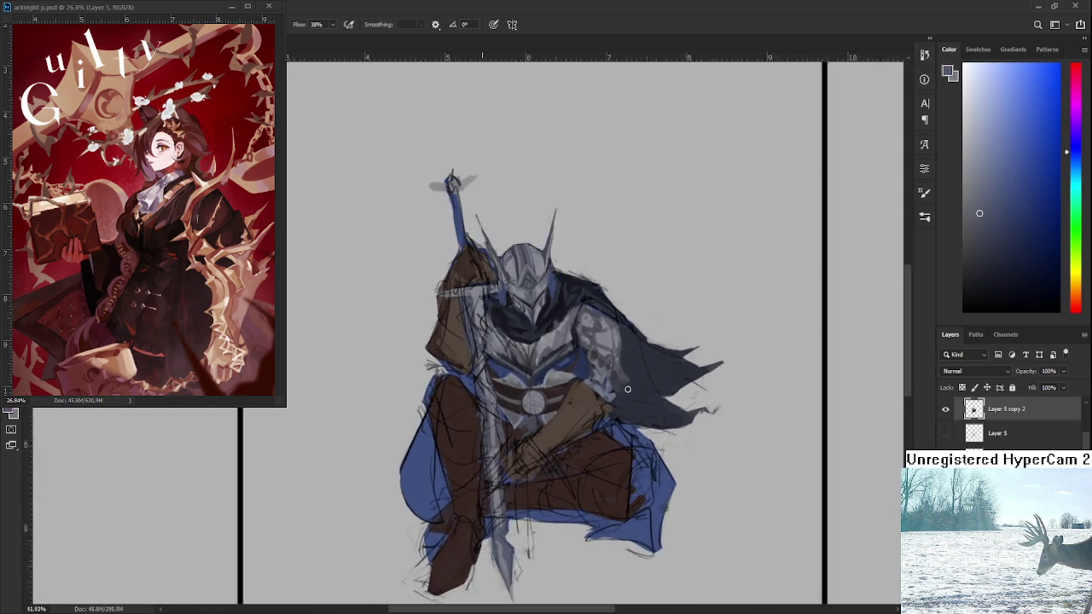
# Zoom in and dab lighter and darker grey-blue tones around the armoured hand
pyautogui.scroll(2, 529, 367)
pyautogui.scroll(1, 515, 362)
pyautogui.keyDown('alt'); pyautogui.click(584, 391); pyautogui.keyUp('alt')
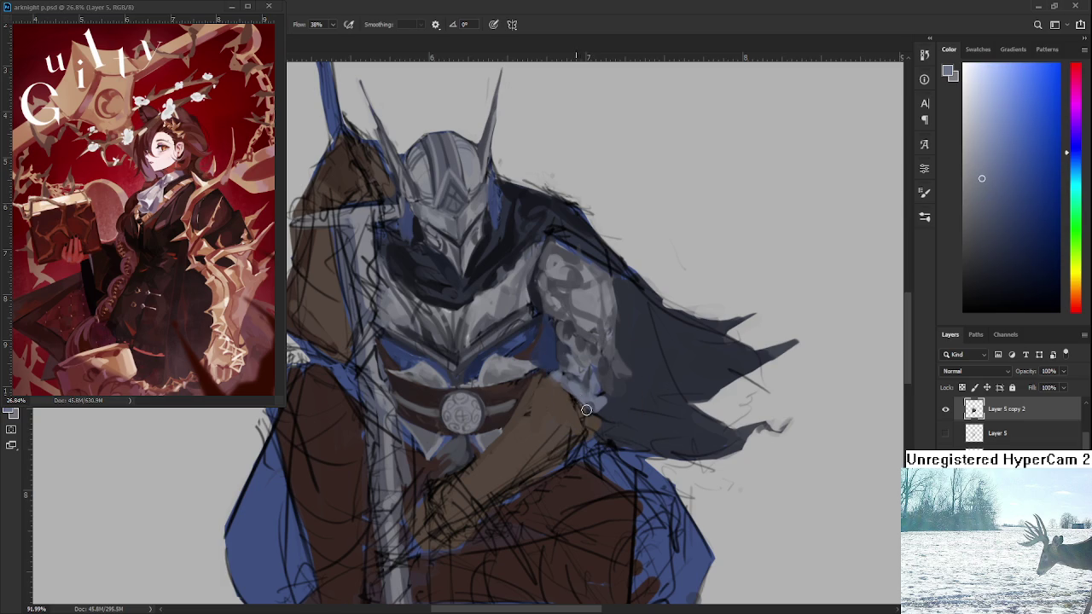
pyautogui.keyDown('alt'); pyautogui.click(612, 406); pyautogui.keyUp('alt')
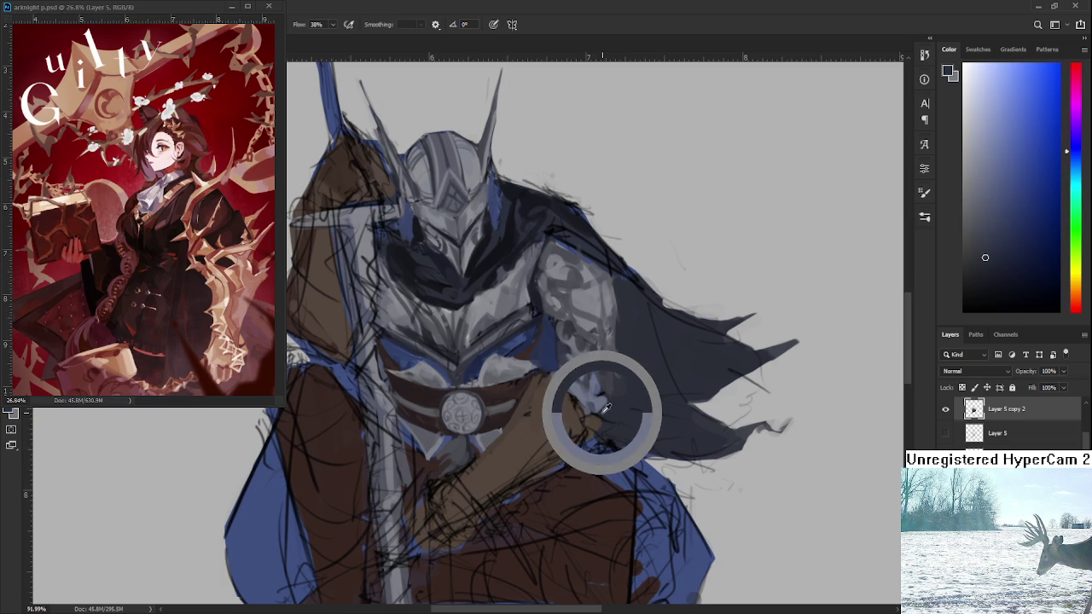
pyautogui.keyDown('alt'); pyautogui.click(613, 399); pyautogui.keyUp('alt')
pyautogui.keyDown('alt'); pyautogui.click(603, 397); pyautogui.keyUp('alt')
pyautogui.keyDown('alt'); pyautogui.click(599, 402); pyautogui.keyUp('alt')
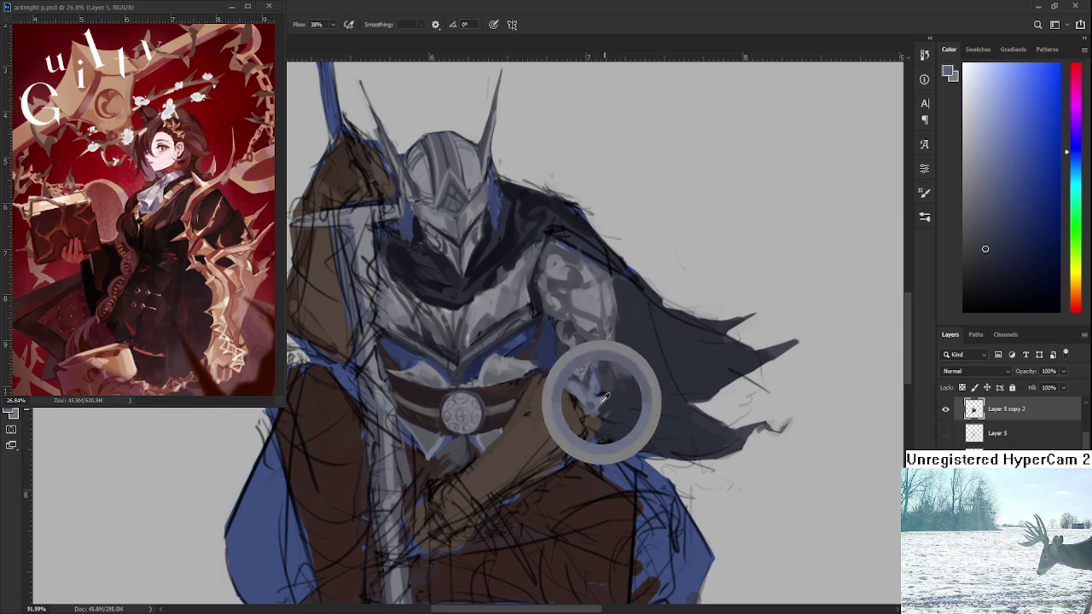
pyautogui.scroll(-1, 598, 387)
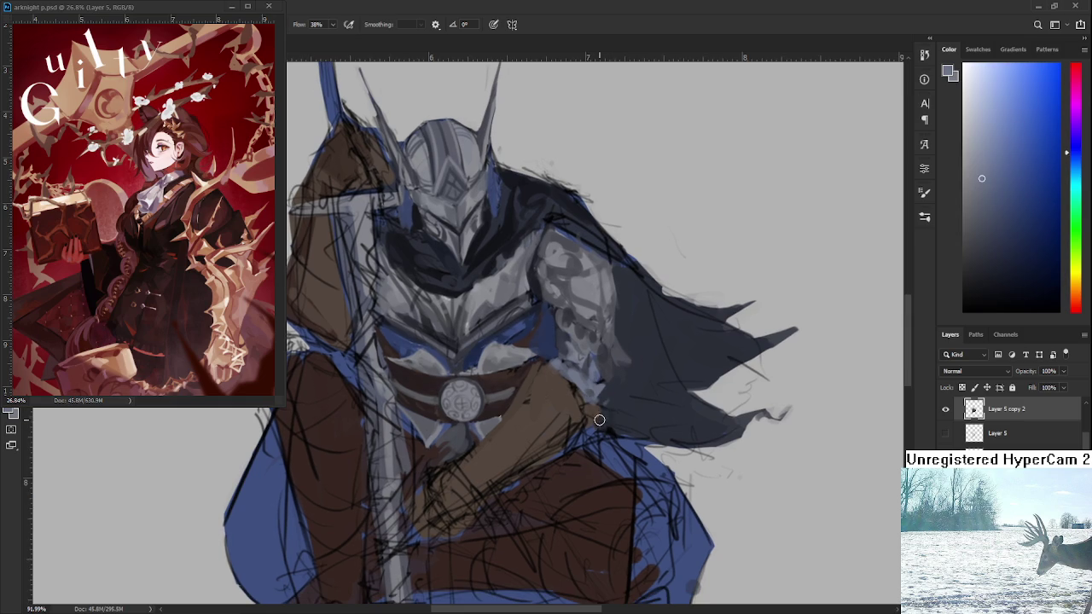
# Dab deeper shadow tones over the gauntlet beside the belt buckle
pyautogui.keyDown('alt'); pyautogui.click(601, 418); pyautogui.keyUp('alt')
pyautogui.keyDown('alt'); pyautogui.click(588, 416); pyautogui.keyUp('alt')
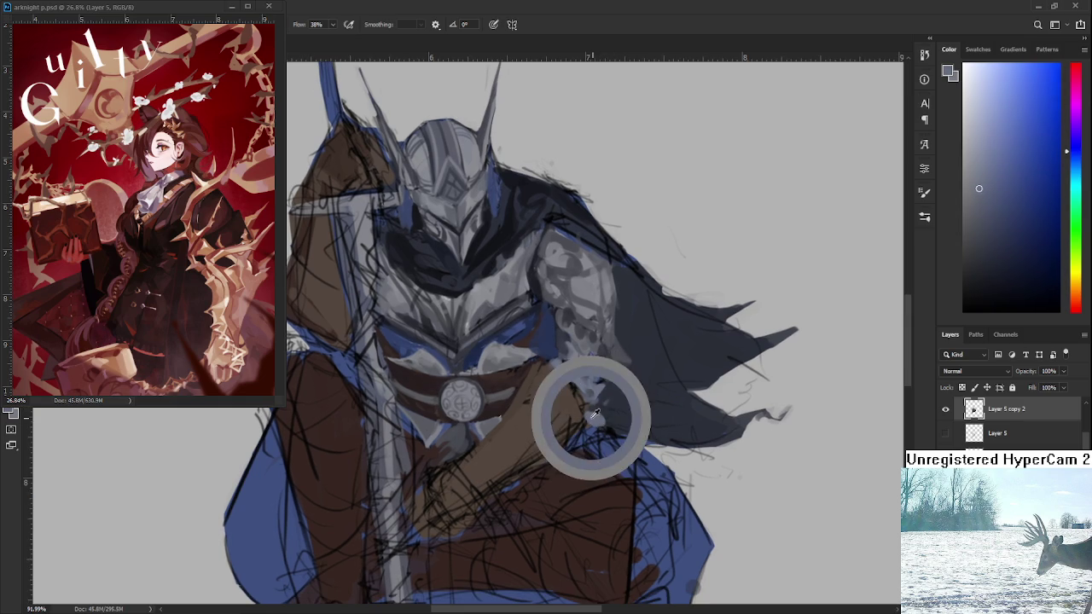
pyautogui.keyDown('alt'); pyautogui.click(607, 397); pyautogui.keyUp('alt')
pyautogui.keyDown('alt'); pyautogui.click(585, 418); pyautogui.keyUp('alt')
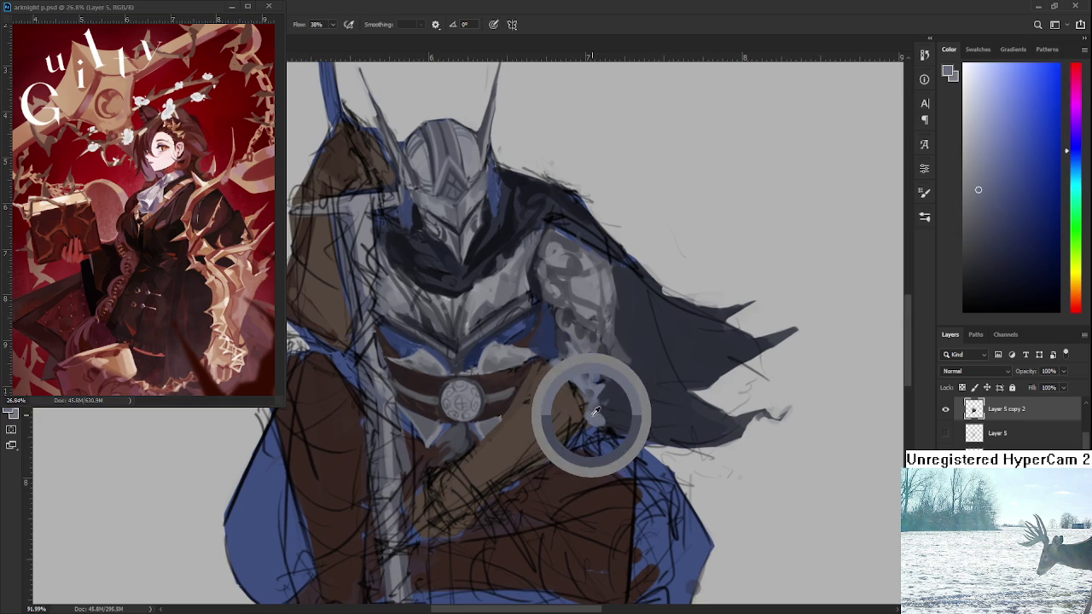
pyautogui.keyDown('alt'); pyautogui.click(594, 407); pyautogui.keyUp('alt')
pyautogui.keyDown('alt'); pyautogui.click(602, 397); pyautogui.keyUp('alt')
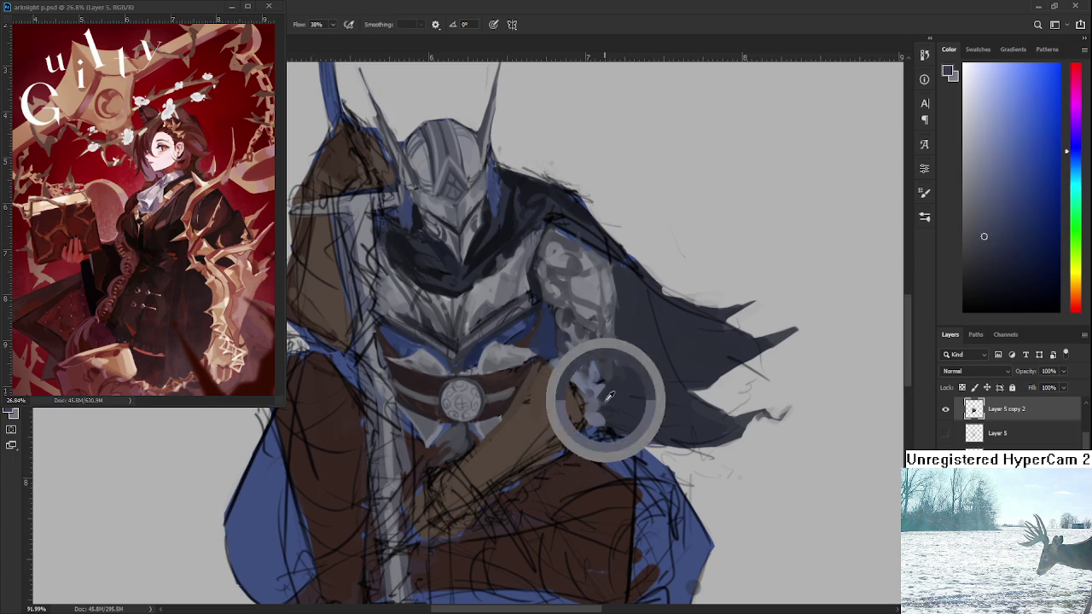
pyautogui.keyDown('alt'); pyautogui.click(596, 403); pyautogui.keyUp('alt')
pyautogui.keyDown('alt'); pyautogui.click(604, 402); pyautogui.keyUp('alt')
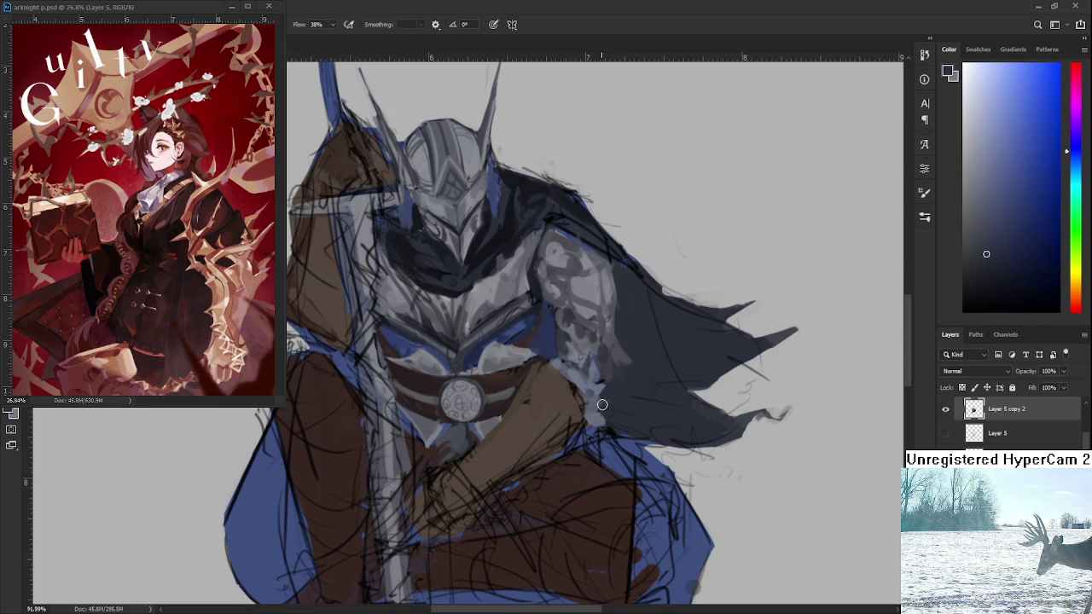
pyautogui.scroll(-3, 642, 389)
pyautogui.scroll(2, 643, 383)
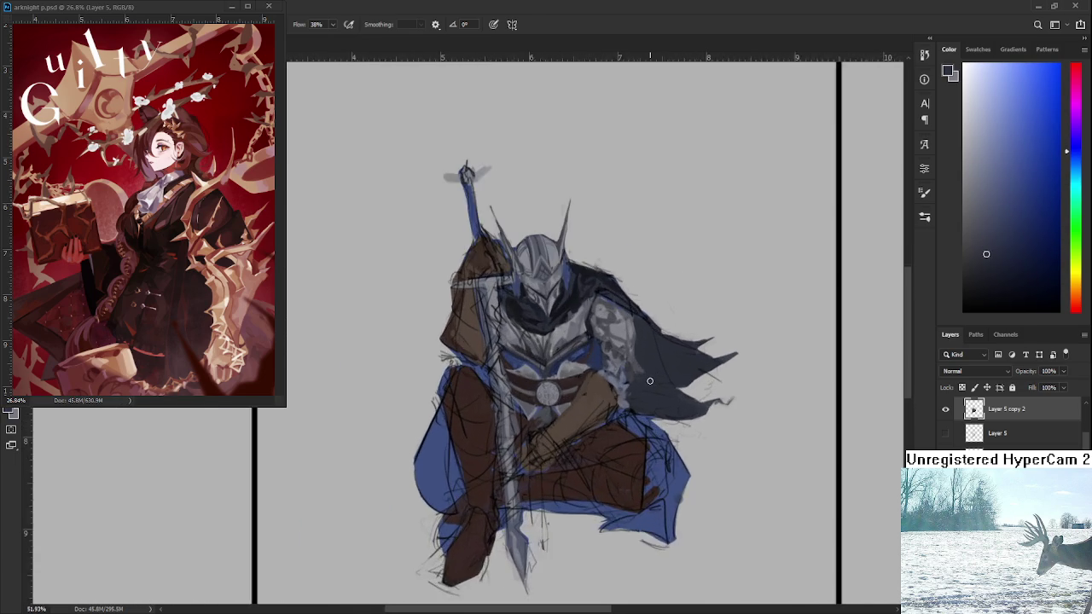
# Centre the knight and sample dark red-brown leather tones from the glove
pyautogui.scroll(1, 642, 380)
pyautogui.moveTo(588, 426); pyautogui.dragTo(635, 411)
pyautogui.keyDown('alt'); pyautogui.click(643, 399); pyautogui.keyUp('alt')
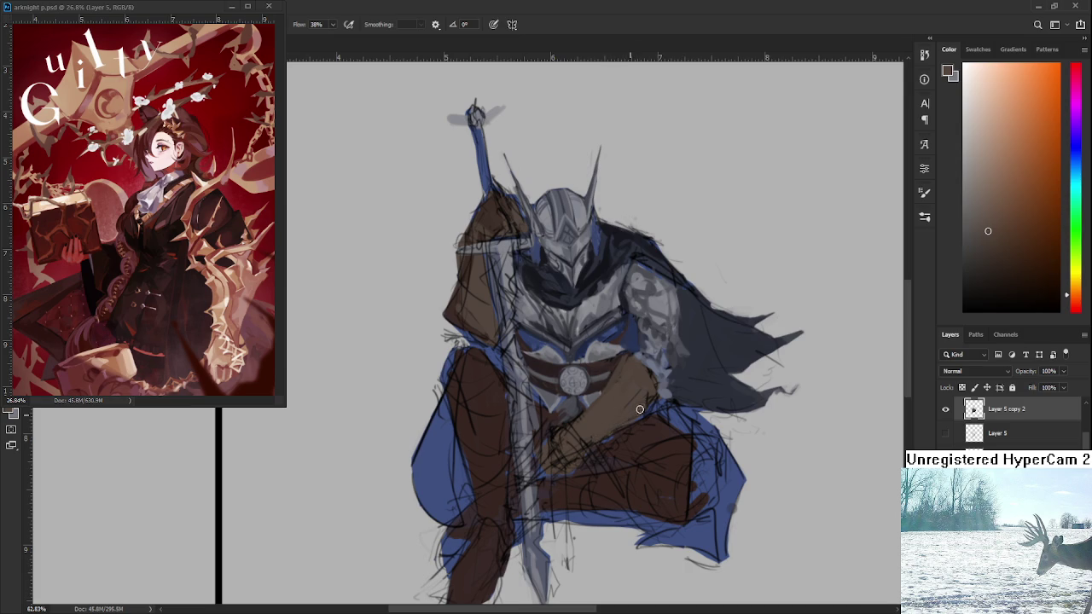
pyautogui.keyDown('alt'); pyautogui.click(550, 379); pyautogui.keyUp('alt')
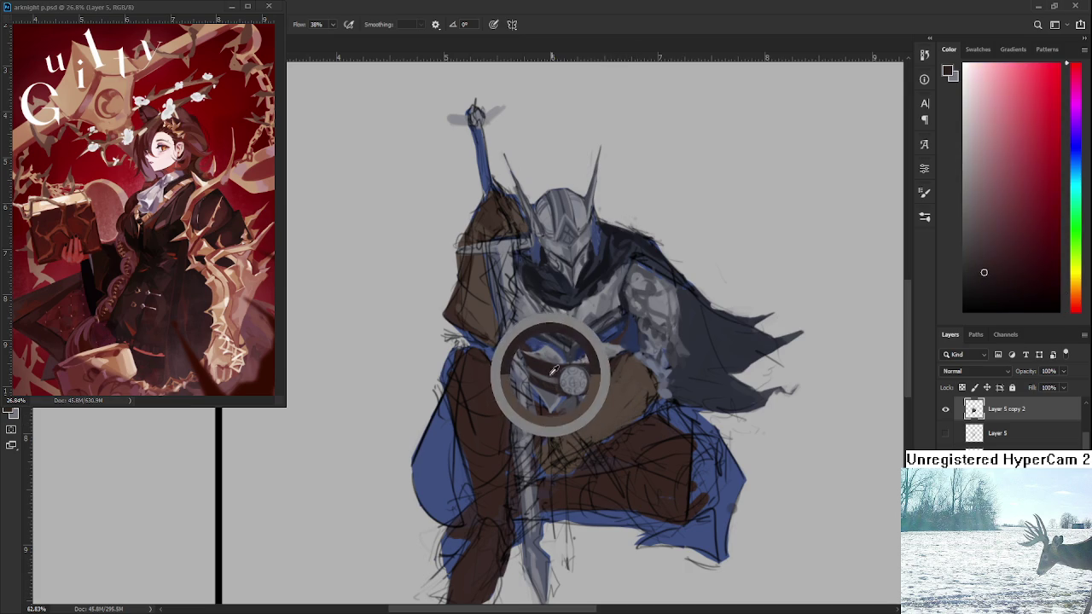
pyautogui.keyDown('alt'); pyautogui.click(580, 431); pyautogui.keyUp('alt')
pyautogui.keyDown('alt'); pyautogui.click(585, 430); pyautogui.keyUp('alt')
pyautogui.keyDown('alt'); pyautogui.click(600, 440); pyautogui.keyUp('alt')
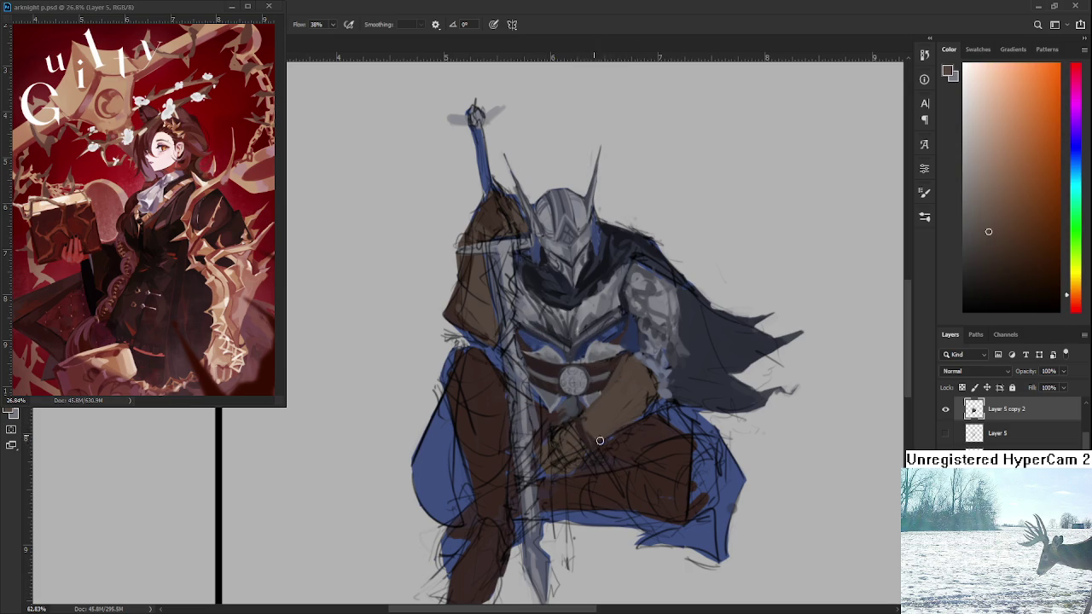
pyautogui.keyDown('alt'); pyautogui.click(585, 420); pyautogui.keyUp('alt')
# Compare and resample brown tones around the hand and gauntlet cuff
pyautogui.keyDown('alt'); pyautogui.click(597, 418); pyautogui.keyUp('alt')
pyautogui.keyDown('alt'); pyautogui.click(601, 434); pyautogui.keyUp('alt')
pyautogui.keyDown('alt'); pyautogui.click(619, 426); pyautogui.keyUp('alt')
pyautogui.keyDown('alt'); pyautogui.click(602, 425); pyautogui.keyUp('alt')
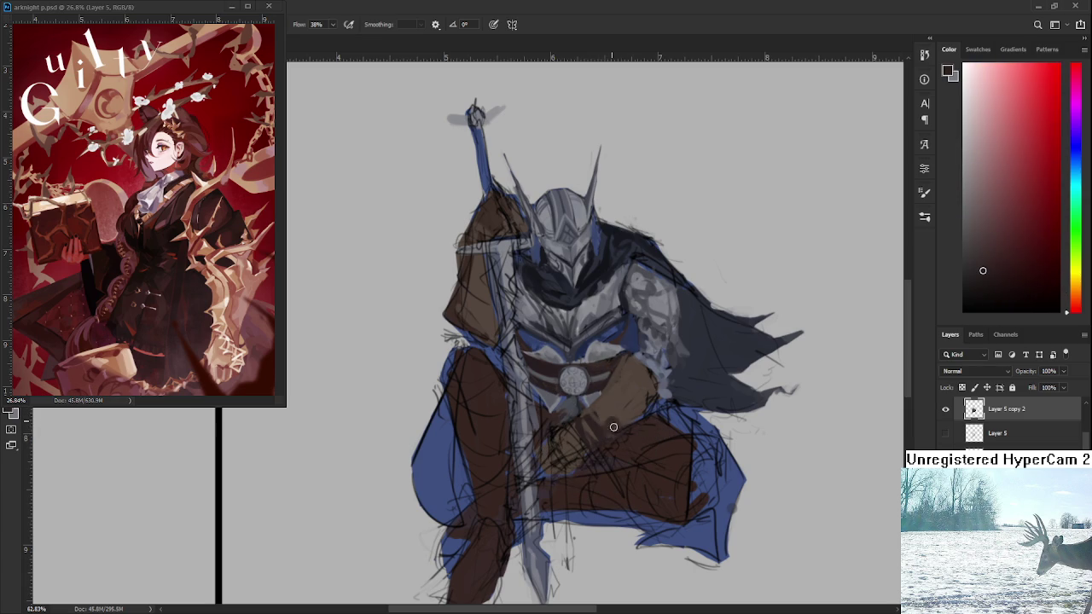
pyautogui.keyDown('alt'); pyautogui.click(620, 416); pyautogui.keyUp('alt')
pyautogui.keyDown('alt'); pyautogui.click(616, 424); pyautogui.keyUp('alt')
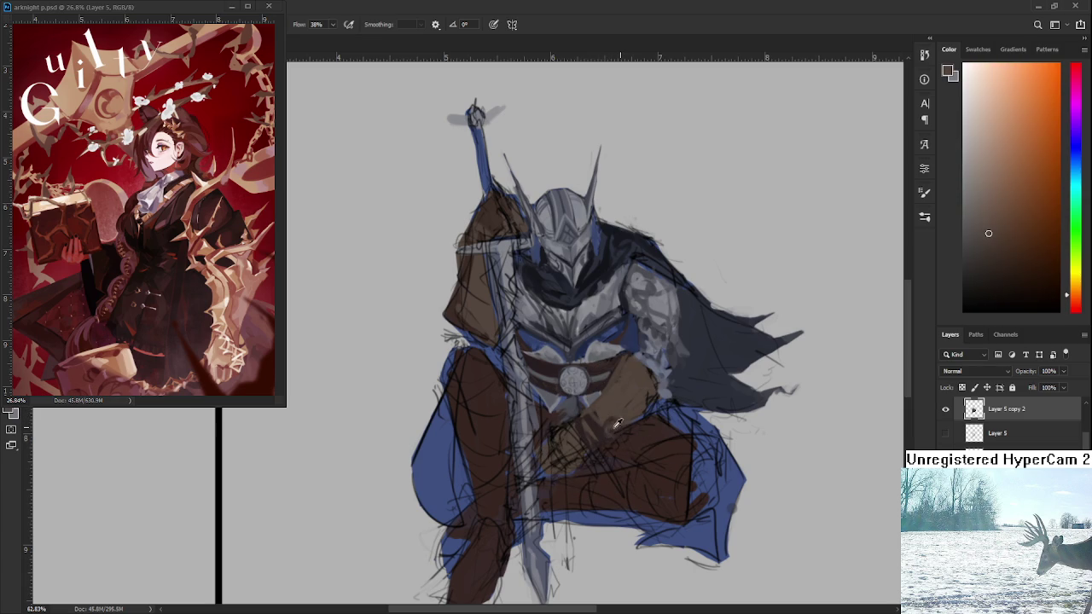
# Pick a light grey from the chest armour and stroke highlights along the forearm
pyautogui.keyDown('alt'); pyautogui.click(617, 424); pyautogui.keyUp('alt')
pyautogui.keyDown('alt'); pyautogui.click(666, 338); pyautogui.keyUp('alt')
pyautogui.moveTo(666, 338); pyautogui.dragTo(658, 292)
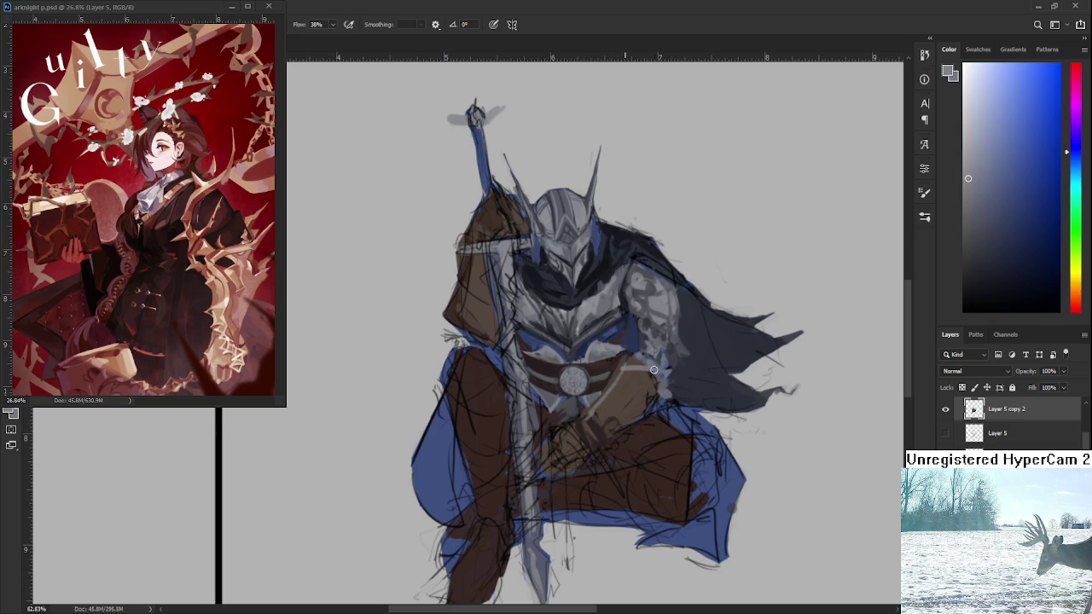
pyautogui.moveTo(654, 407); pyautogui.dragTo(600, 423)
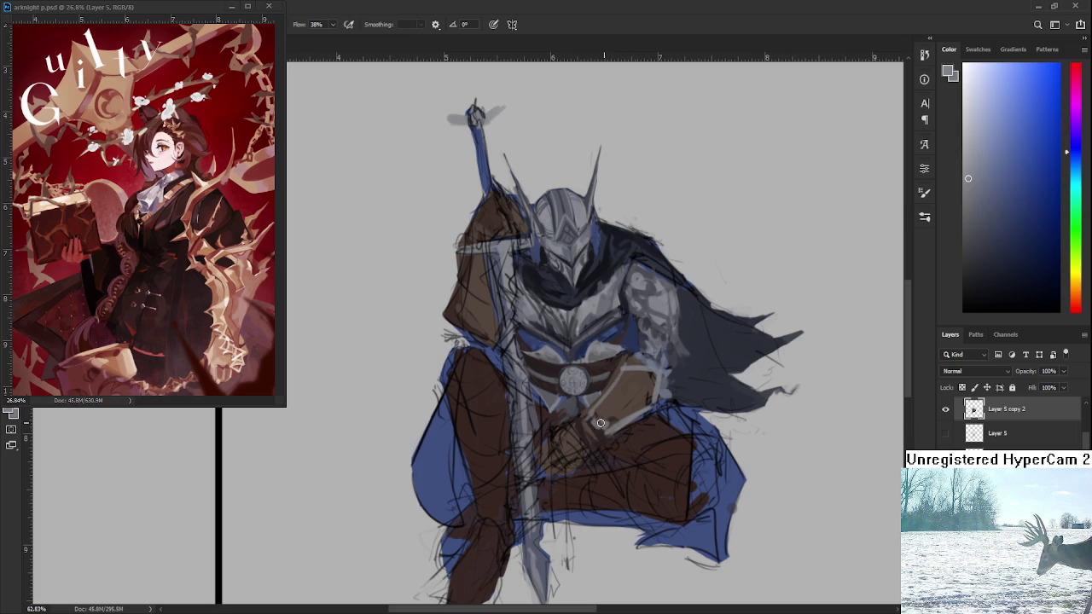
pyautogui.moveTo(602, 420)
pyautogui.mouseDown()
pyautogui.moveTo(650, 376)
pyautogui.moveTo(618, 411)
pyautogui.moveTo(652, 379)
pyautogui.moveTo(664, 388)
pyautogui.moveTo(655, 373)
pyautogui.moveTo(637, 385)
pyautogui.mouseUp()
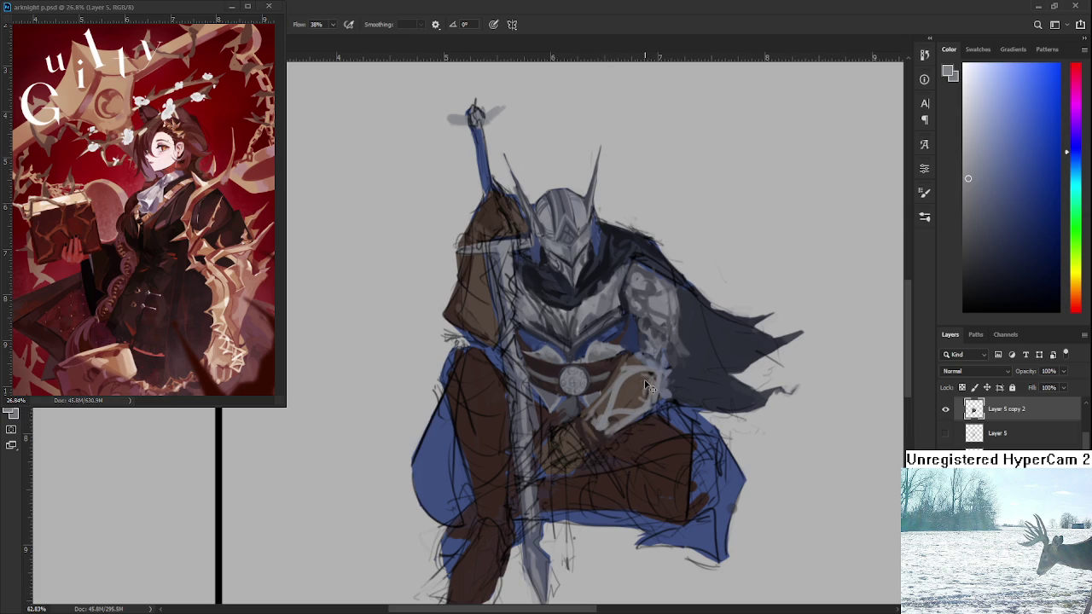
pyautogui.keyDown('alt'); pyautogui.click(601, 428); pyautogui.keyUp('alt')
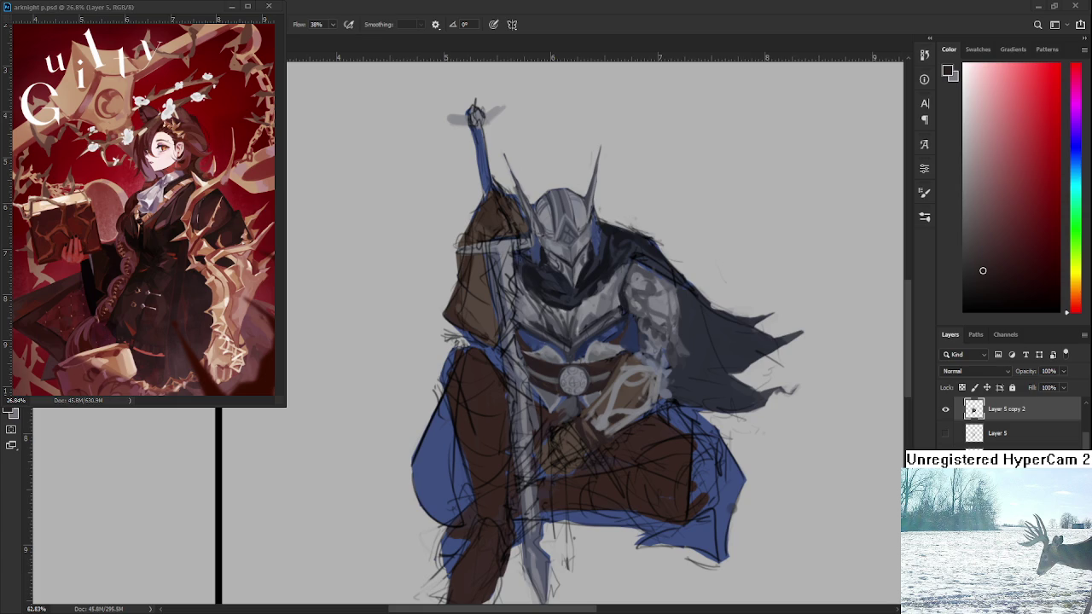
# Sample a brown from the gauntlet and paint it over the grey forearm and wrist strokes
pyautogui.scroll(2, 674, 402)
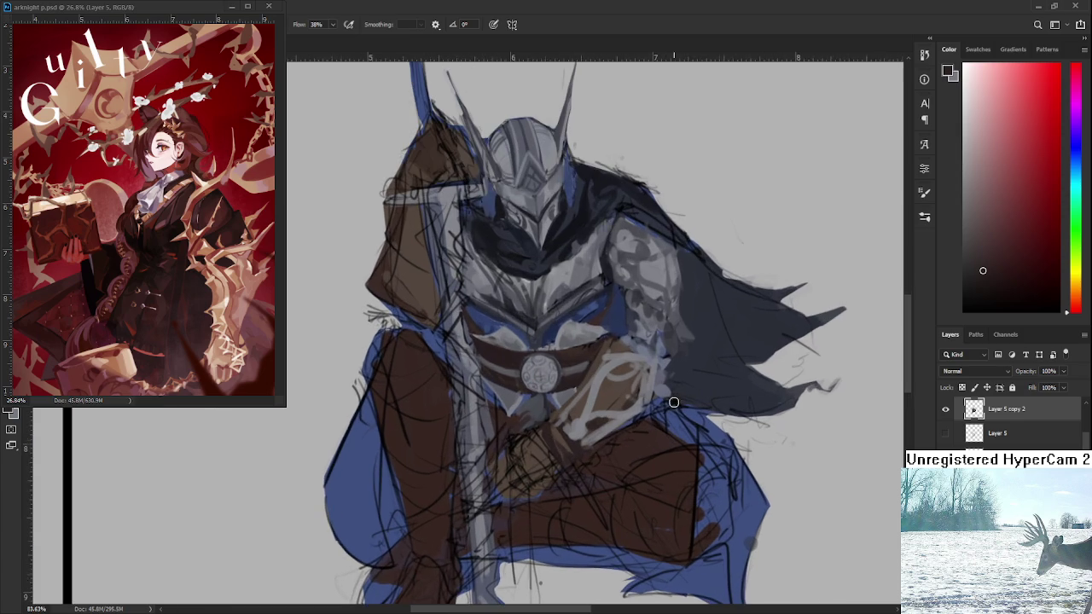
pyautogui.keyDown('alt'); pyautogui.click(585, 409); pyautogui.keyUp('alt')
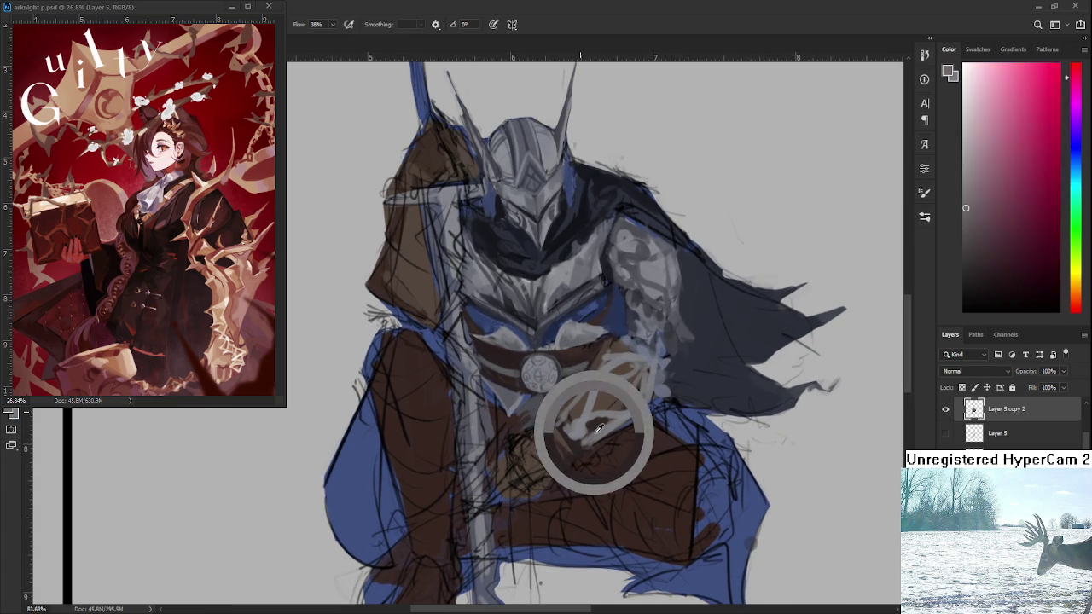
pyautogui.moveTo(607, 365); pyautogui.dragTo(563, 409)
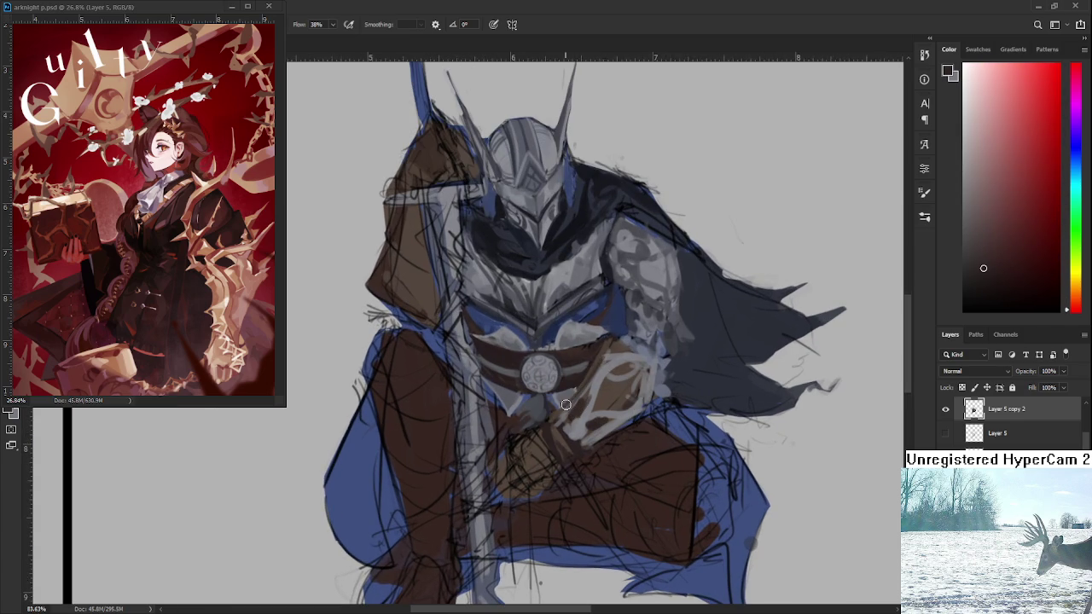
pyautogui.moveTo(602, 358)
pyautogui.mouseDown()
pyautogui.moveTo(626, 341)
pyautogui.moveTo(612, 409)
pyautogui.moveTo(600, 405)
pyautogui.moveTo(635, 384)
pyautogui.mouseUp()
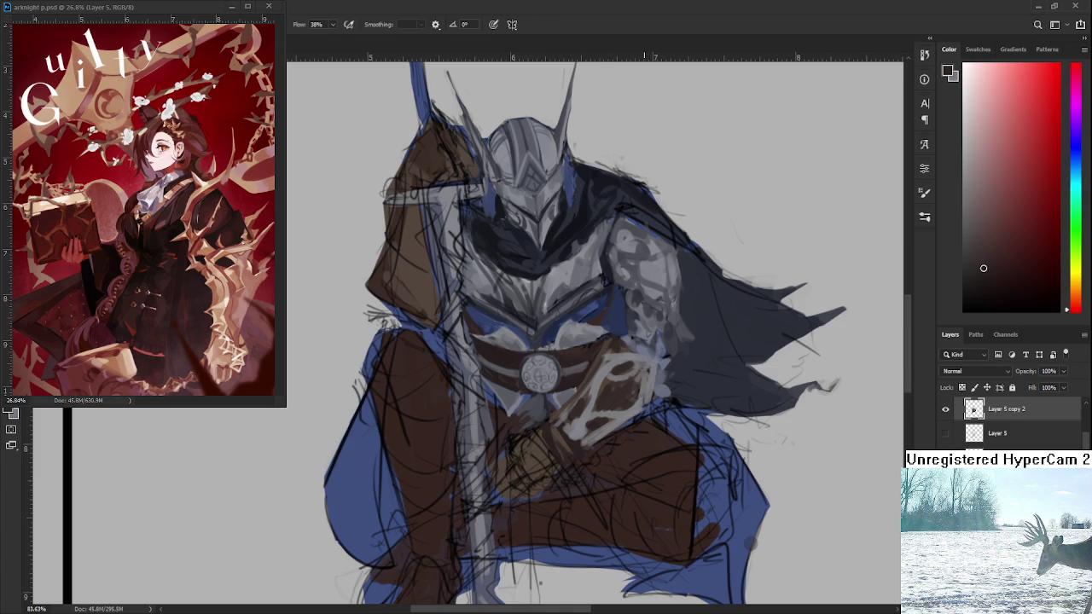
pyautogui.scroll(-5, 641, 380)
pyautogui.scroll(4, 637, 378)
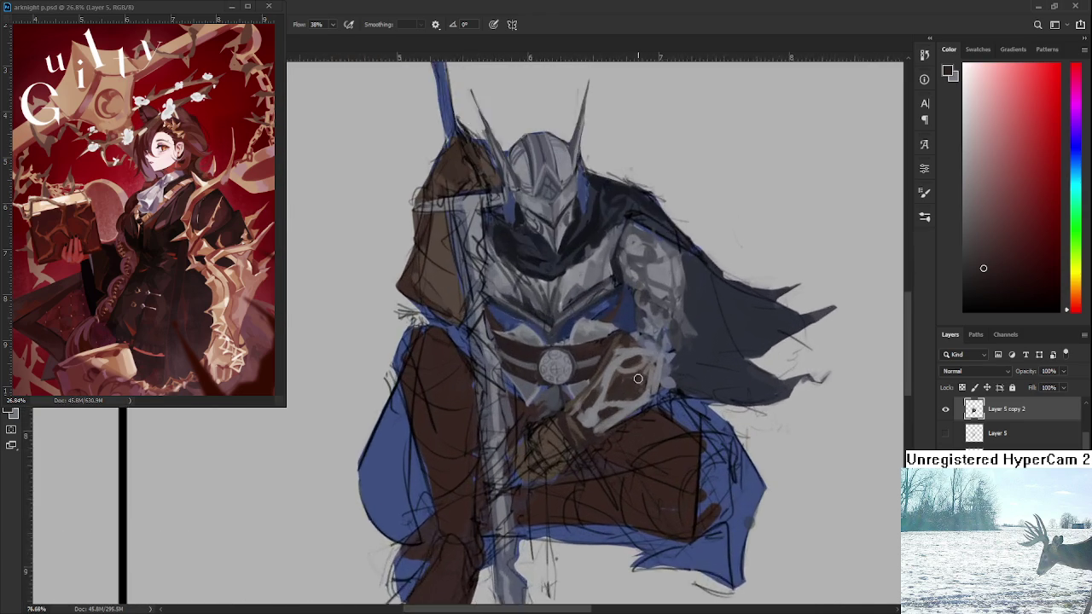
pyautogui.scroll(2, 637, 379)
pyautogui.moveTo(596, 464); pyautogui.dragTo(579, 361)
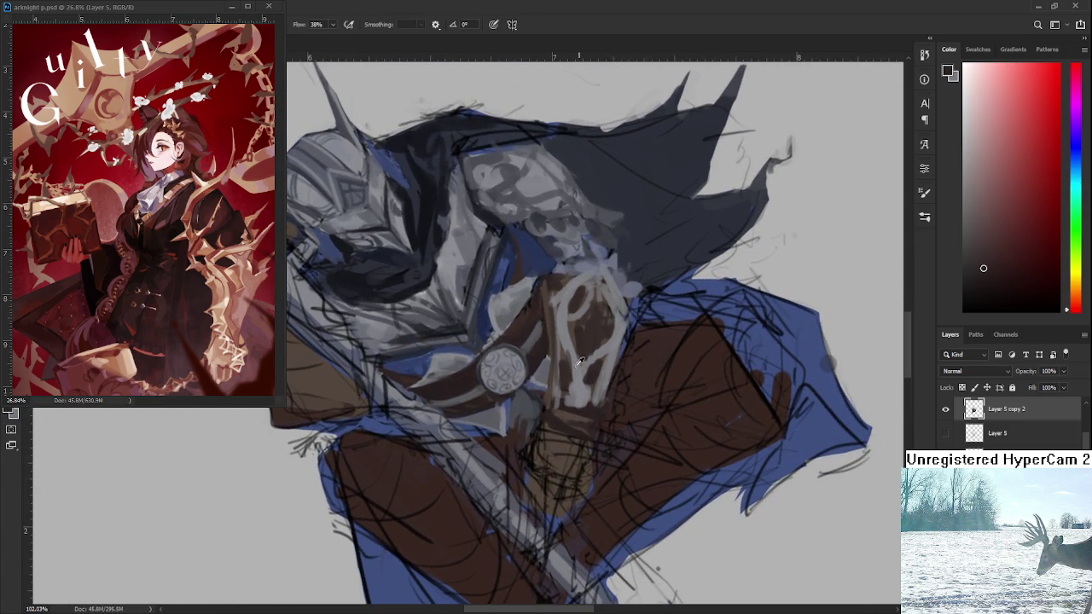
pyautogui.keyDown('alt'); pyautogui.click(579, 362); pyautogui.keyUp('alt')
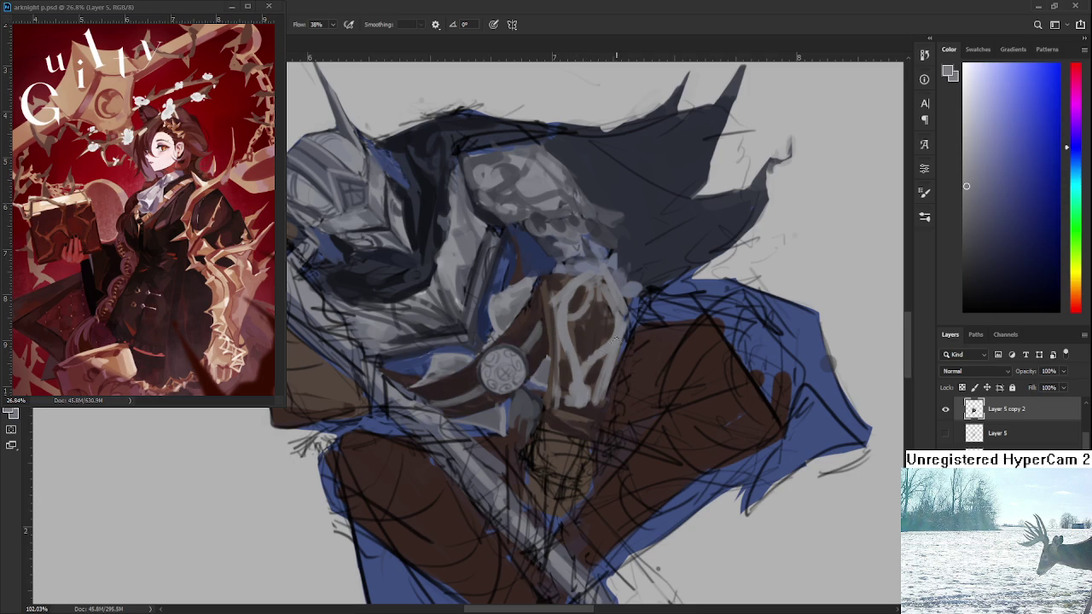
pyautogui.keyDown('alt'); pyautogui.click(601, 342); pyautogui.keyUp('alt')
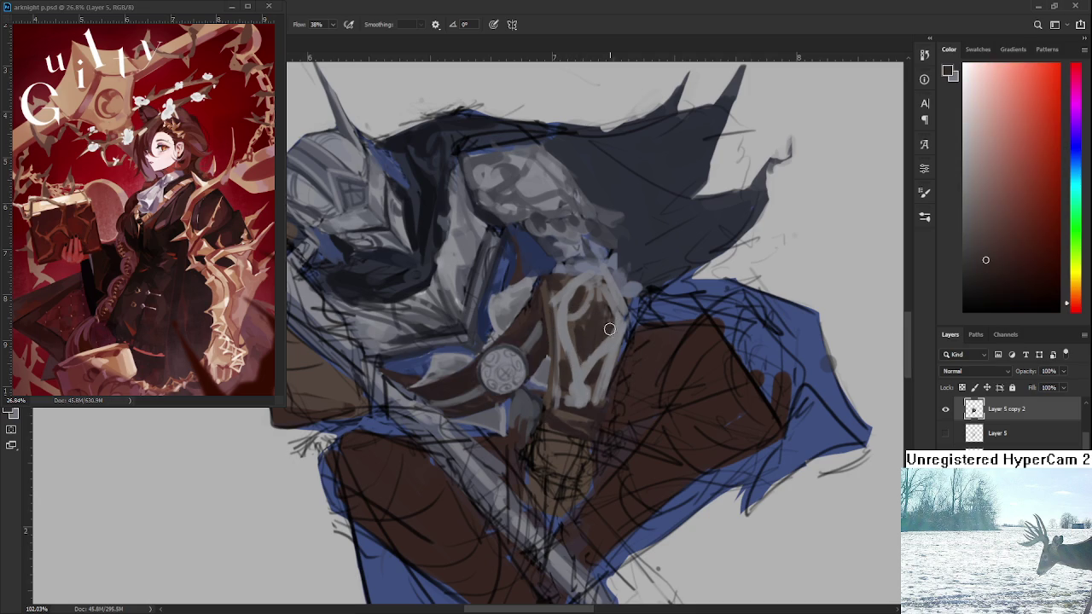
pyautogui.moveTo(598, 345); pyautogui.dragTo(575, 359)
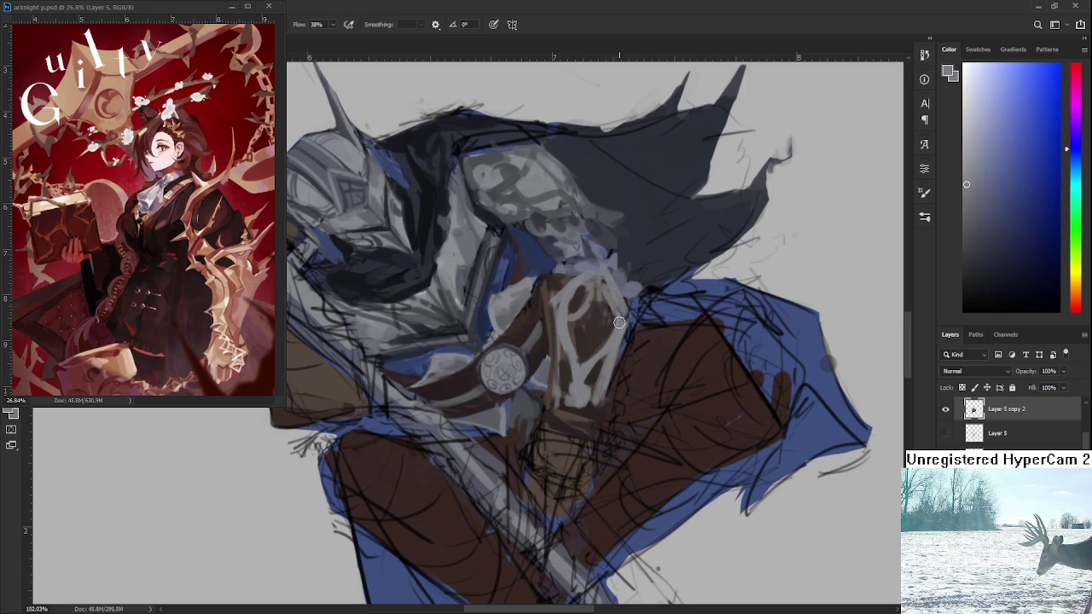
pyautogui.keyDown('alt'); pyautogui.click(587, 352); pyautogui.keyUp('alt')
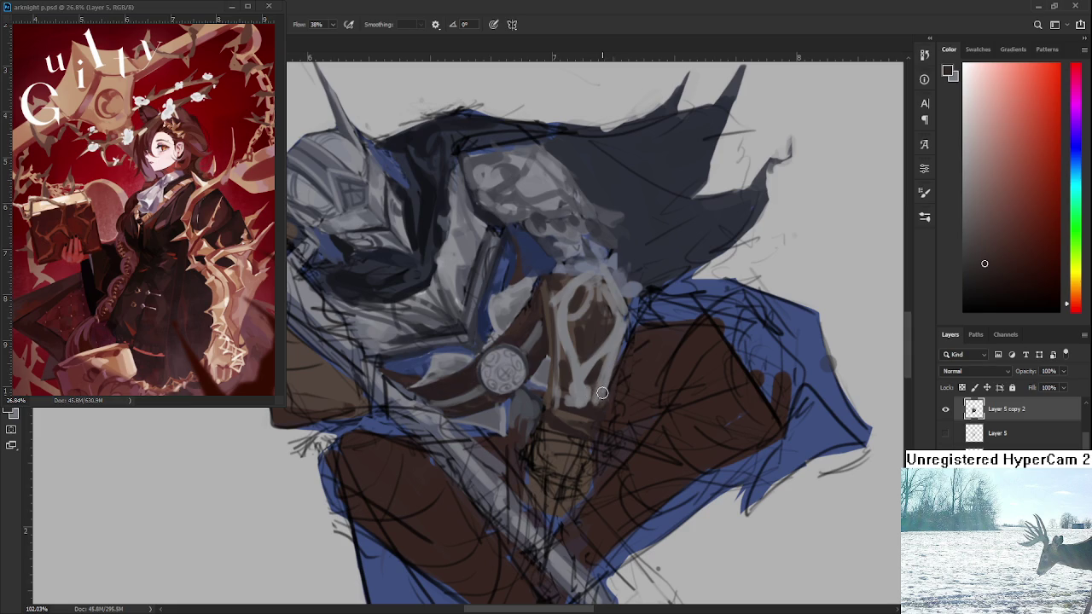
pyautogui.press('r')
pyautogui.moveTo(658, 568)
pyautogui.mouseDown()
pyautogui.moveTo(672, 444)
pyautogui.moveTo(622, 506)
pyautogui.mouseUp()
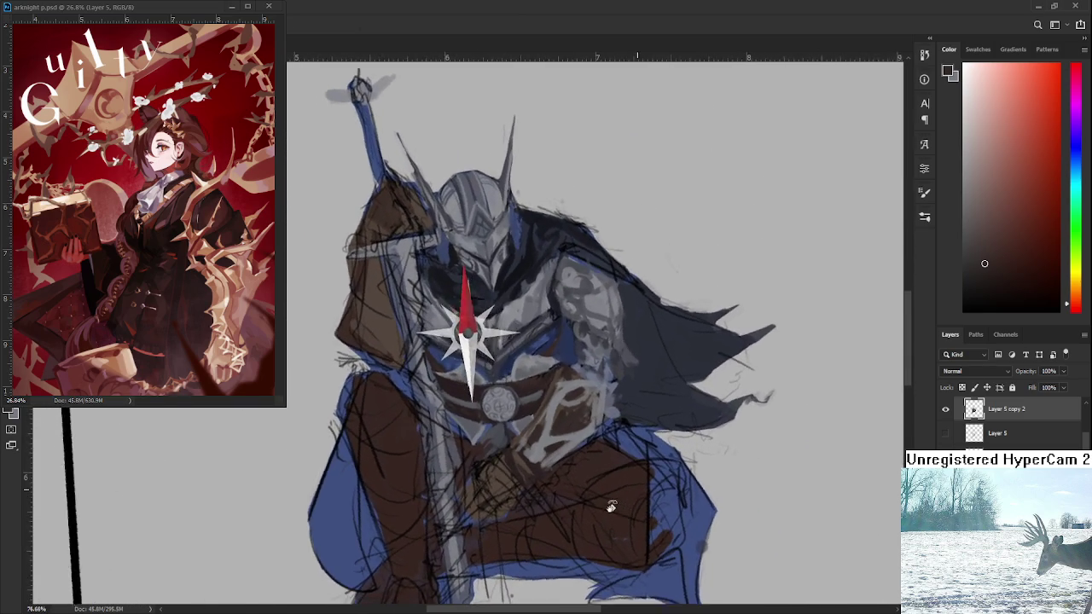
# Sample armour tones and brush a darker stroke along the lower gauntlet near the hand
pyautogui.scroll(2, 521, 423)
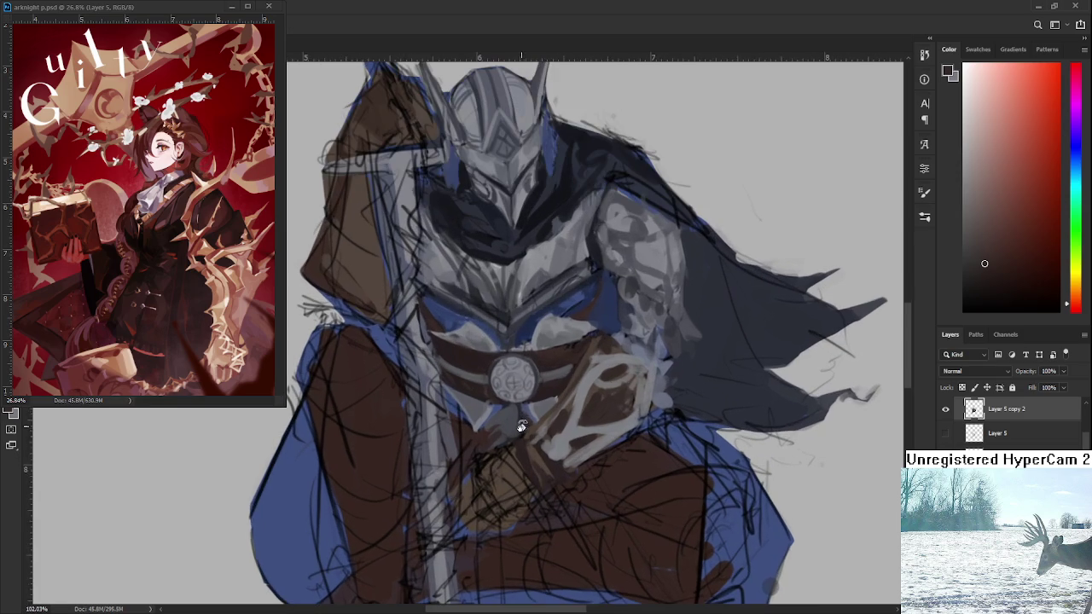
pyautogui.keyDown('alt'); pyautogui.click(544, 450); pyautogui.keyUp('alt')
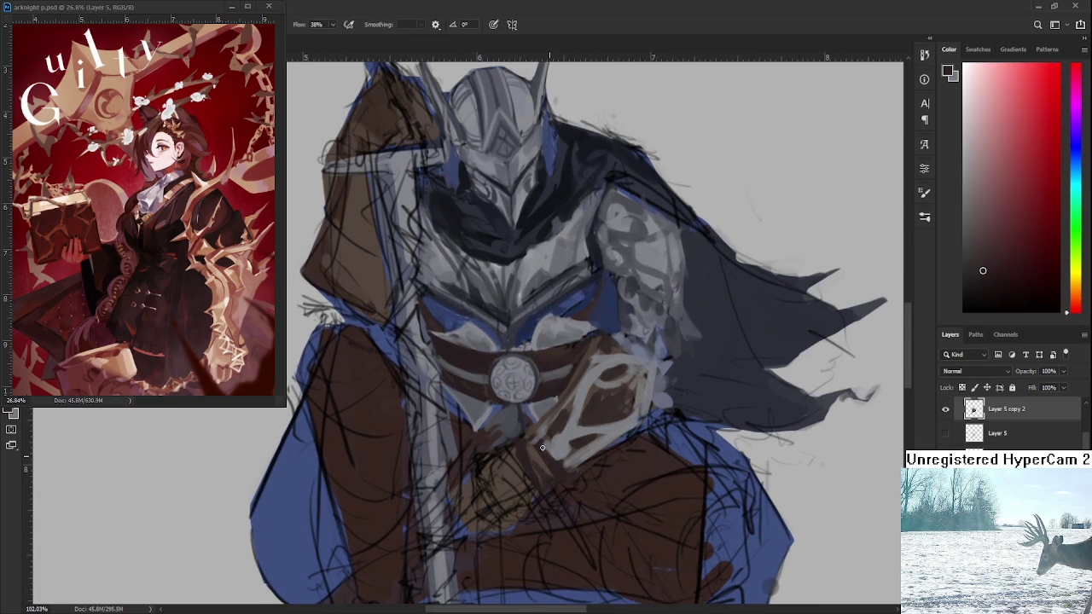
pyautogui.keyDown('alt'); pyautogui.click(540, 446); pyautogui.keyUp('alt')
pyautogui.keyDown('alt'); pyautogui.click(558, 449); pyautogui.keyUp('alt')
pyautogui.moveTo(530, 441); pyautogui.dragTo(563, 480)
pyautogui.scroll(-3, 655, 358)
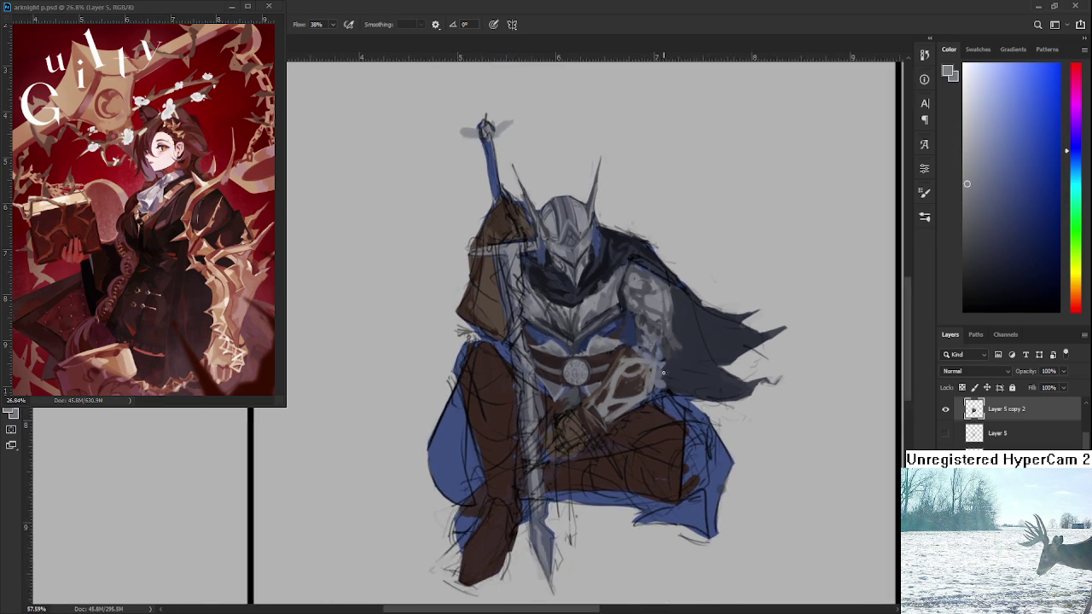
pyautogui.scroll(3, 660, 405)
pyautogui.scroll(1, 661, 405)
pyautogui.scroll(2, 597, 406)
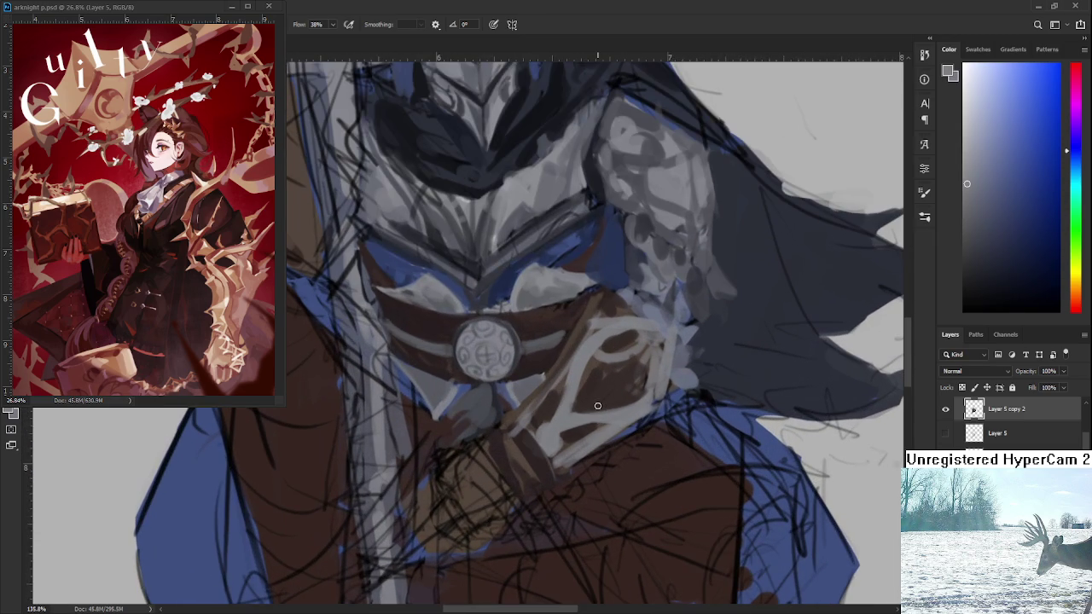
# Dab a light highlight on the knight's hand, then sample dark red-browns from the gauntlet
pyautogui.keyDown('alt'); pyautogui.click(540, 446); pyautogui.keyUp('alt')
pyautogui.moveTo(547, 485); pyautogui.dragTo(550, 478)
pyautogui.keyDown('alt'); pyautogui.click(547, 479); pyautogui.keyUp('alt')
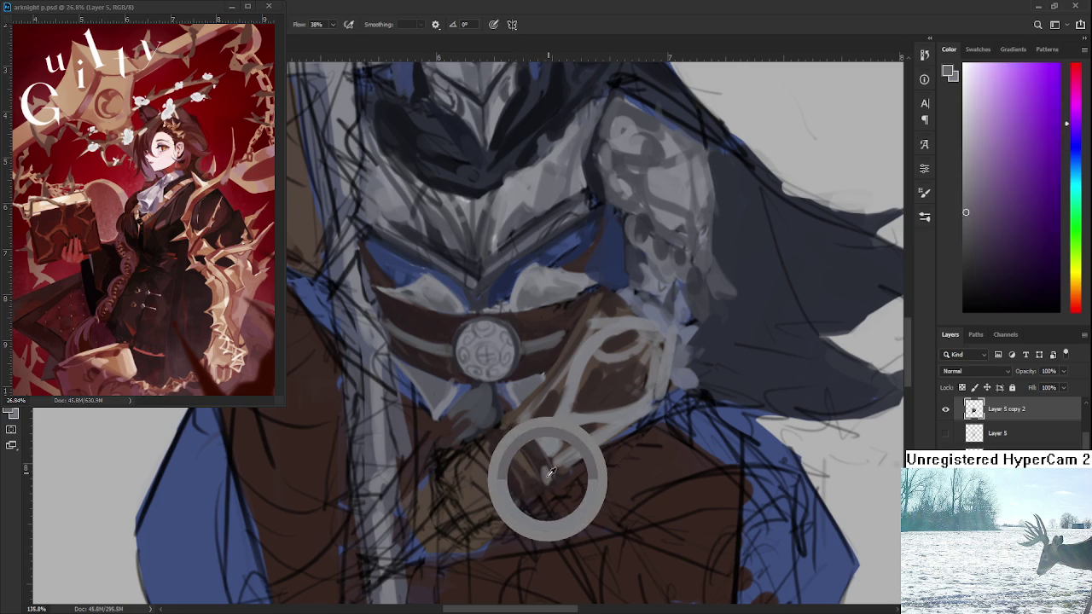
pyautogui.keyDown('alt'); pyautogui.click(541, 464); pyautogui.keyUp('alt')
pyautogui.keyDown('alt'); pyautogui.click(547, 467); pyautogui.keyUp('alt')
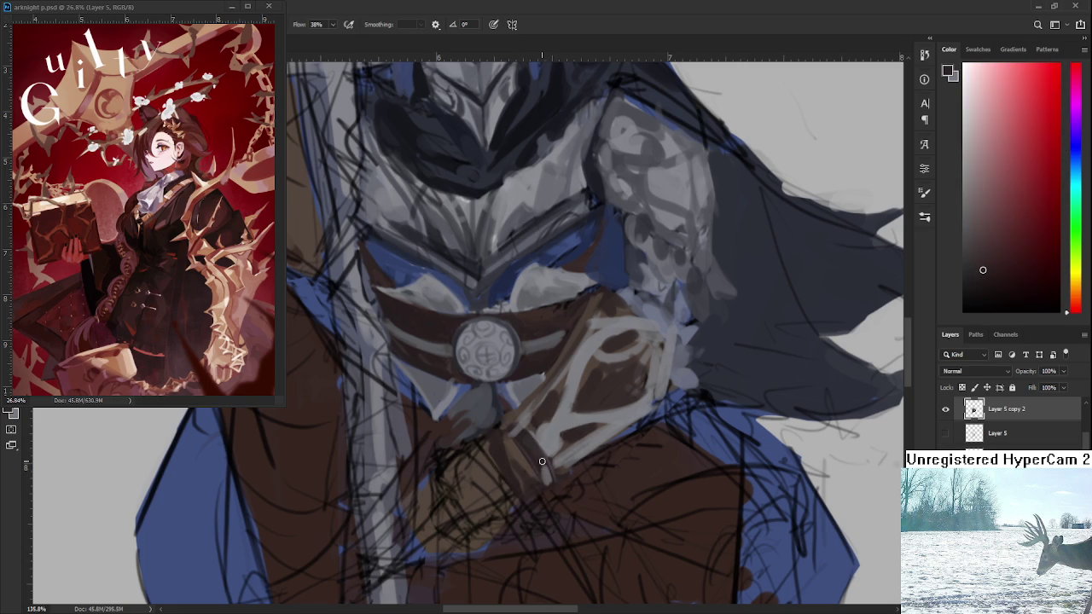
pyautogui.keyDown('alt'); pyautogui.click(546, 474); pyautogui.keyUp('alt')
pyautogui.keyDown('alt'); pyautogui.click(546, 465); pyautogui.keyUp('alt')
pyautogui.keyDown('alt'); pyautogui.click(549, 468); pyautogui.keyUp('alt')
# Pick alternating lighter and darker browns around the wrist and gauntlet for shading
pyautogui.keyDown('alt'); pyautogui.click(546, 475); pyautogui.keyUp('alt')
pyautogui.keyDown('alt'); pyautogui.click(537, 460); pyautogui.keyUp('alt')
pyautogui.keyDown('alt'); pyautogui.click(537, 452); pyautogui.keyUp('alt')
pyautogui.keyDown('alt'); pyautogui.click(535, 449); pyautogui.keyUp('alt')
pyautogui.keyDown('alt'); pyautogui.click(538, 459); pyautogui.keyUp('alt')
pyautogui.keyDown('alt'); pyautogui.click(544, 459); pyautogui.keyUp('alt')
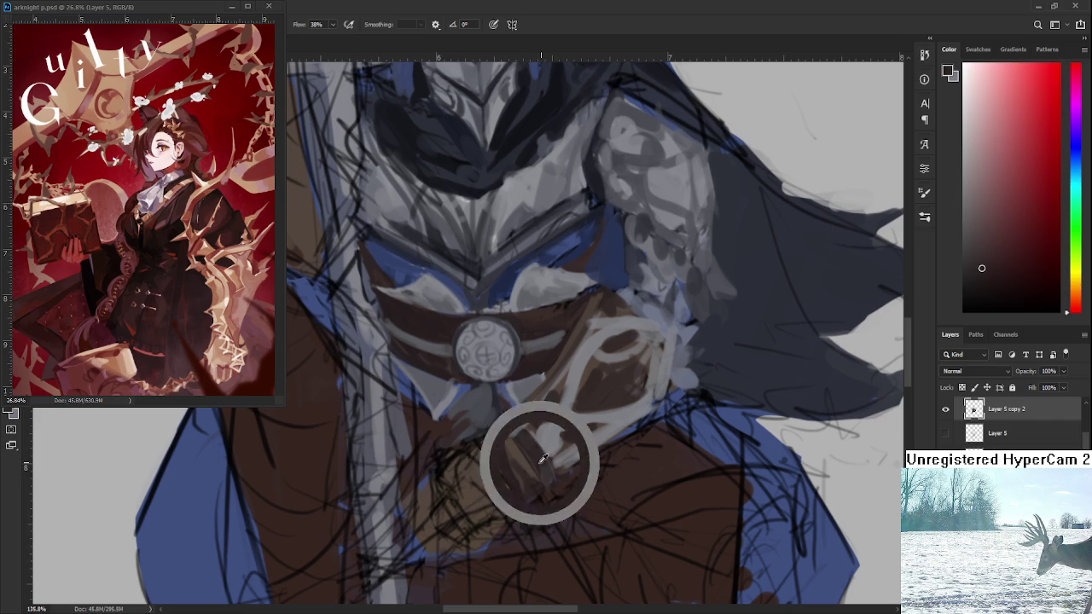
pyautogui.keyDown('alt'); pyautogui.click(546, 467); pyautogui.keyUp('alt')
pyautogui.keyDown('alt'); pyautogui.click(532, 447); pyautogui.keyUp('alt')
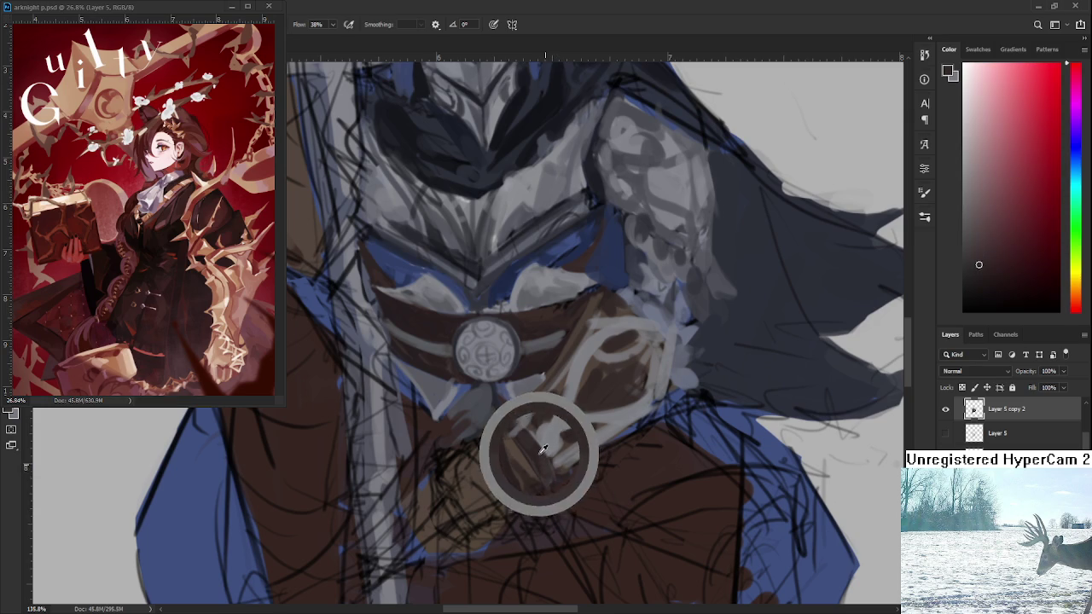
# Zoom in and sample orange-red tones from the upper gauntlet area
pyautogui.scroll(-3, 540, 445)
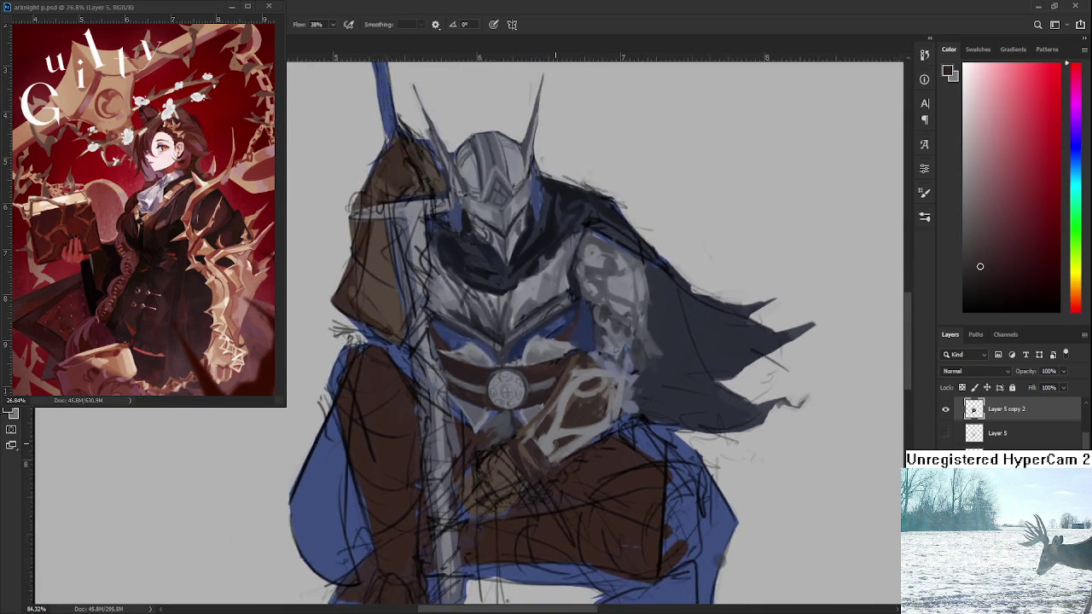
pyautogui.scroll(-2, 540, 444)
pyautogui.scroll(1, 542, 445)
pyautogui.scroll(3, 543, 445)
pyautogui.scroll(1, 543, 444)
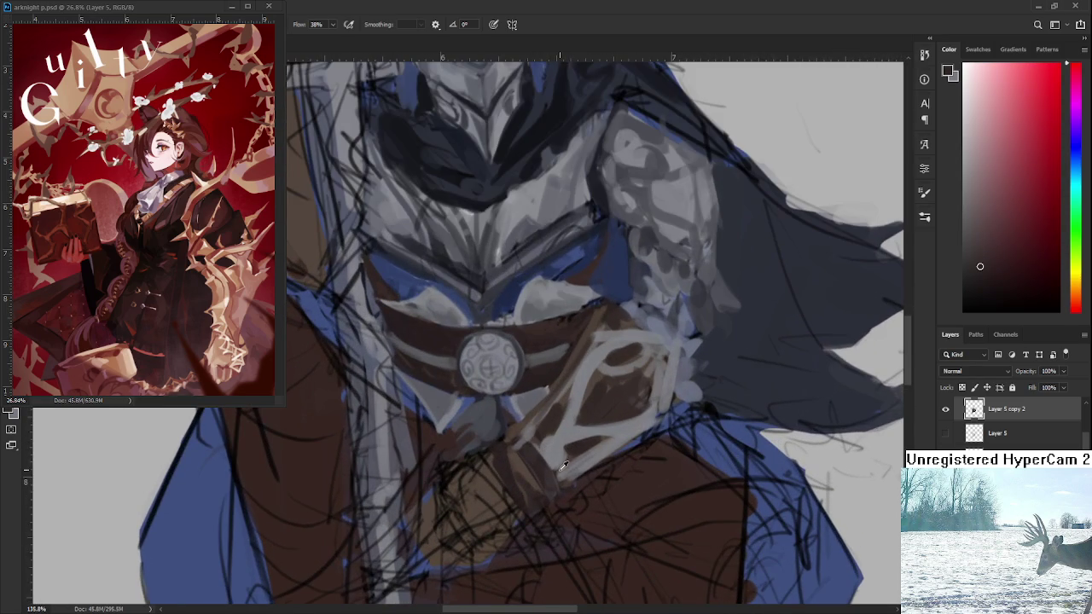
pyautogui.keyDown('alt'); pyautogui.click(622, 399); pyautogui.keyUp('alt')
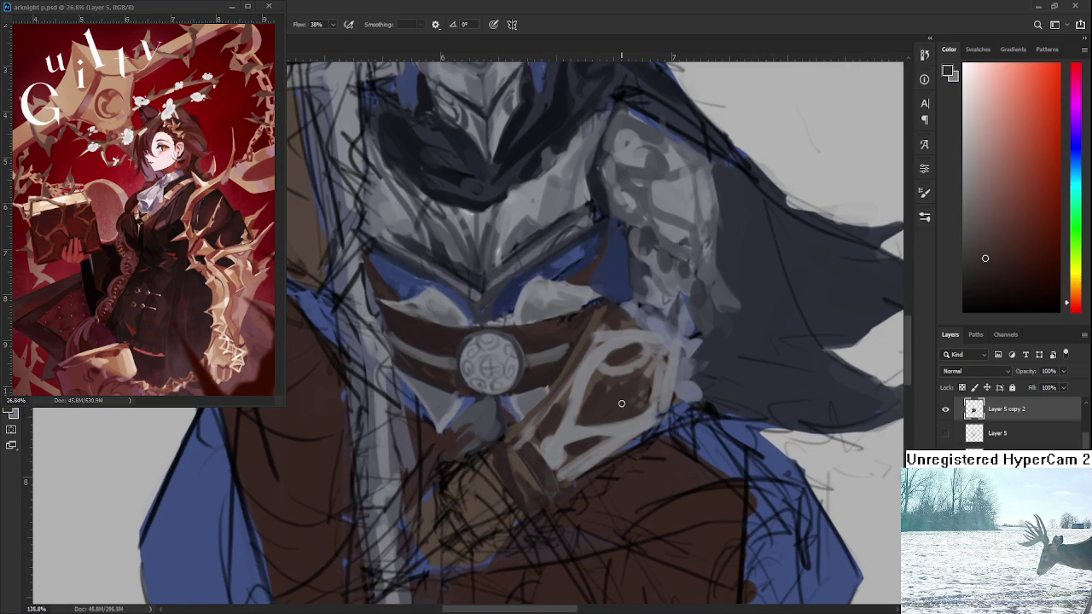
pyautogui.moveTo(586, 371); pyautogui.dragTo(580, 382)
pyautogui.keyDown('alt'); pyautogui.click(586, 408); pyautogui.keyUp('alt')
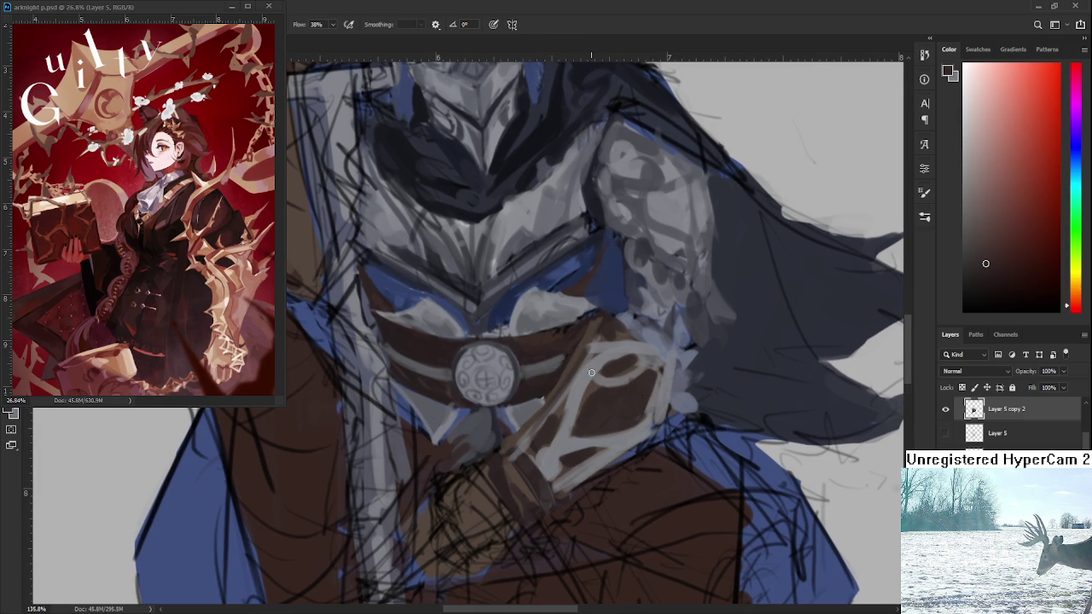
# Sample grey-blue, purplish and reddish-brown tones to firm up the brown shapes between the pale trim
pyautogui.scroll(-5, 591, 372)
pyautogui.scroll(5, 584, 371)
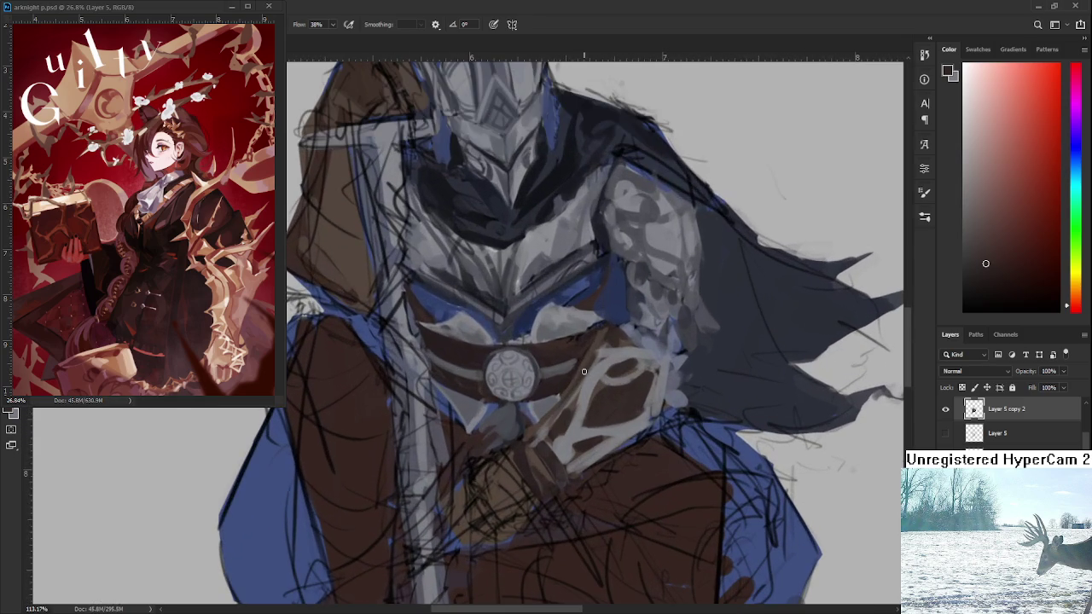
pyautogui.keyDown('alt'); pyautogui.click(588, 427); pyautogui.keyUp('alt')
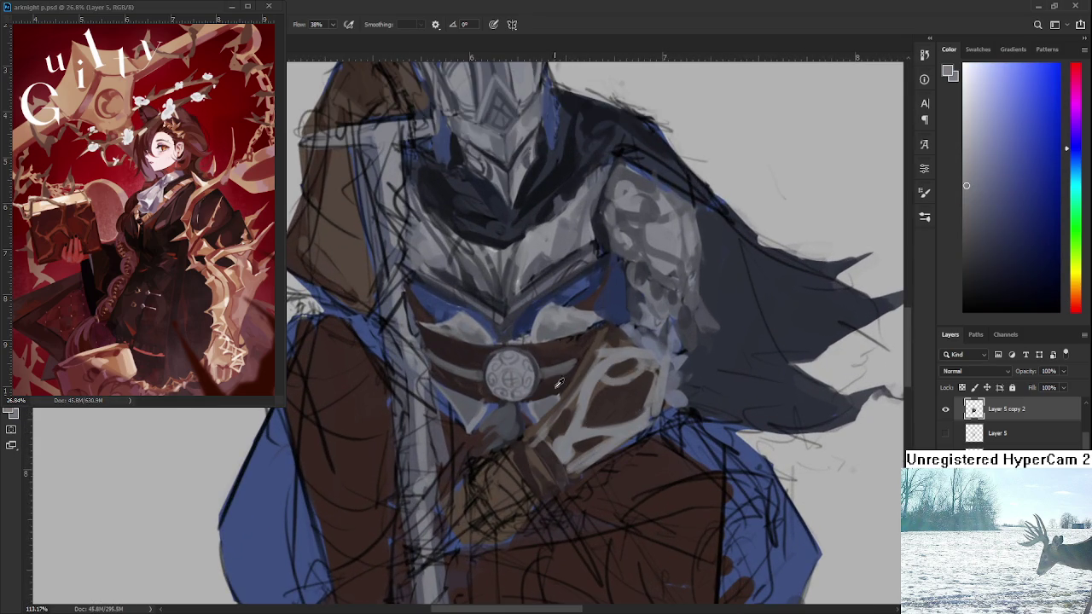
pyautogui.keyDown('alt'); pyautogui.click(552, 444); pyautogui.keyUp('alt')
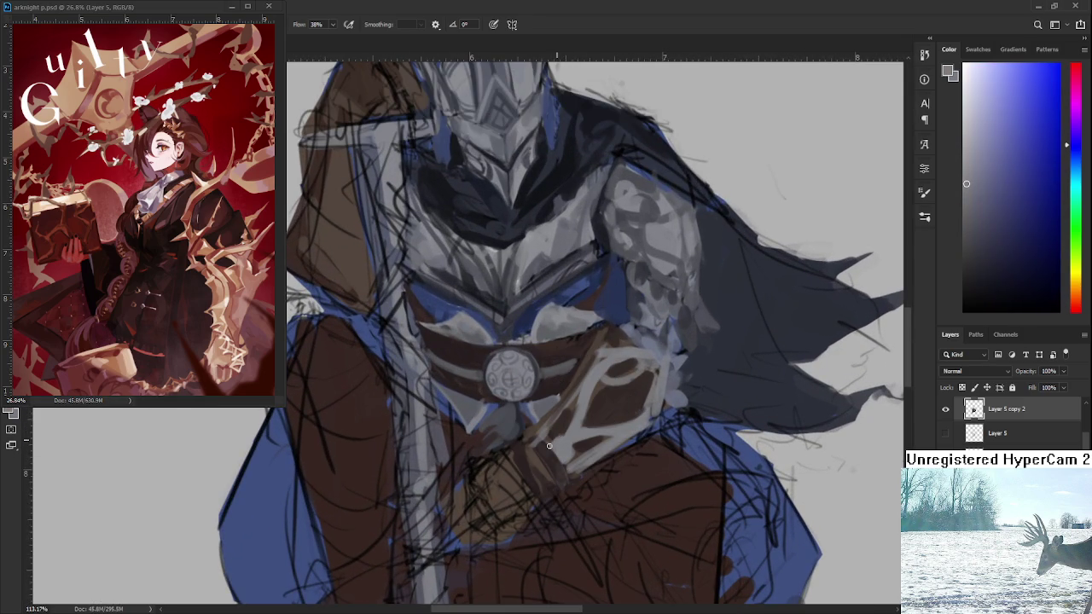
pyautogui.moveTo(568, 445)
pyautogui.mouseDown()
pyautogui.moveTo(570, 429)
pyautogui.moveTo(555, 432)
pyautogui.mouseUp()
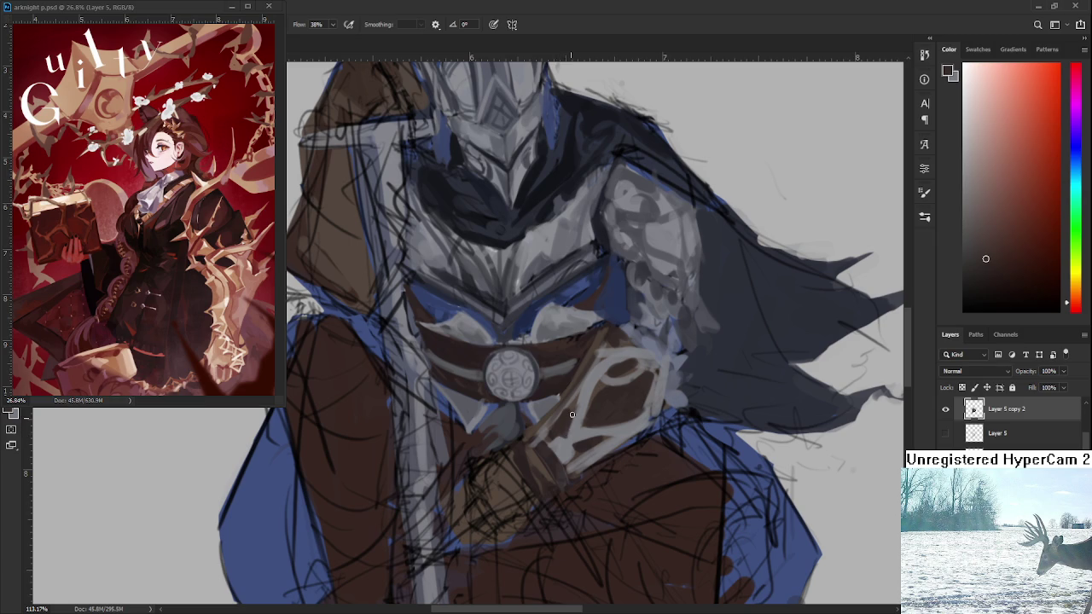
pyautogui.keyDown('alt'); pyautogui.click(562, 447); pyautogui.keyUp('alt')
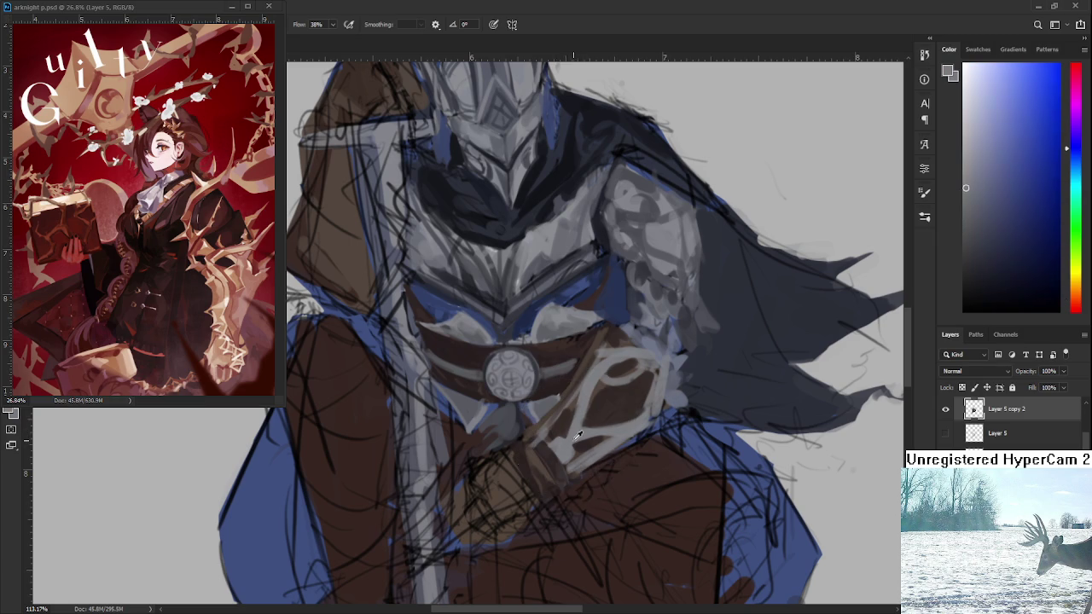
pyautogui.moveTo(566, 447)
pyautogui.mouseDown()
pyautogui.moveTo(580, 441)
pyautogui.moveTo(552, 443)
pyautogui.mouseUp()
pyautogui.keyDown('alt'); pyautogui.click(556, 452); pyautogui.keyUp('alt')
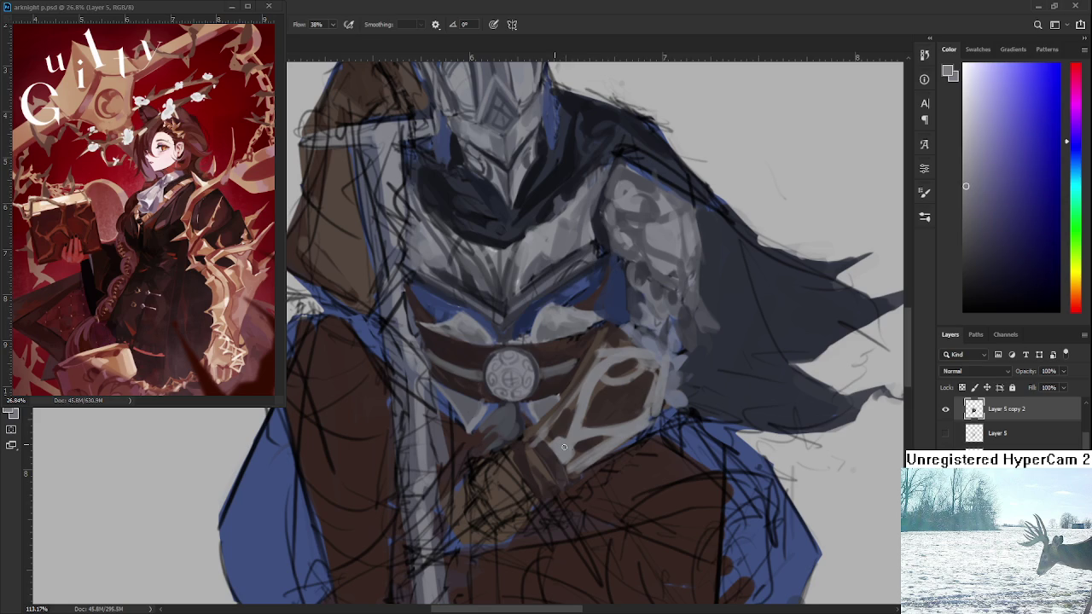
pyautogui.scroll(-3, 586, 427)
pyautogui.scroll(-2, 586, 426)
pyautogui.scroll(2, 589, 428)
pyautogui.scroll(2, 590, 429)
pyautogui.scroll(2, 590, 429)
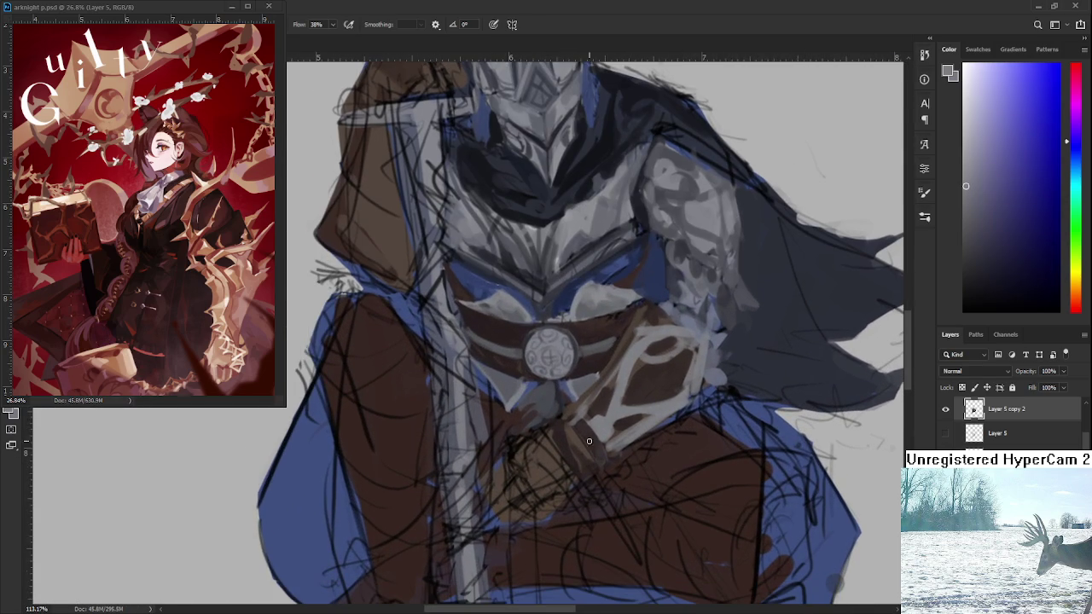